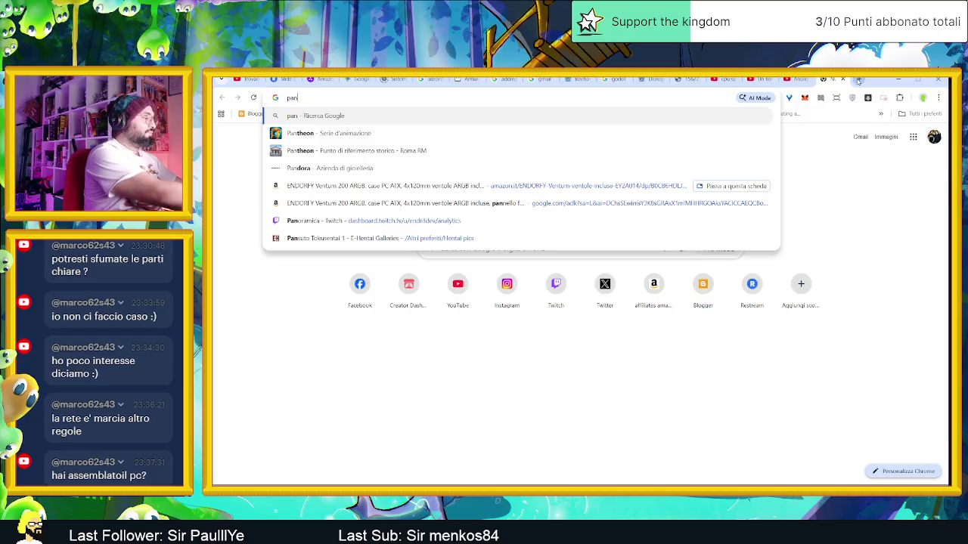
# - Search Google for 'pan/ zoom wacom what are the actual shortcuts'
pyautogui.write('zoom wacp')
pyautogui.press('BackSpace')
pyautogui.write('om what ')
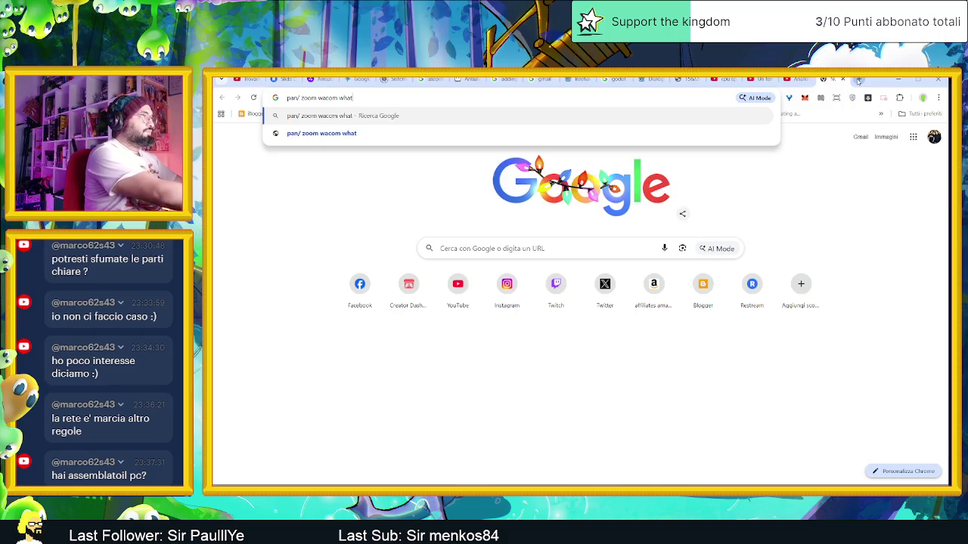
pyautogui.write('are the actuy')
pyautogui.press('BackSpace')
pyautogui.write('al')
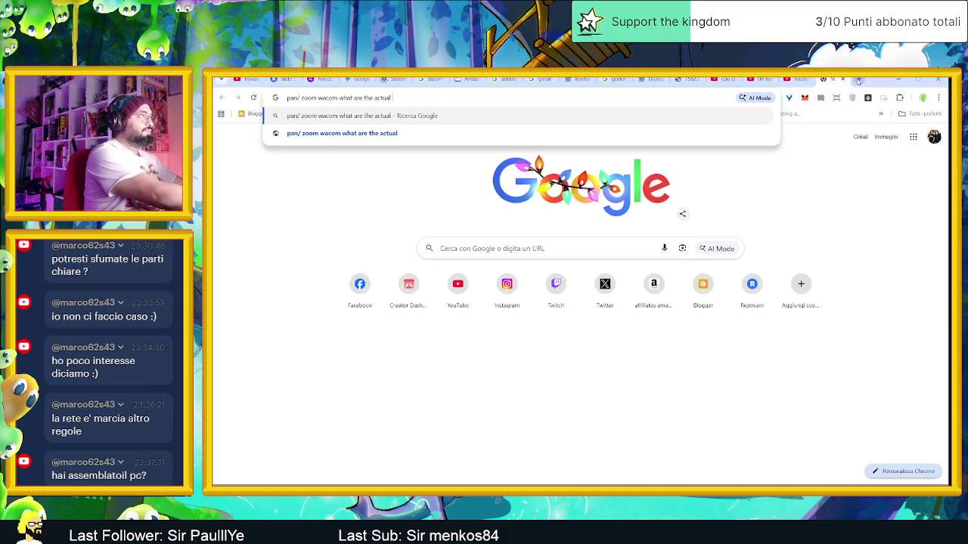
pyautogui.write(' key')
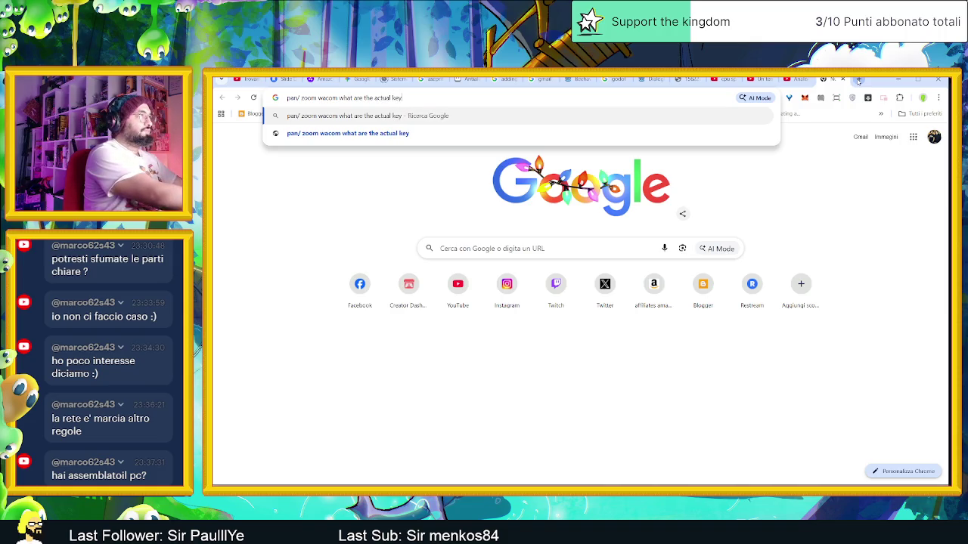
pyautogui.press('BackSpace')
pyautogui.press('BackSpace')
pyautogui.press('BackSpace')
pyautogui.write('shoe')
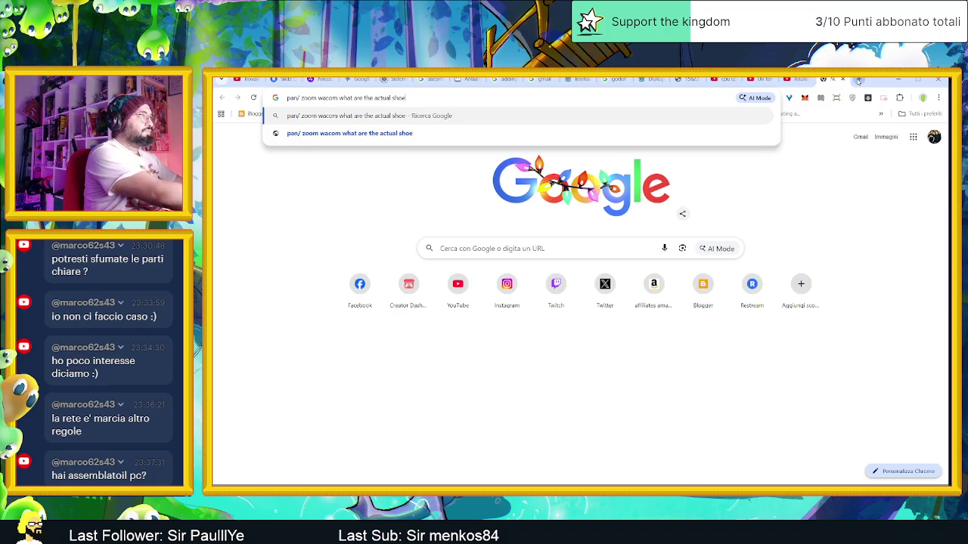
pyautogui.write('cuts')
pyautogui.press('Return')
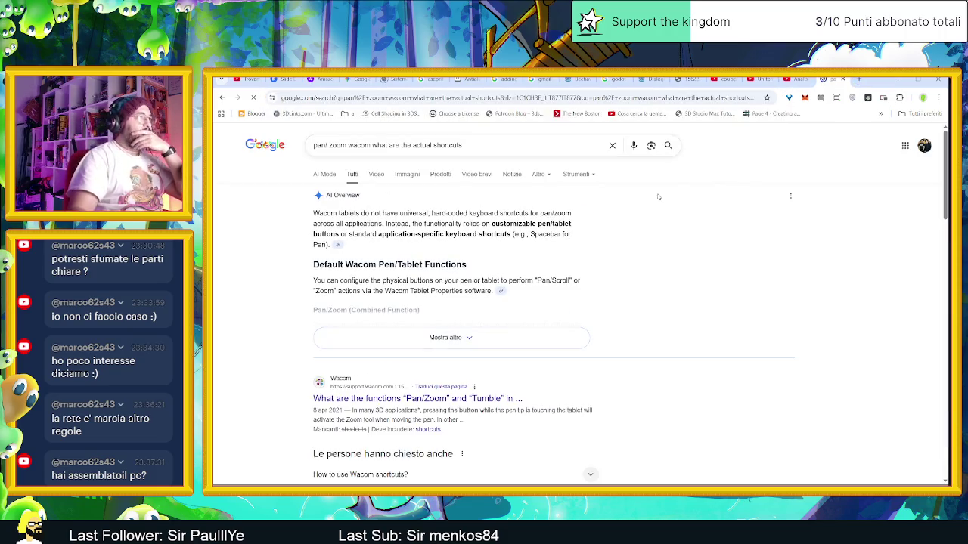
# - Expand the AI overview, read down through the results, then minimize Chrome
pyautogui.click(485, 341)
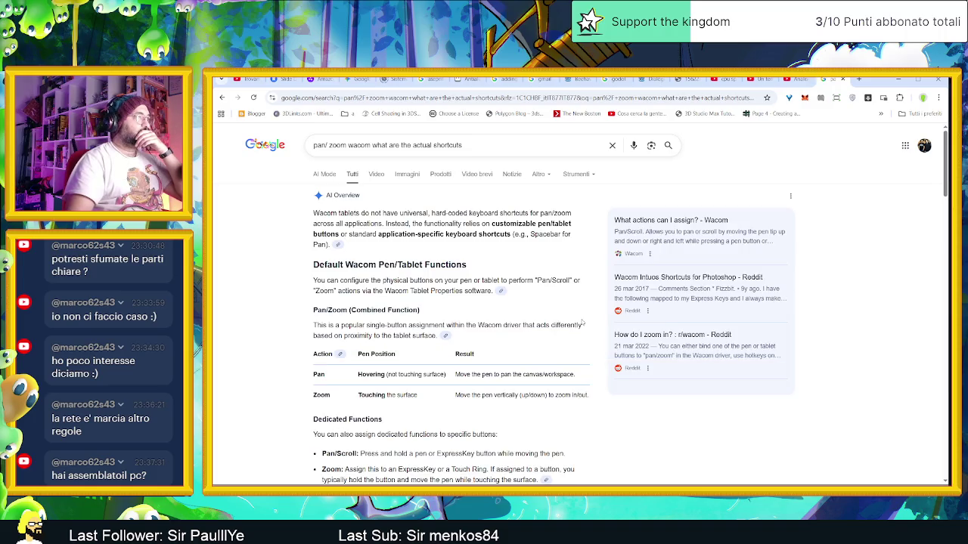
pyautogui.scroll(-1, 582, 323)
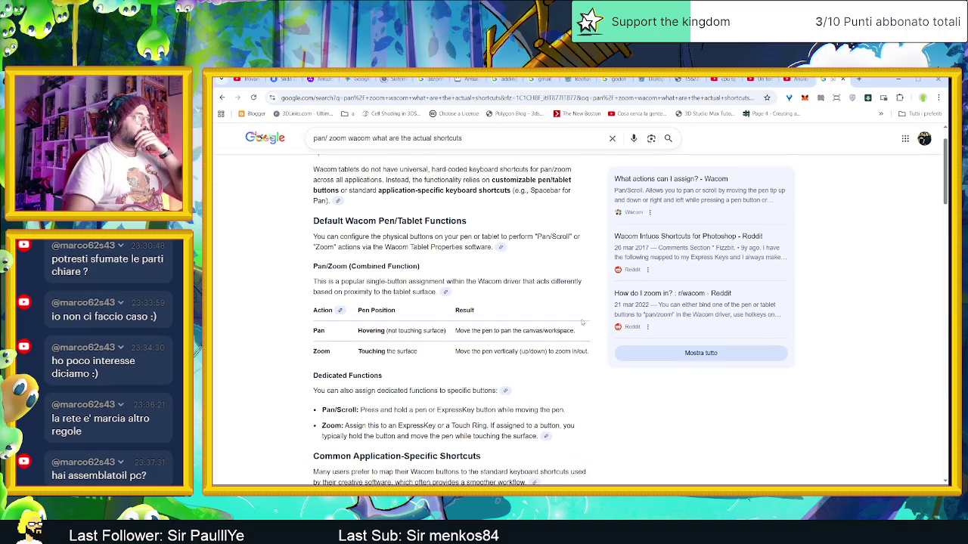
pyautogui.scroll(-1, 583, 323)
pyautogui.scroll(-1, 582, 323)
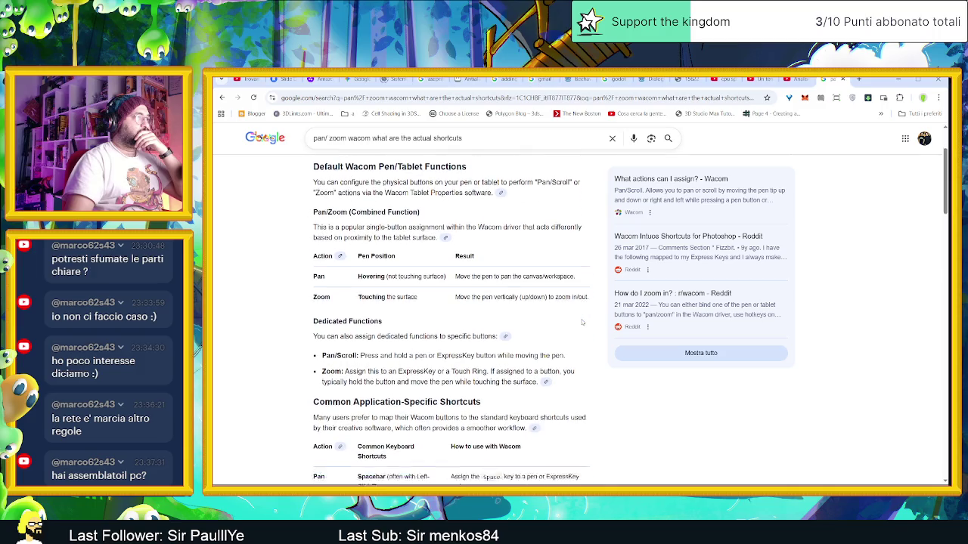
pyautogui.scroll(-1, 582, 323)
pyautogui.scroll(-1, 582, 323)
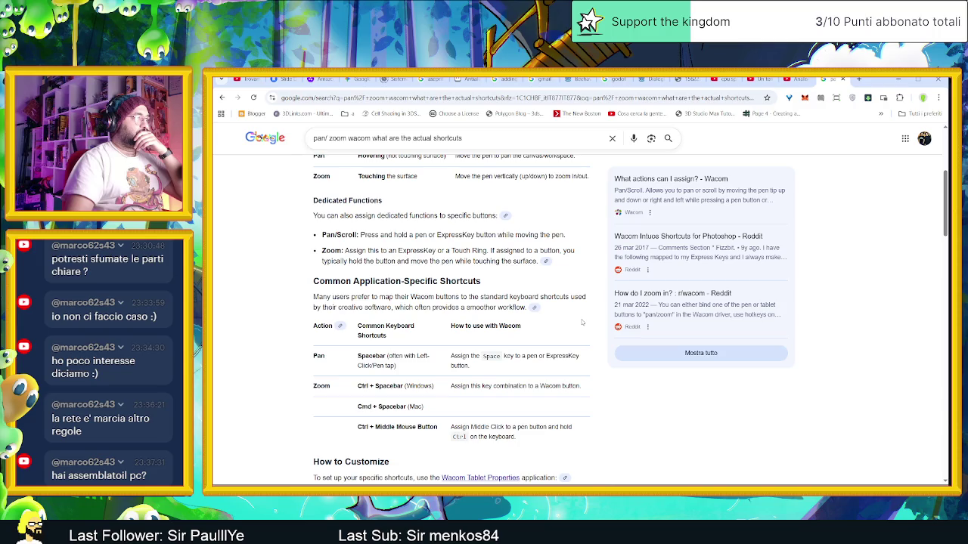
pyautogui.scroll(-1, 581, 323)
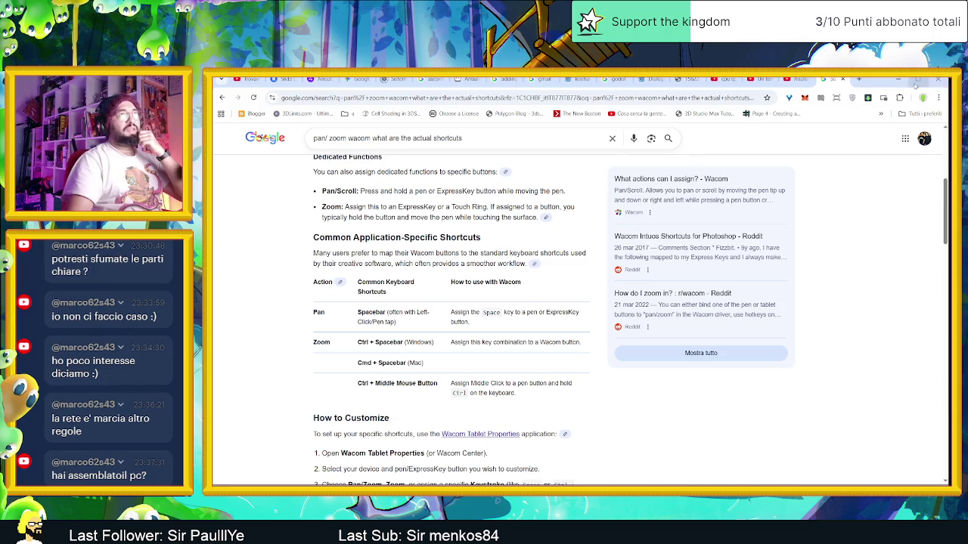
pyautogui.click(902, 87)
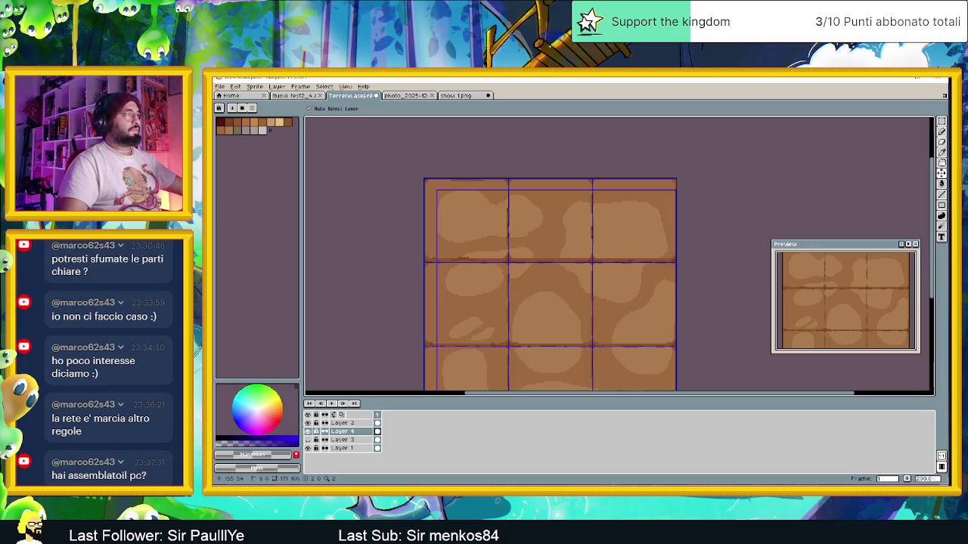
pyautogui.hotkey('ctrl', 'space')
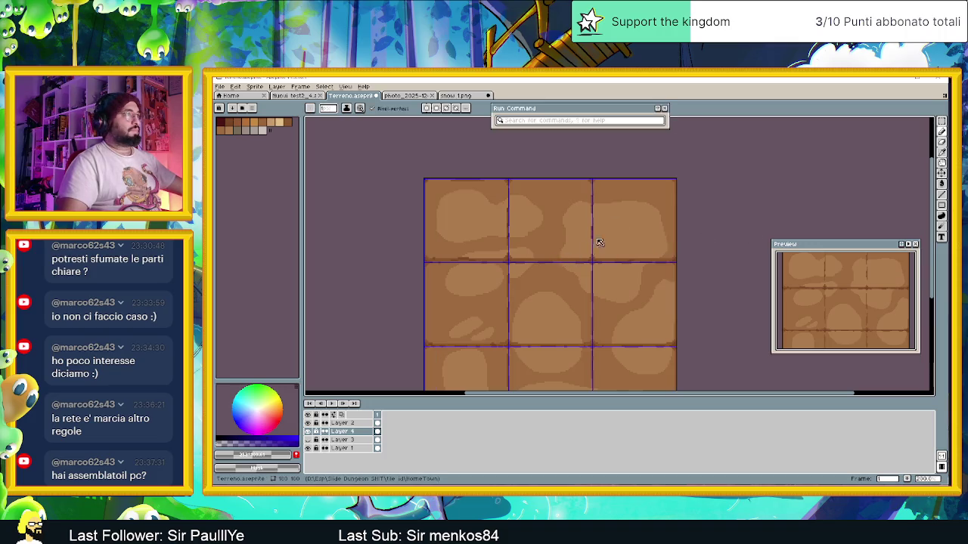
pyautogui.click(661, 111)
pyautogui.scroll(-1, 701, 179)
pyautogui.scroll(1, 700, 179)
pyautogui.scroll(-1, 640, 177)
pyautogui.scroll(1, 639, 177)
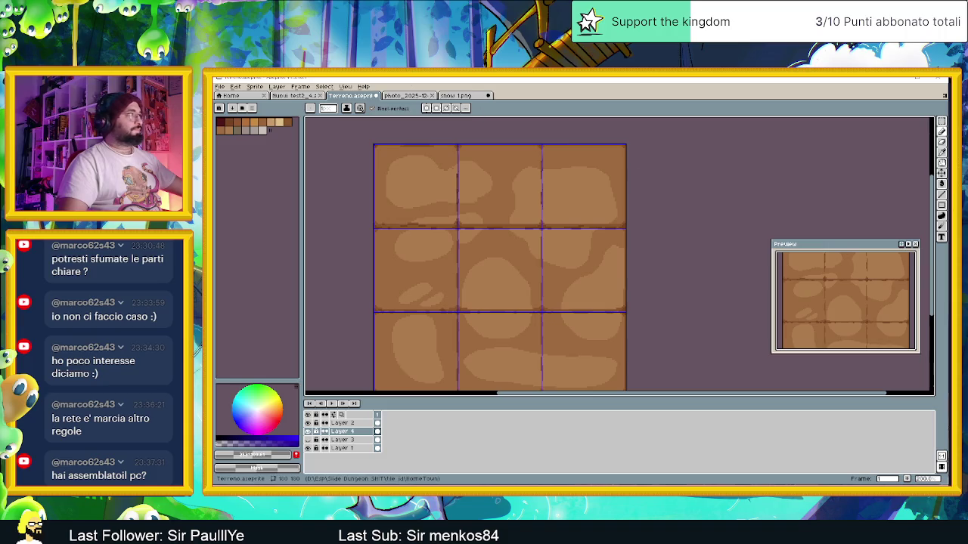
pyautogui.click(300, 87)
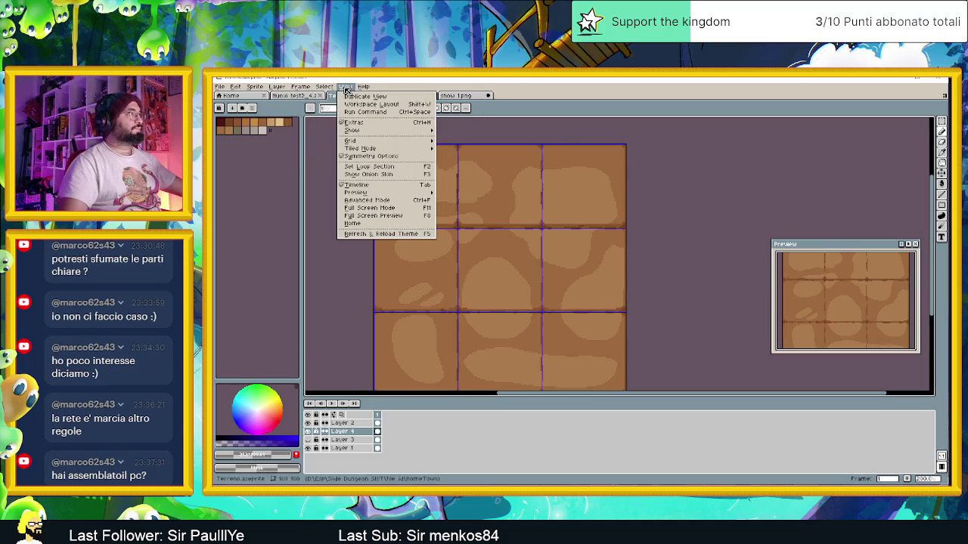
pyautogui.moveTo(236, 87)
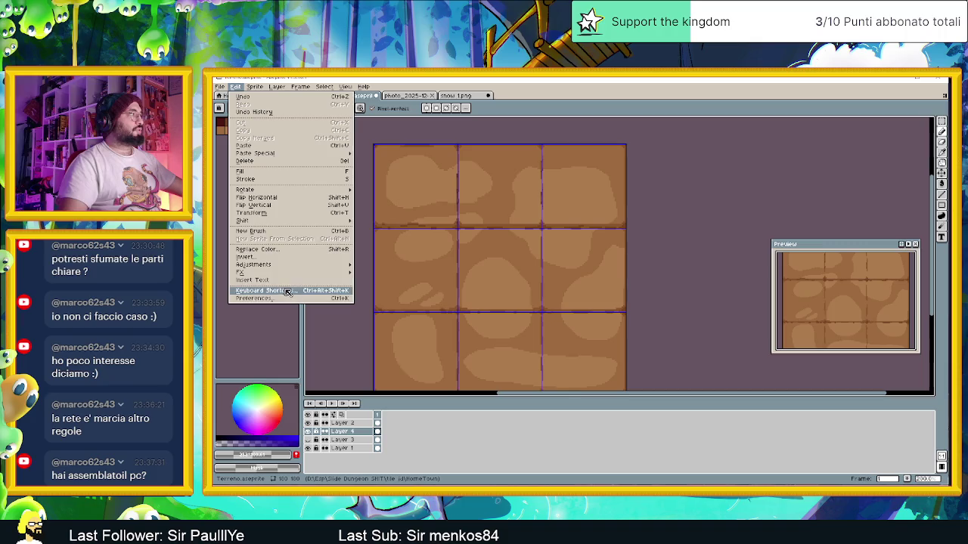
pyautogui.click(287, 292)
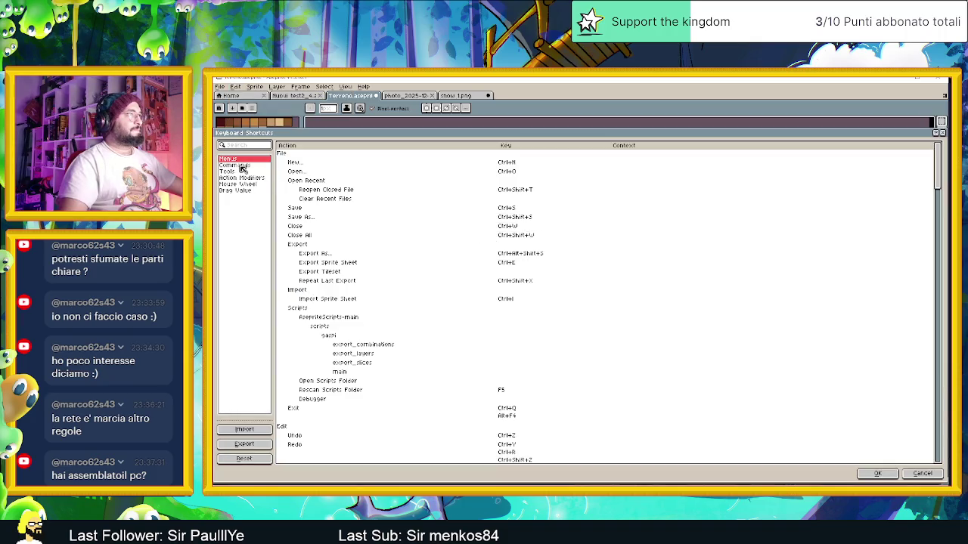
pyautogui.moveTo(409, 208)
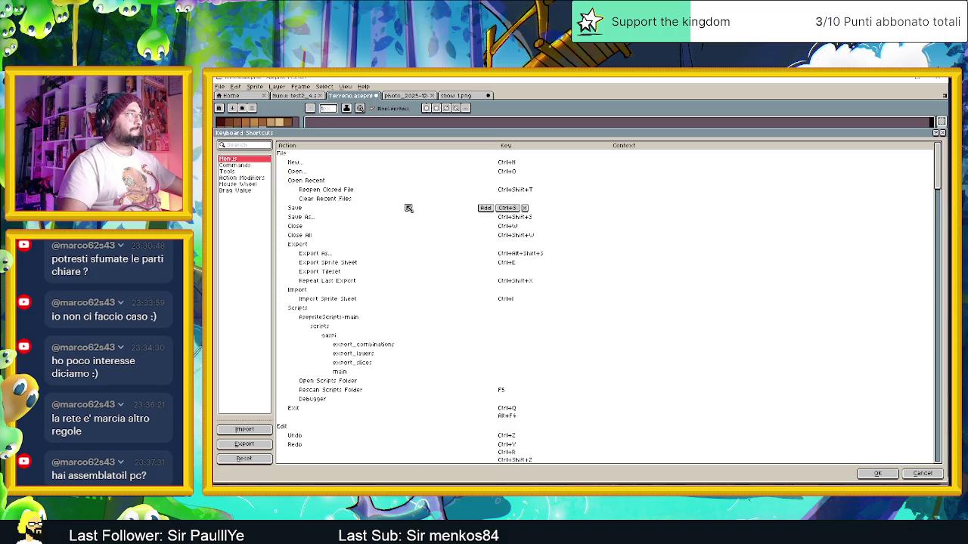
pyautogui.scroll(-1, 398, 276)
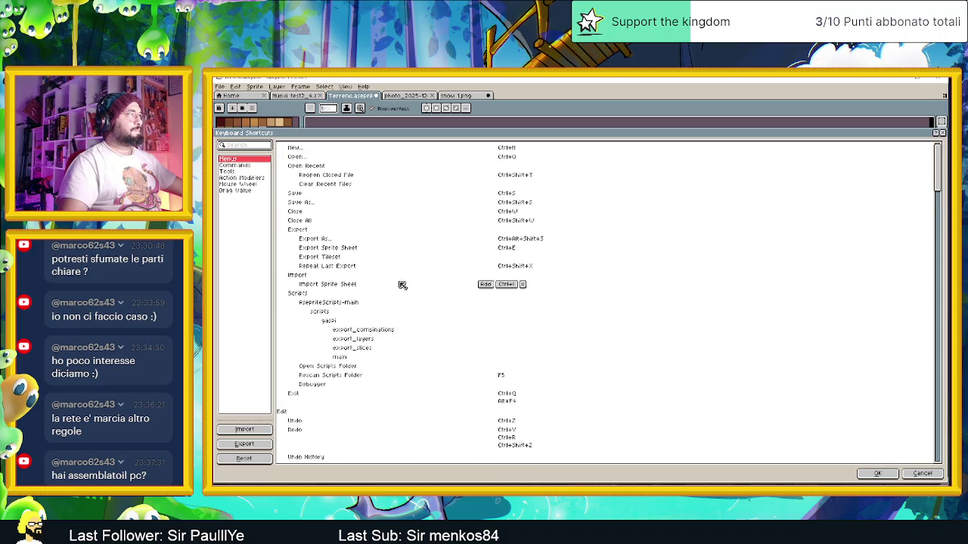
pyautogui.scroll(-1, 409, 298)
pyautogui.scroll(-1, 416, 306)
pyautogui.scroll(-1, 418, 310)
pyautogui.scroll(-1, 419, 310)
pyautogui.scroll(-2, 419, 310)
pyautogui.scroll(-1, 419, 311)
pyautogui.scroll(-4, 420, 311)
pyautogui.scroll(-4, 420, 315)
pyautogui.scroll(-6, 419, 318)
pyautogui.scroll(-4, 420, 323)
pyautogui.scroll(-4, 421, 323)
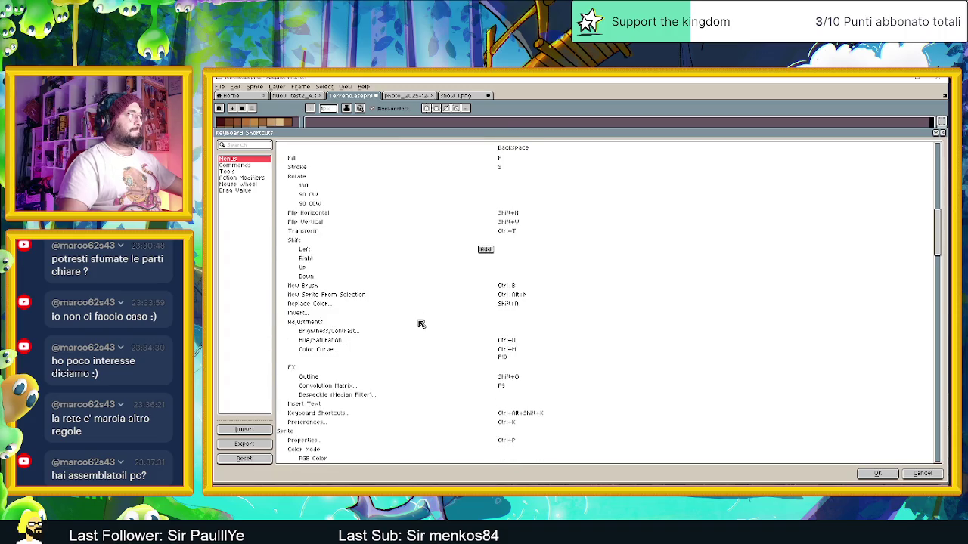
pyautogui.scroll(-1, 421, 323)
pyautogui.scroll(-1, 421, 323)
pyautogui.scroll(-2, 421, 323)
pyautogui.scroll(-3, 421, 323)
pyautogui.scroll(-1, 421, 324)
pyautogui.scroll(-4, 421, 324)
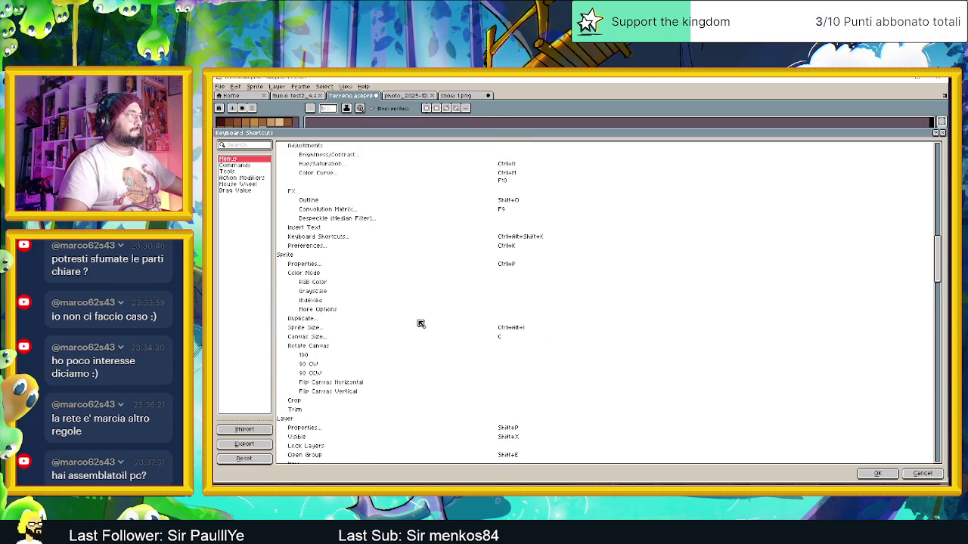
pyautogui.scroll(-5, 421, 324)
pyautogui.scroll(-4, 421, 324)
pyautogui.scroll(-4, 421, 324)
pyautogui.scroll(-5, 421, 324)
pyautogui.scroll(-4, 422, 323)
pyautogui.scroll(-4, 421, 323)
pyautogui.scroll(-5, 421, 324)
pyautogui.scroll(-4, 421, 324)
pyautogui.scroll(-3, 422, 324)
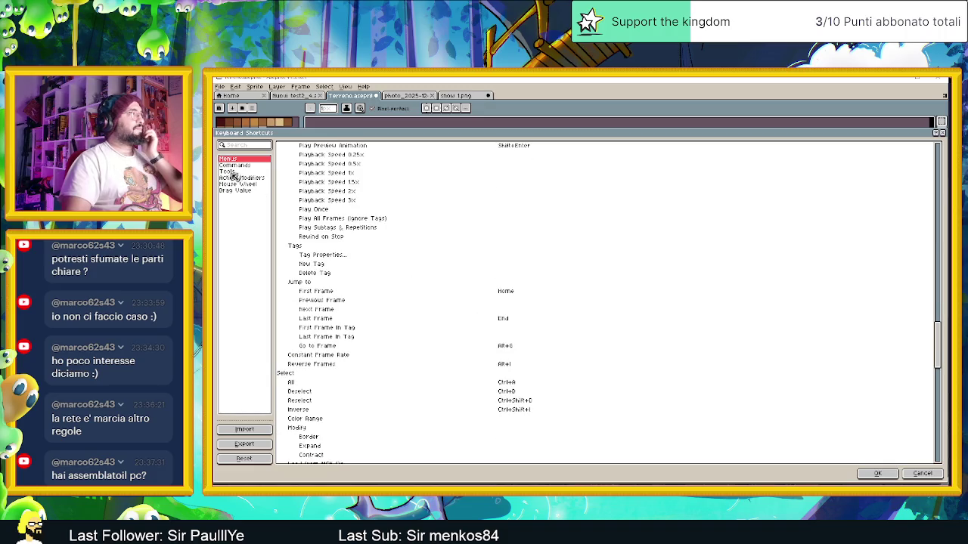
pyautogui.click(235, 165)
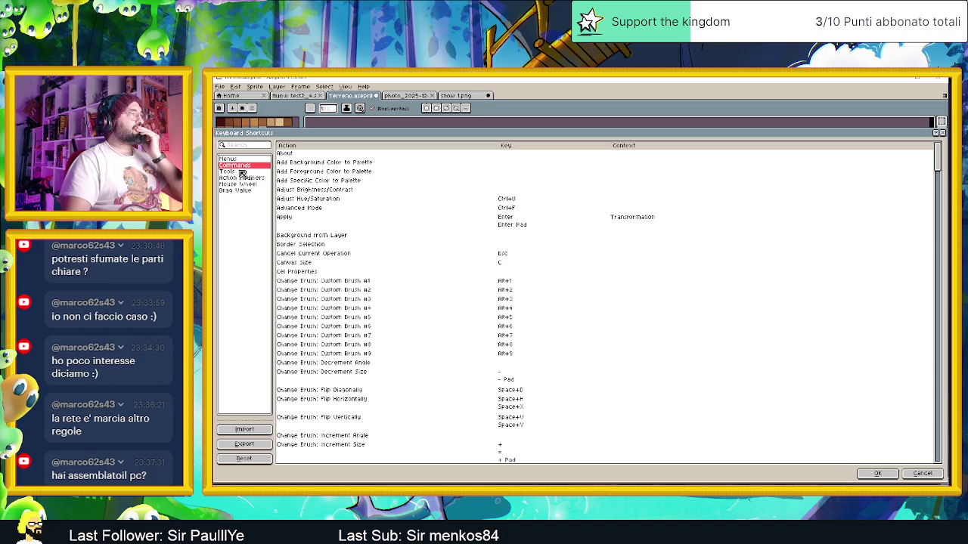
pyautogui.click(242, 173)
pyautogui.click(249, 178)
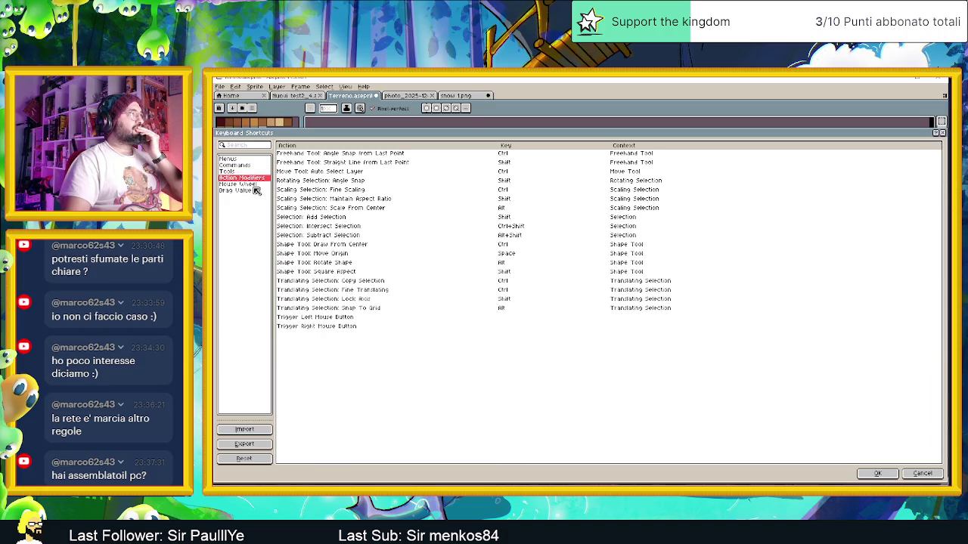
pyautogui.click(242, 184)
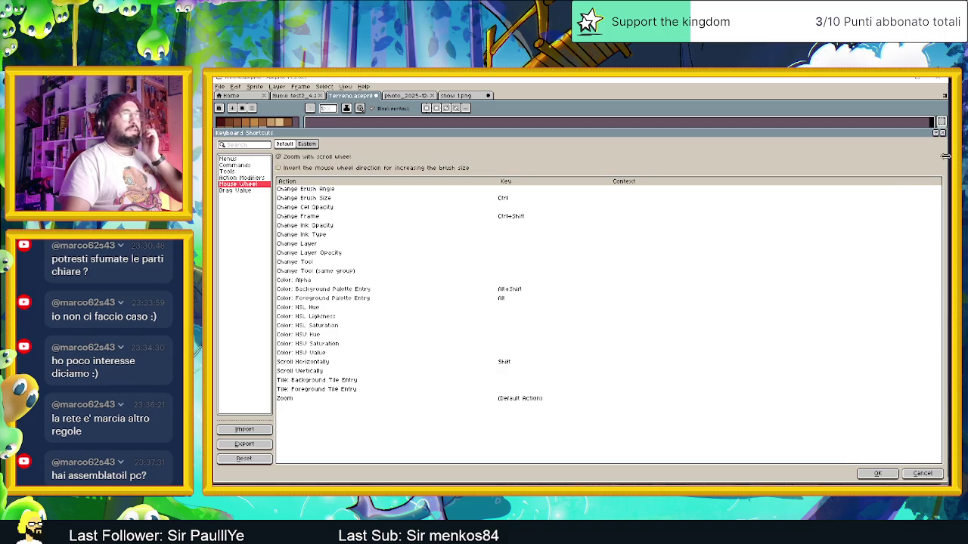
pyautogui.click(942, 132)
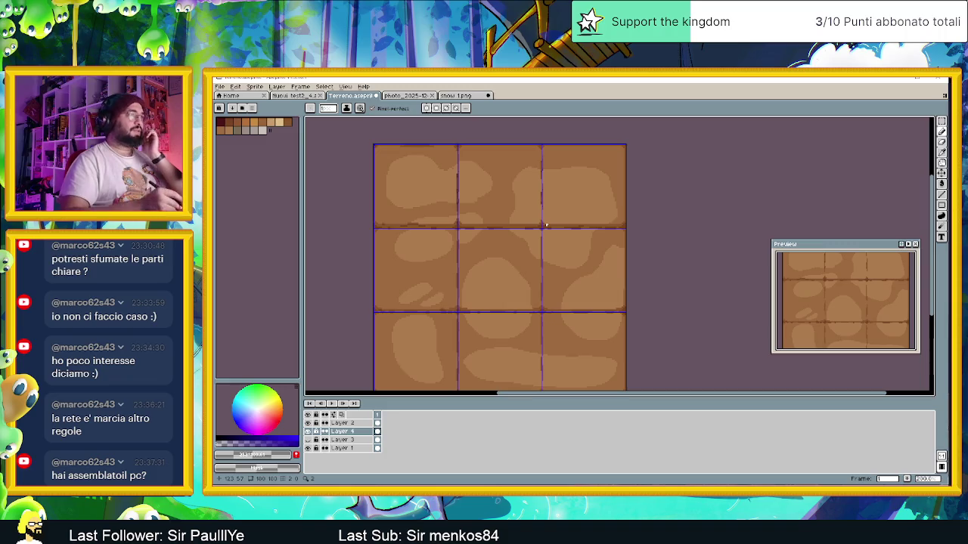
pyautogui.press('Up')
pyautogui.press('p')
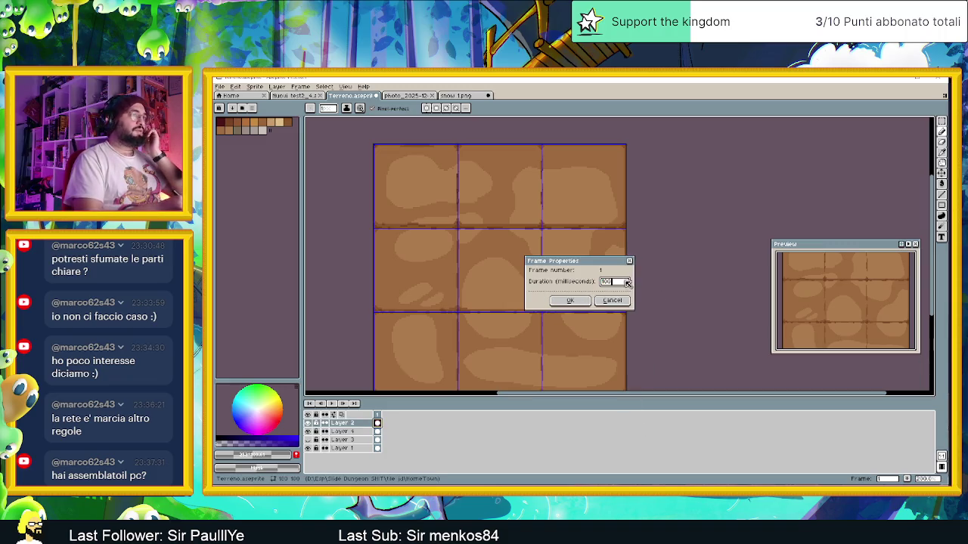
pyautogui.press('Escape')
pyautogui.scroll(3, 695, 263)
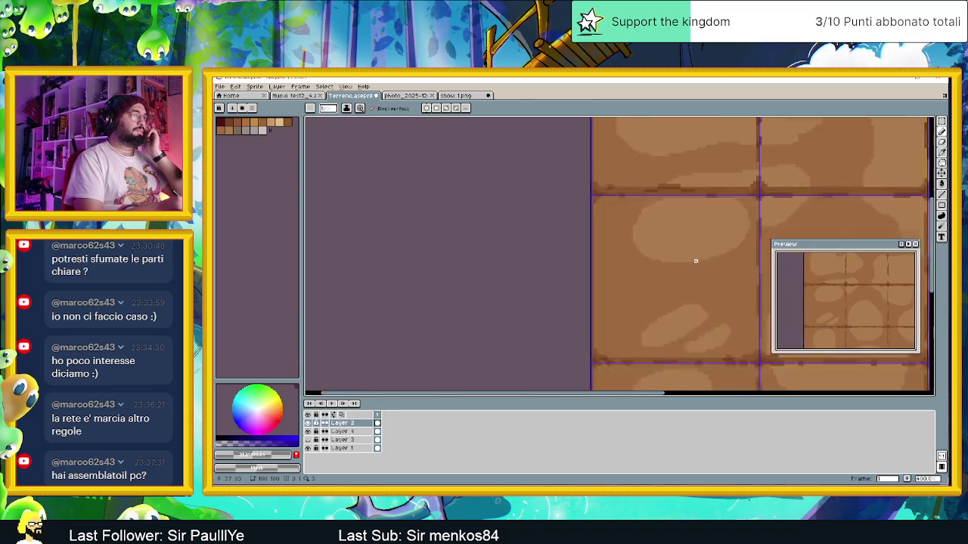
pyautogui.scroll(2, 696, 261)
pyautogui.scroll(2, 697, 260)
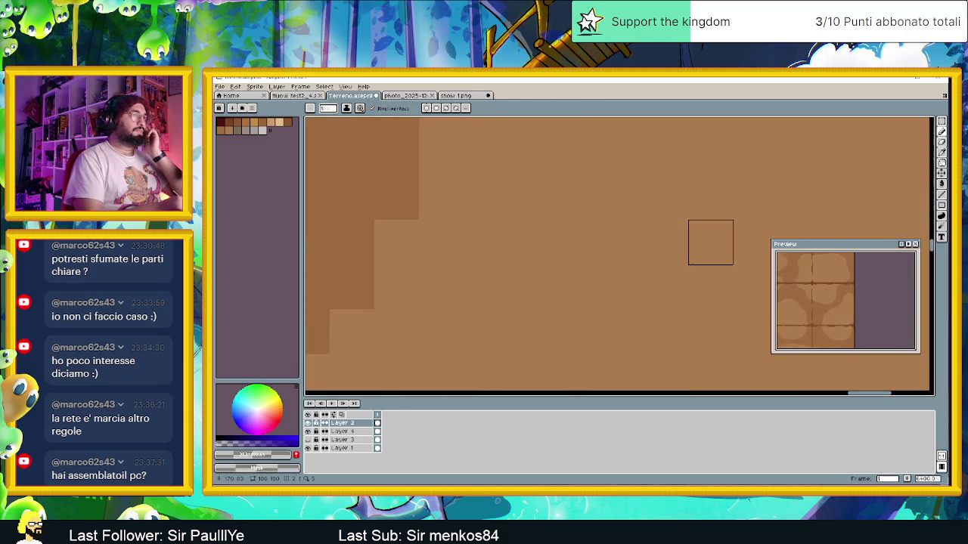
pyautogui.hscroll(3, 711, 242)
pyautogui.scroll(-2, 689, 257)
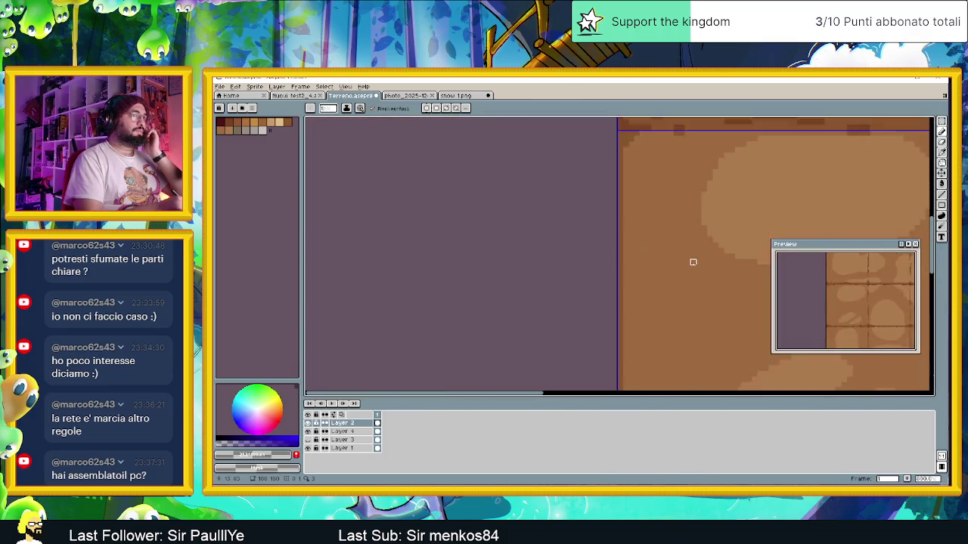
pyautogui.scroll(1, 694, 256)
pyautogui.scroll(-1, 694, 257)
pyautogui.hscroll(-2, 692, 256)
pyautogui.scroll(-3, 692, 257)
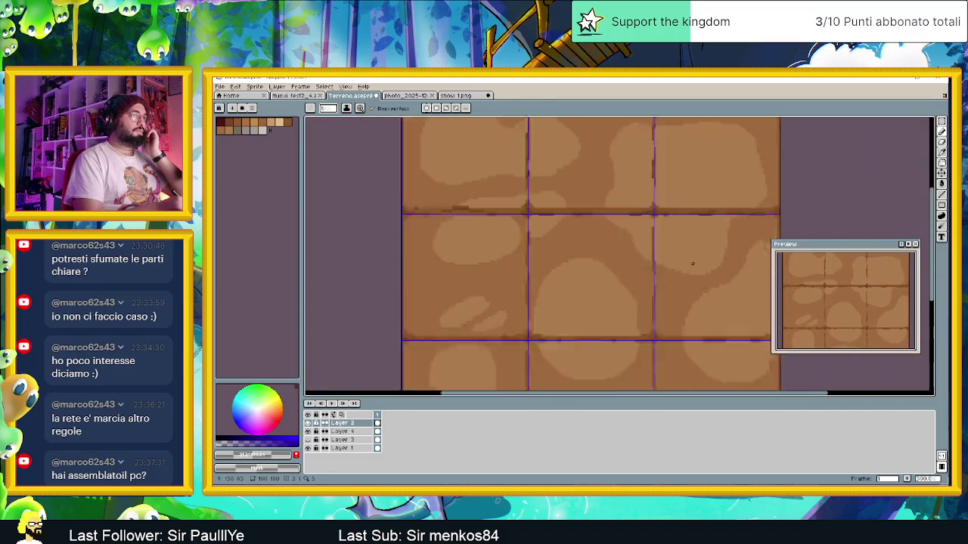
pyautogui.scroll(3, 692, 256)
pyautogui.scroll(-4, 692, 257)
pyautogui.scroll(1, 693, 264)
pyautogui.scroll(3, 692, 263)
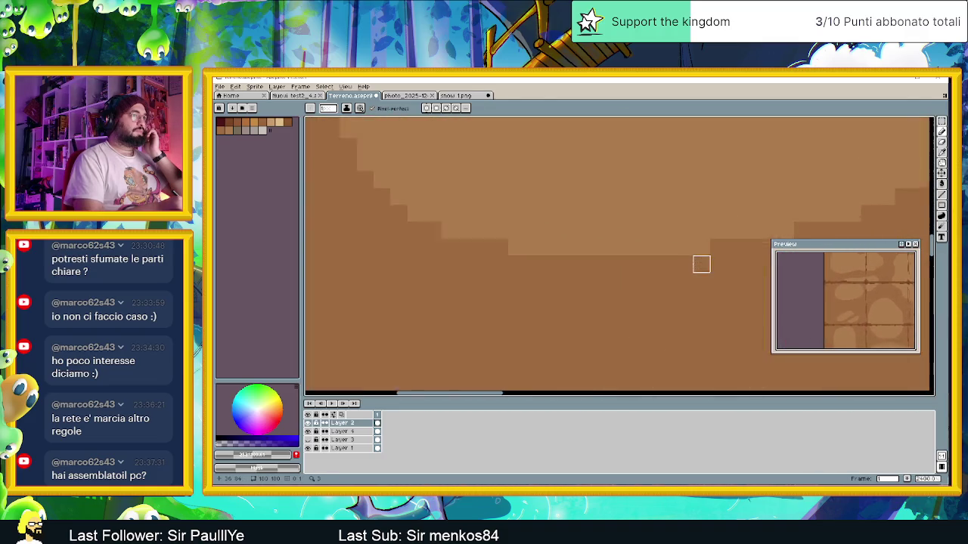
pyautogui.scroll(-2, 692, 264)
pyautogui.hscroll(2, 693, 263)
pyautogui.scroll(-1, 694, 264)
pyautogui.hscroll(-3, 693, 264)
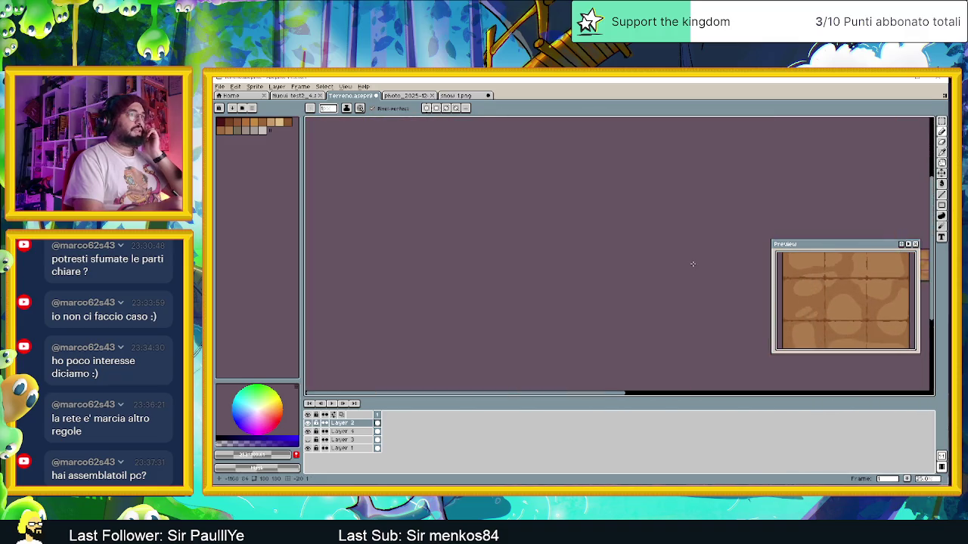
pyautogui.scroll(2, 692, 265)
pyautogui.scroll(1, 693, 264)
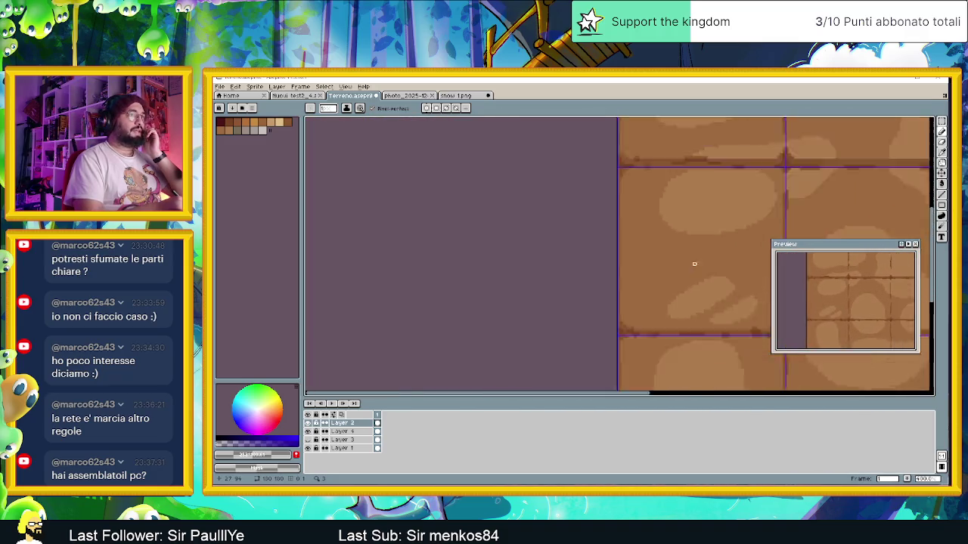
pyautogui.hscroll(3, 693, 264)
pyautogui.scroll(2, 694, 265)
pyautogui.scroll(-2, 697, 267)
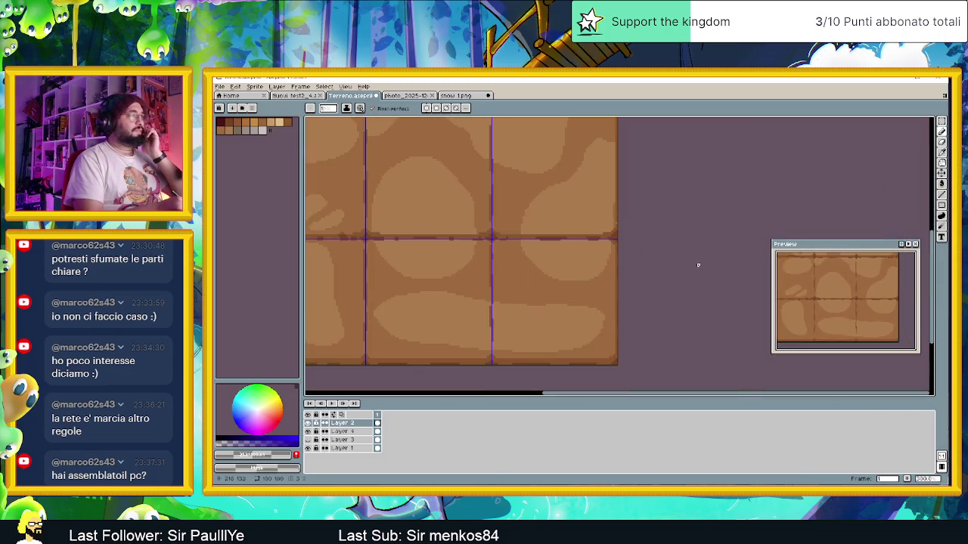
pyautogui.hscroll(-3, 665, 264)
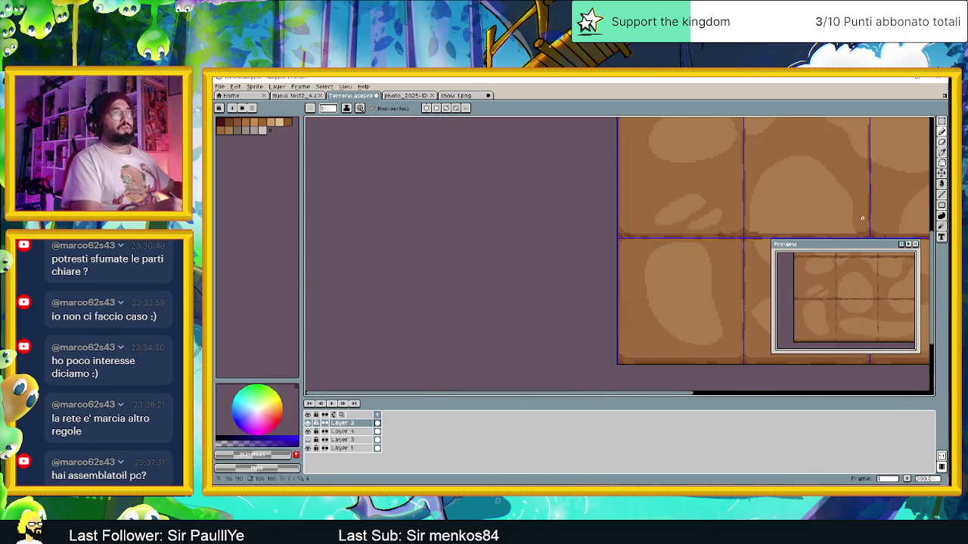
pyautogui.press('t')
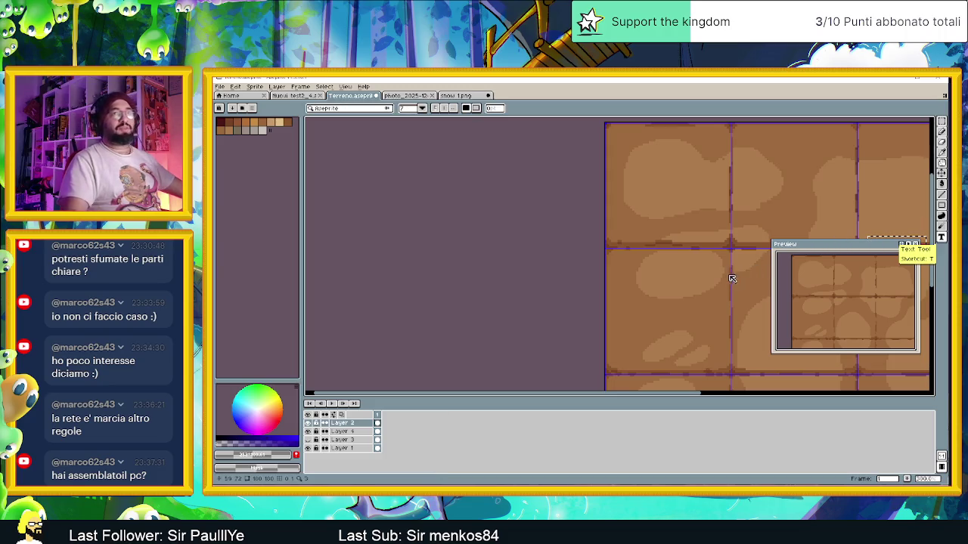
pyautogui.hscroll(-1, 718, 282)
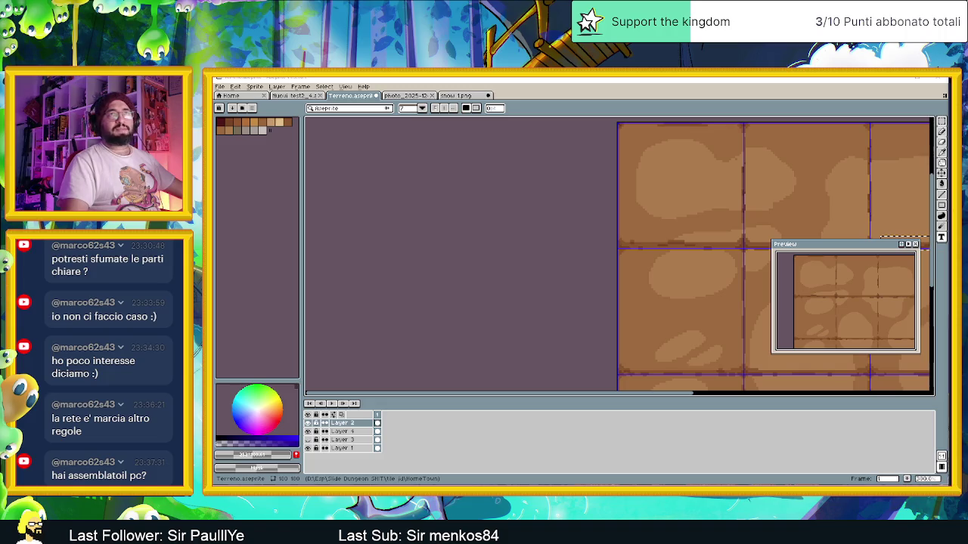
pyautogui.press('super+shift+Left')
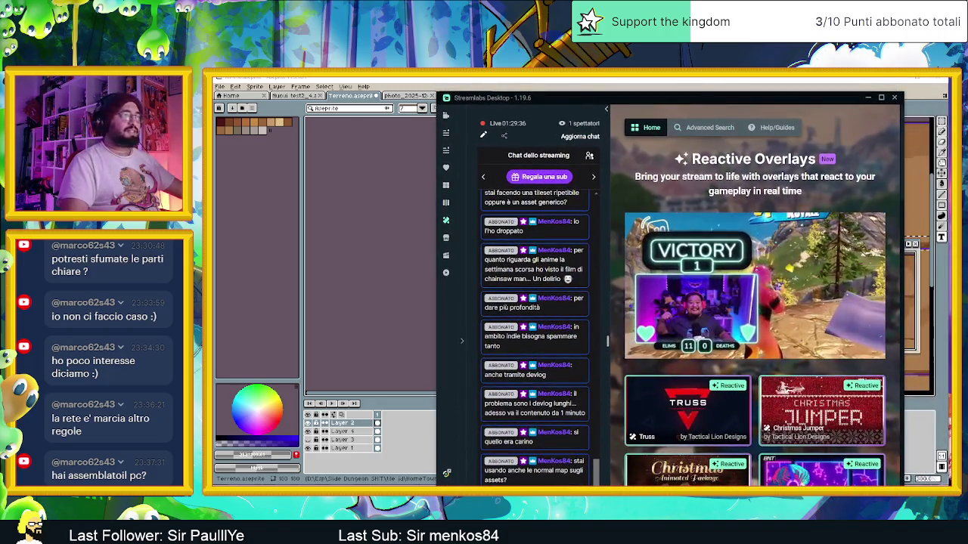
pyautogui.scroll(-3, 694, 427)
pyautogui.scroll(-2, 693, 427)
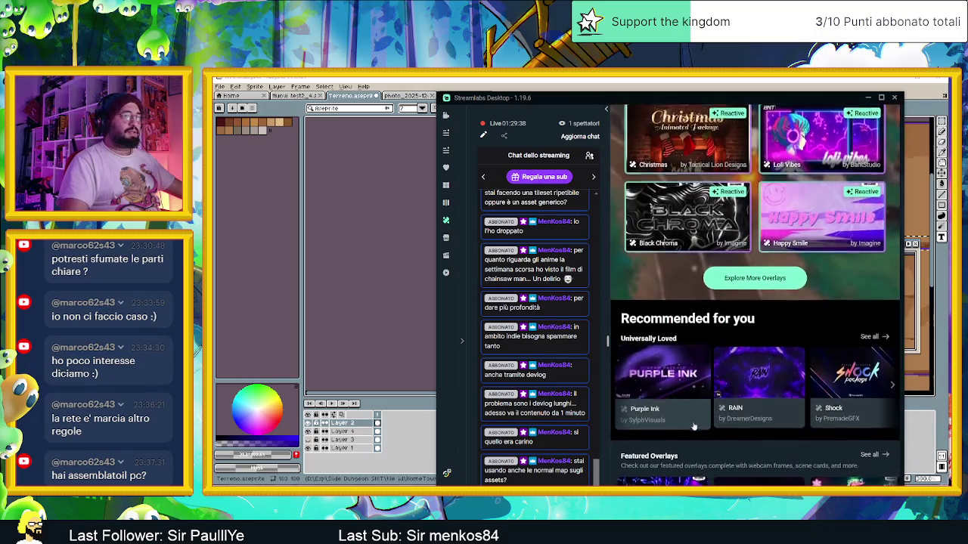
pyautogui.scroll(-3, 693, 428)
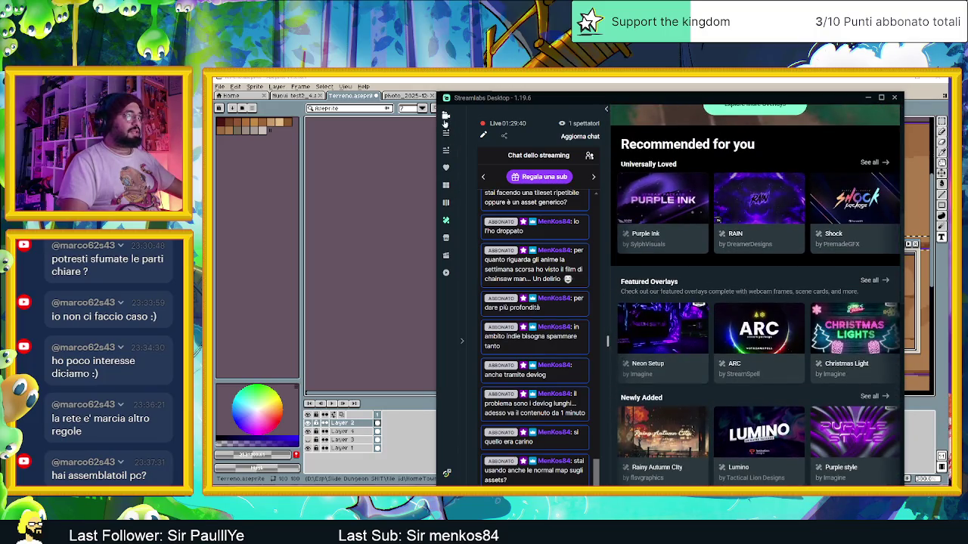
pyautogui.click(447, 116)
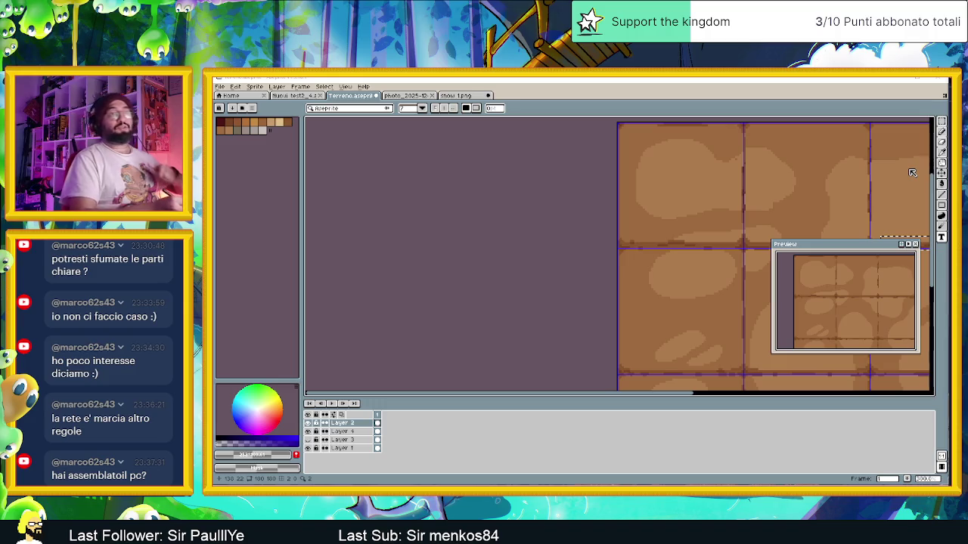
pyautogui.moveTo(718, 330)
pyautogui.mouseDown()
pyautogui.moveTo(660, 343)
pyautogui.moveTo(945, 128)
pyautogui.mouseUp()
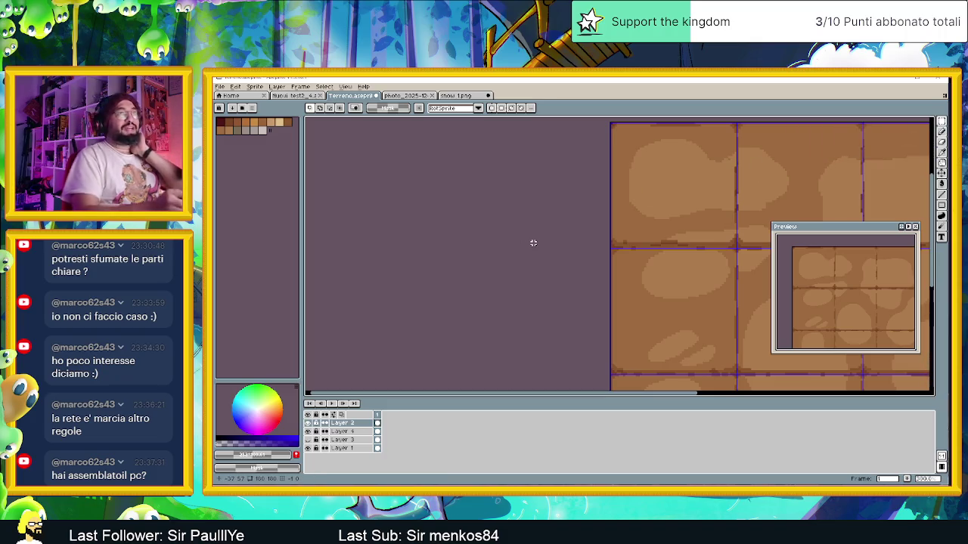
pyautogui.scroll(-2, 533, 243)
pyautogui.hscroll(1, 569, 280)
pyautogui.hscroll(1, 643, 276)
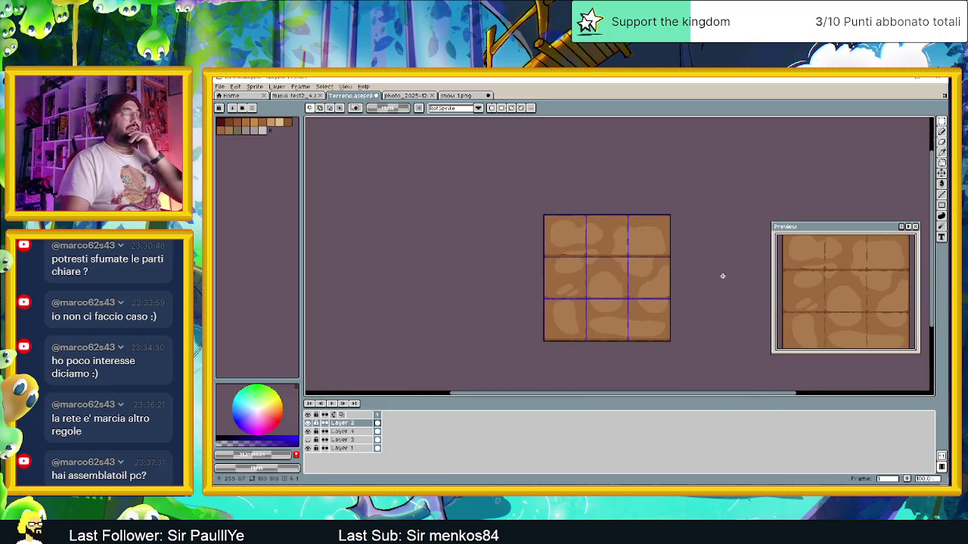
pyautogui.scroll(1, 707, 279)
pyautogui.hscroll(1, 680, 281)
pyautogui.scroll(-1, 662, 275)
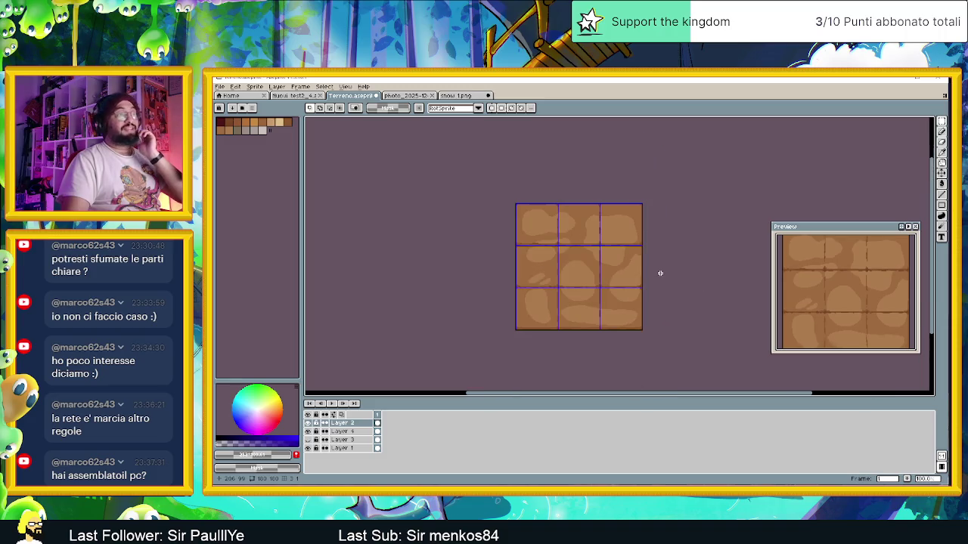
pyautogui.hscroll(1, 648, 278)
pyautogui.scroll(1, 525, 262)
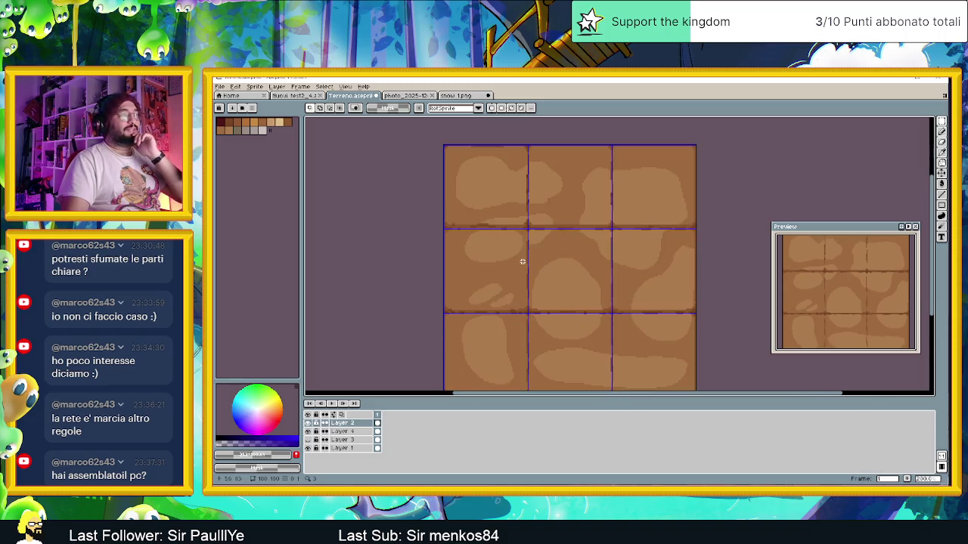
pyautogui.scroll(1, 531, 246)
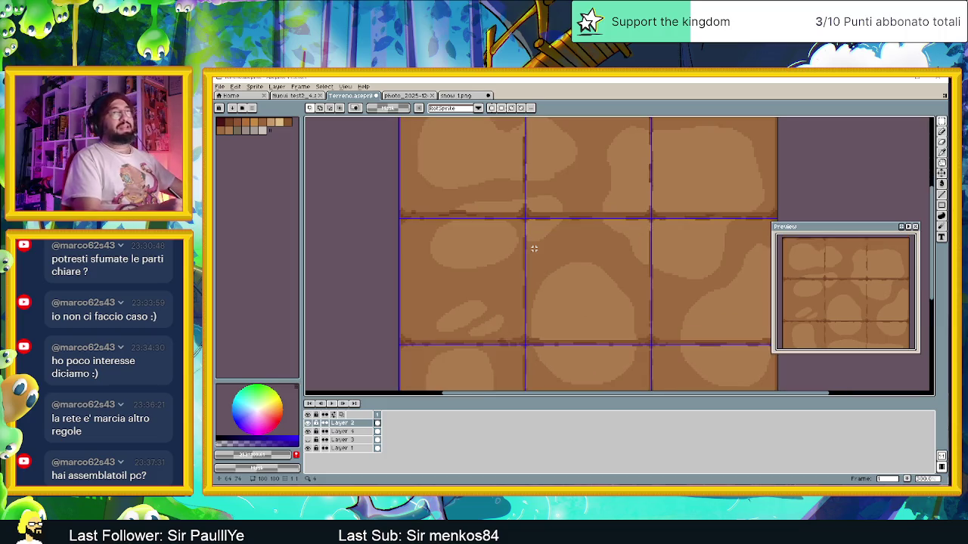
pyautogui.click(945, 142)
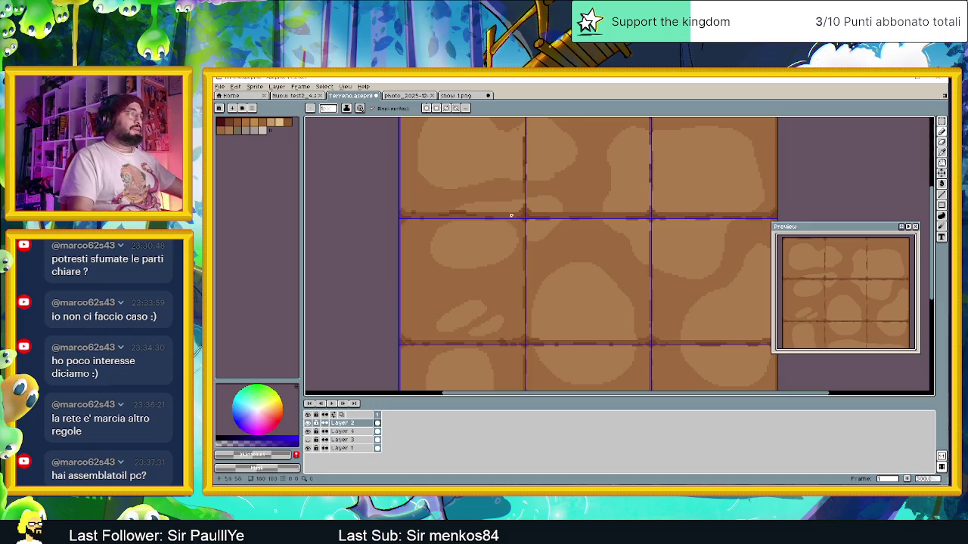
pyautogui.scroll(1, 477, 219)
pyautogui.scroll(1, 478, 219)
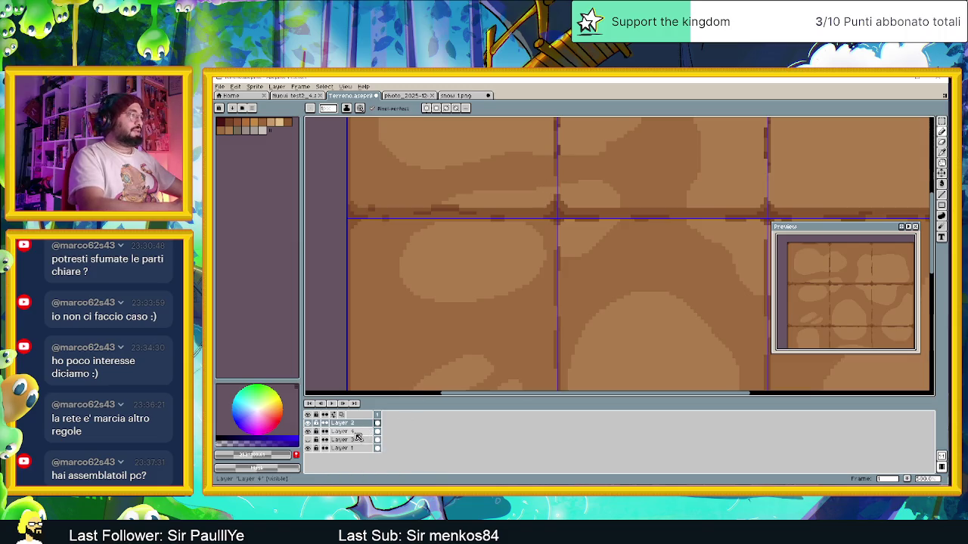
# - Select Layer 4, save Terreno.aseprite, and leave Layer 4 unlocked and visible
pyautogui.click(333, 432)
pyautogui.click(316, 432)
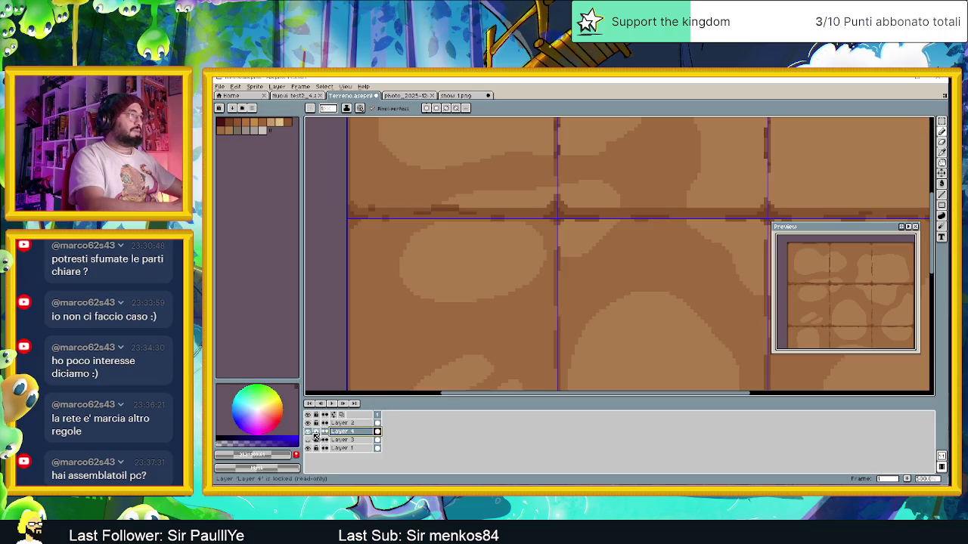
pyautogui.click(307, 431)
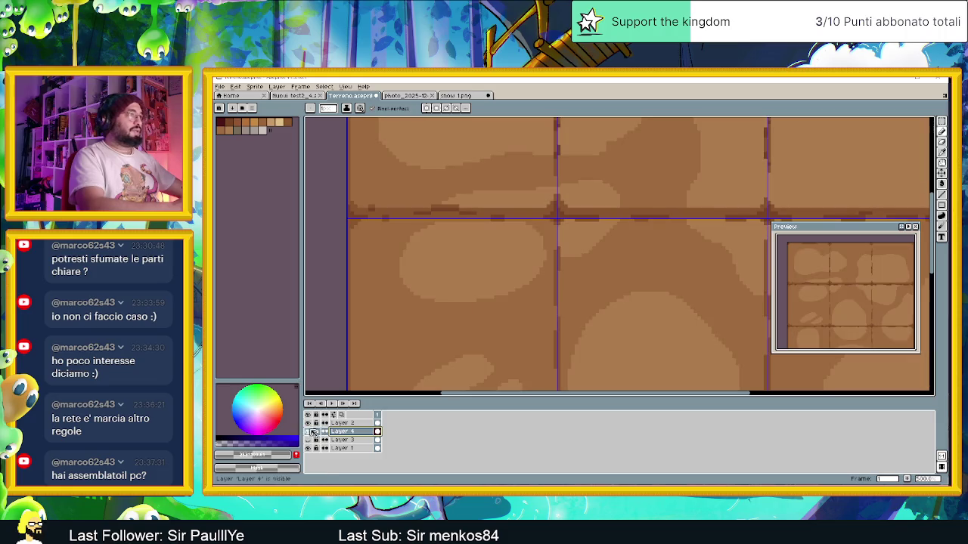
pyautogui.hotkey('ctrl', 's')
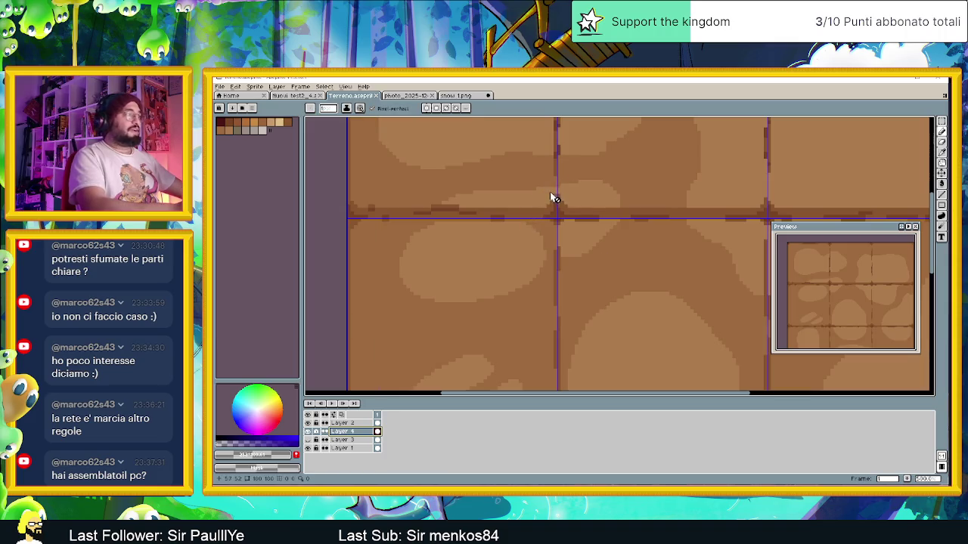
pyautogui.click(308, 431)
pyautogui.click(316, 431)
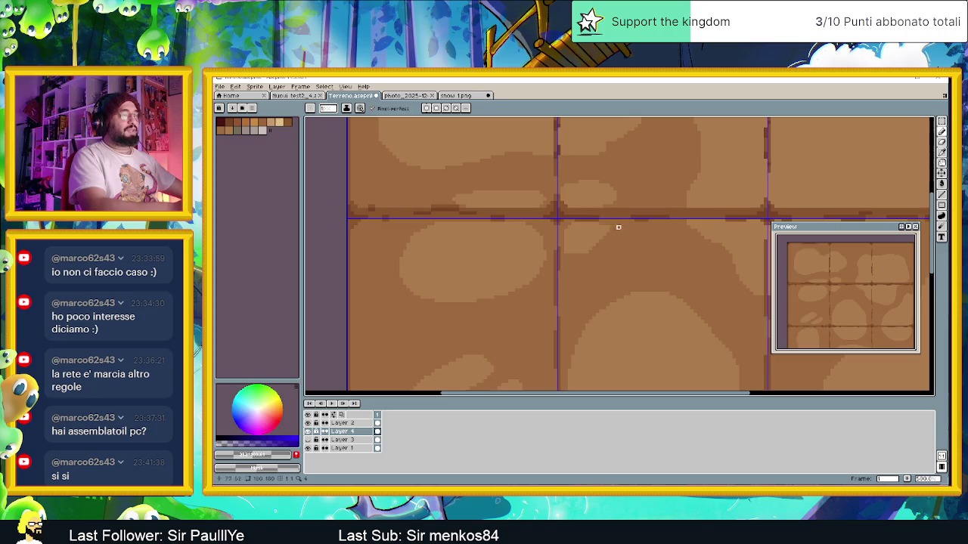
pyautogui.scroll(-1, 632, 281)
pyautogui.scroll(-1, 521, 325)
pyautogui.scroll(-1, 544, 307)
pyautogui.scroll(-1, 564, 301)
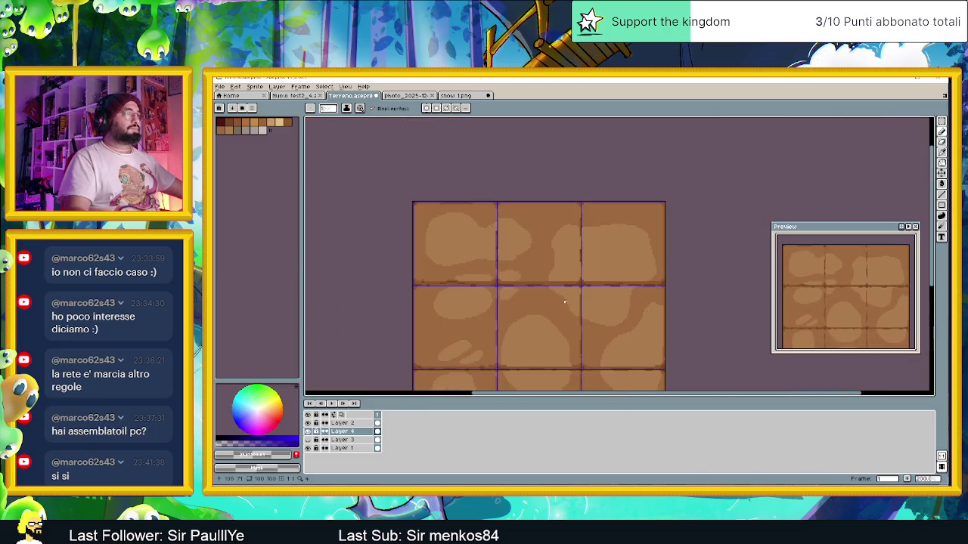
pyautogui.scroll(-1, 567, 297)
pyautogui.scroll(1, 571, 310)
pyautogui.scroll(1, 578, 333)
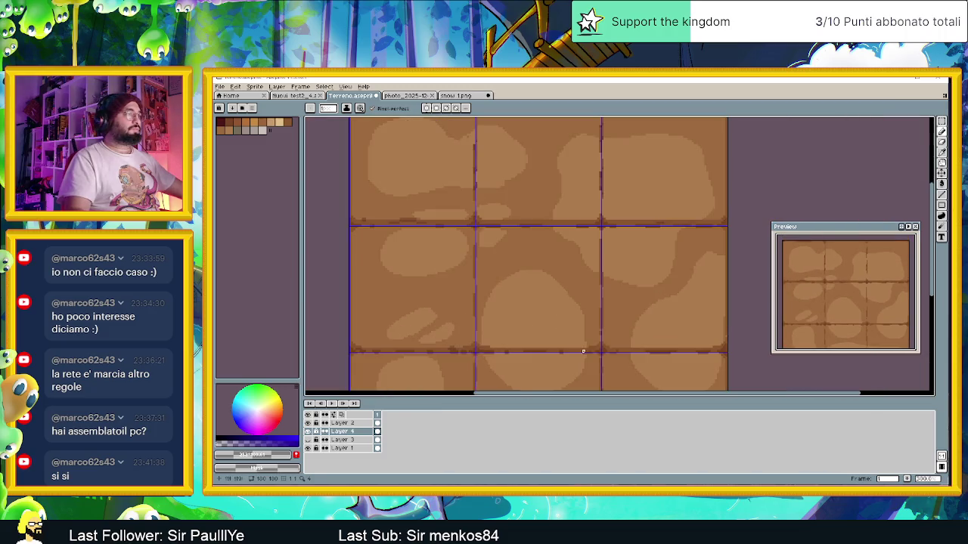
pyautogui.scroll(-1, 586, 363)
pyautogui.scroll(-1, 582, 351)
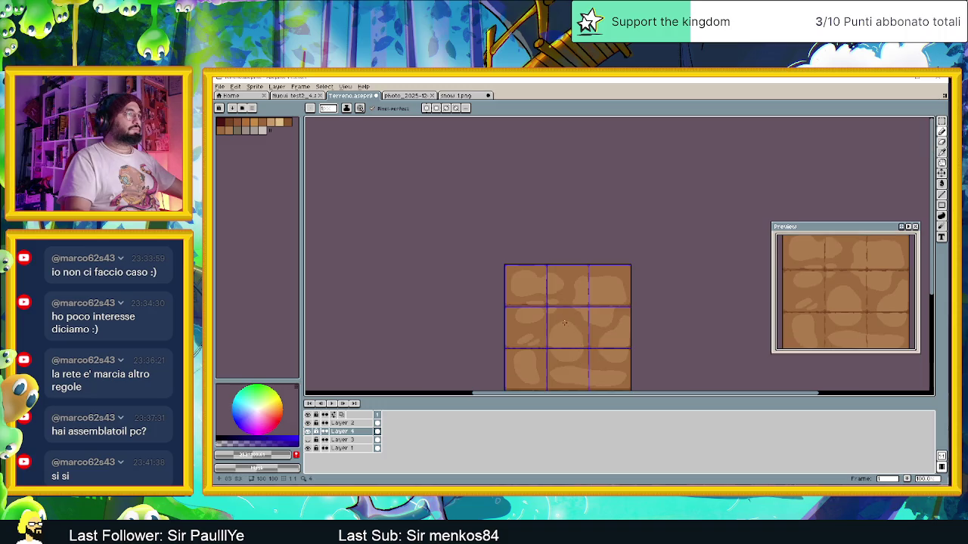
pyautogui.scroll(1, 564, 323)
pyautogui.scroll(1, 555, 283)
pyautogui.scroll(1, 555, 283)
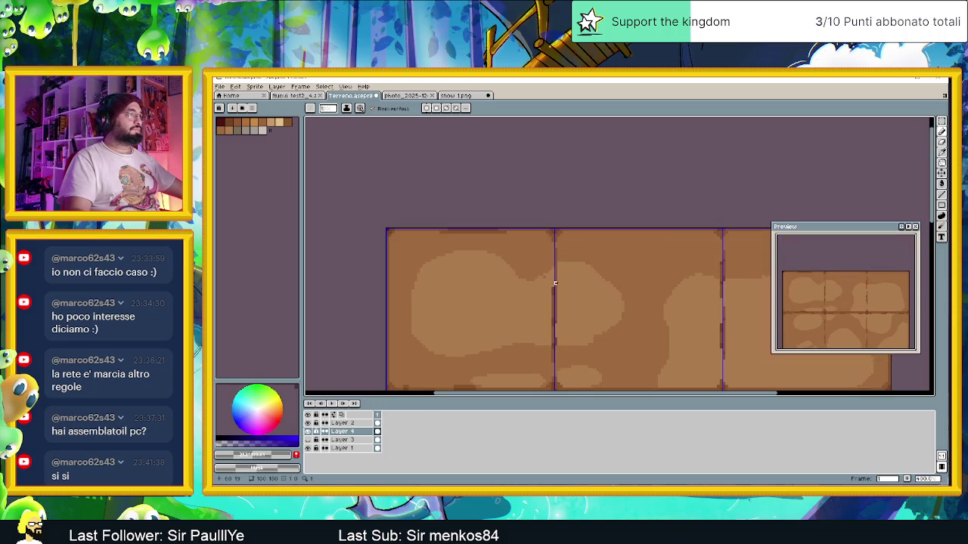
pyautogui.scroll(1, 572, 282)
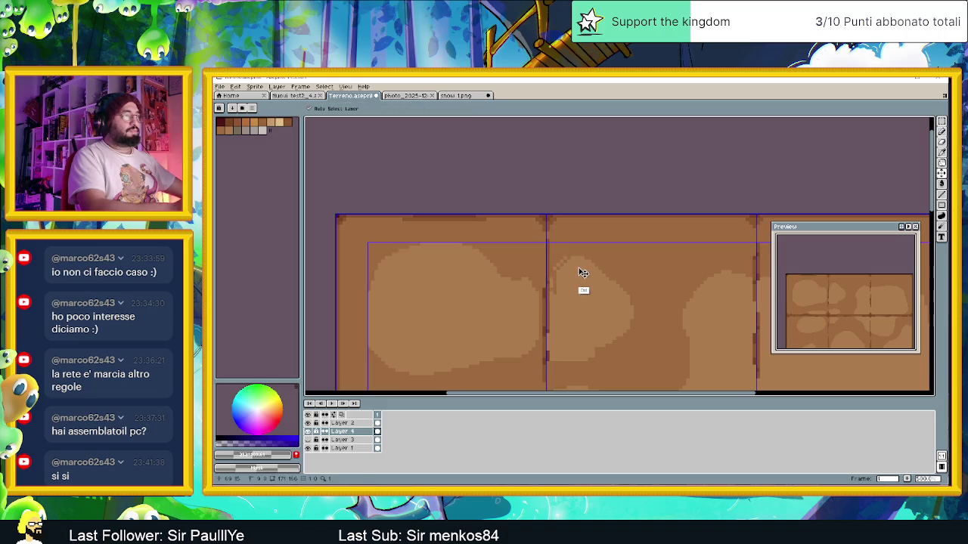
# - Pencil dark brown pixels down the seam between the top-left and top-middle tiles
pyautogui.hotkey('ctrl', 'a')
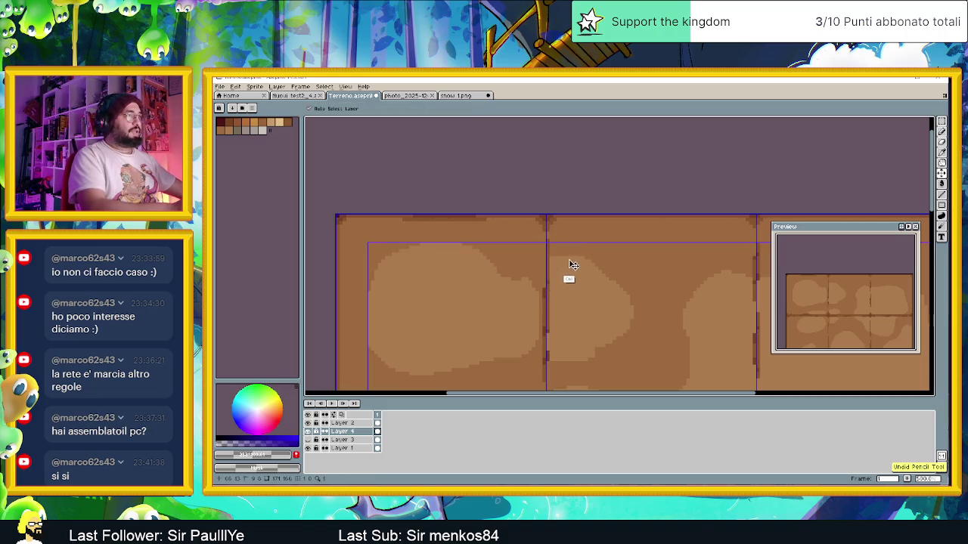
pyautogui.hotkey('ctrl', 'd')
pyautogui.press('b')
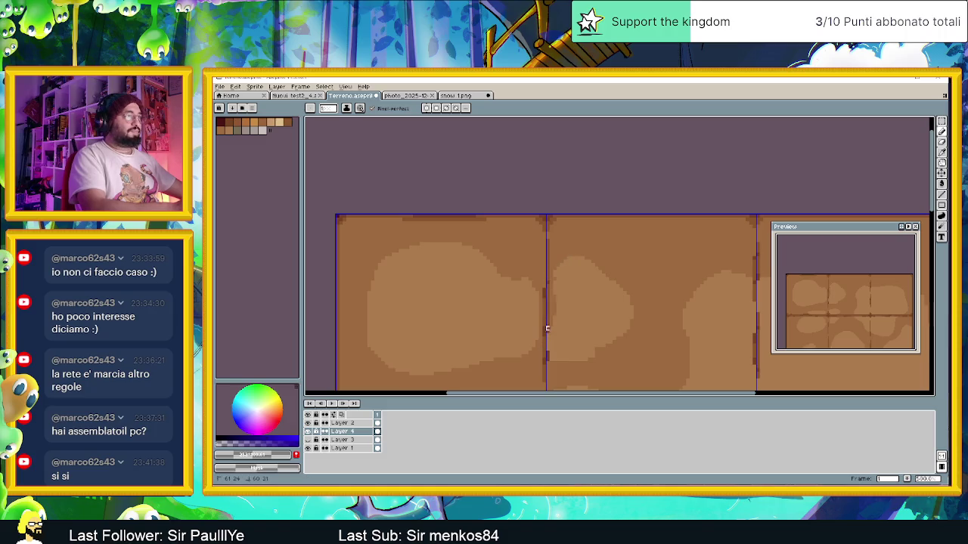
pyautogui.moveTo(547, 328); pyautogui.dragTo(554, 363)
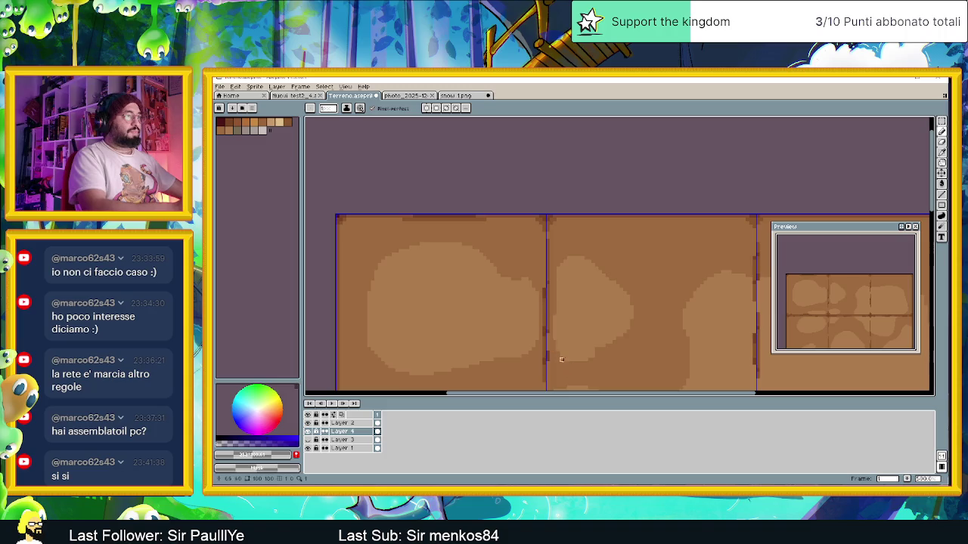
pyautogui.moveTo(555, 335); pyautogui.dragTo(568, 363)
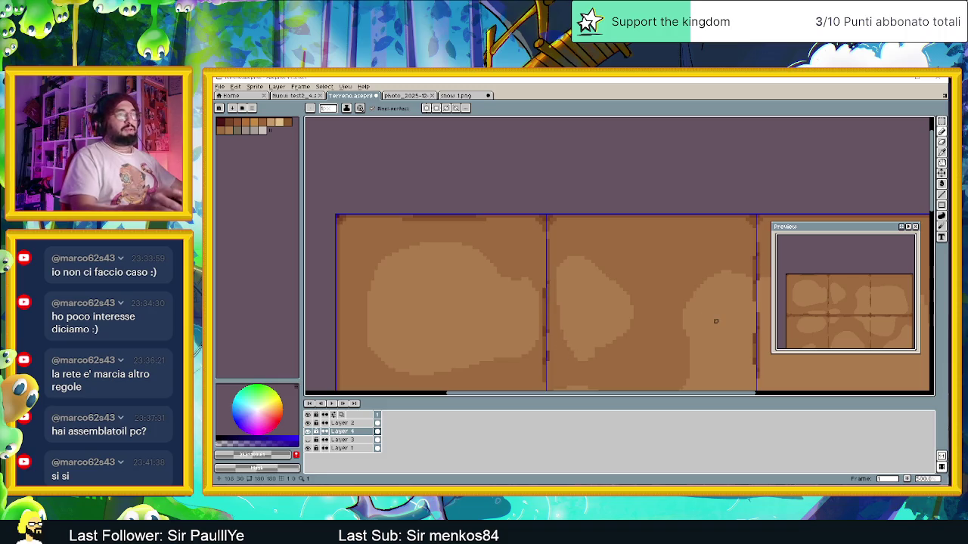
pyautogui.scroll(-1, 714, 321)
pyautogui.scroll(-1, 642, 332)
pyautogui.scroll(-1, 681, 336)
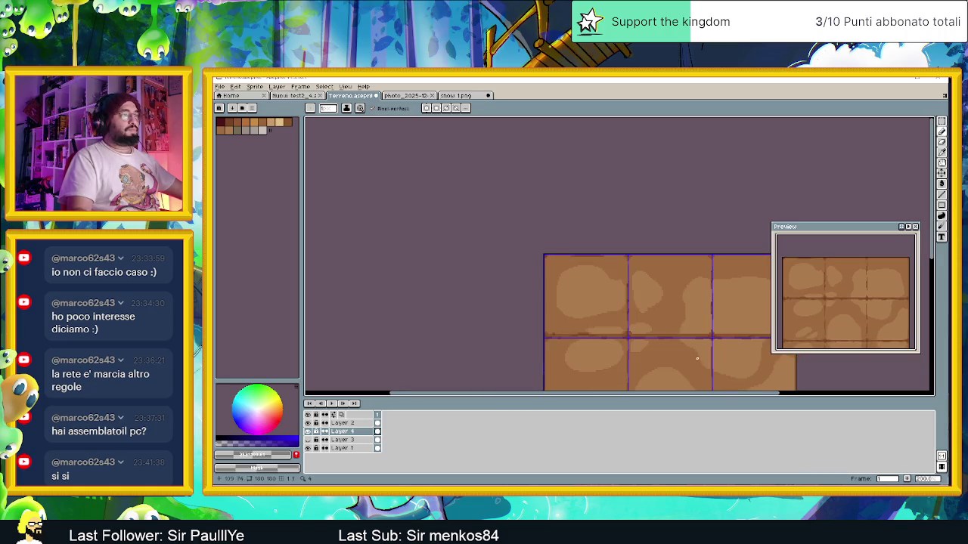
# - Pan and zoom the view toward the top-left tiles
pyautogui.scroll(-1, 700, 340)
pyautogui.moveTo(700, 340); pyautogui.dragTo(508, 288)
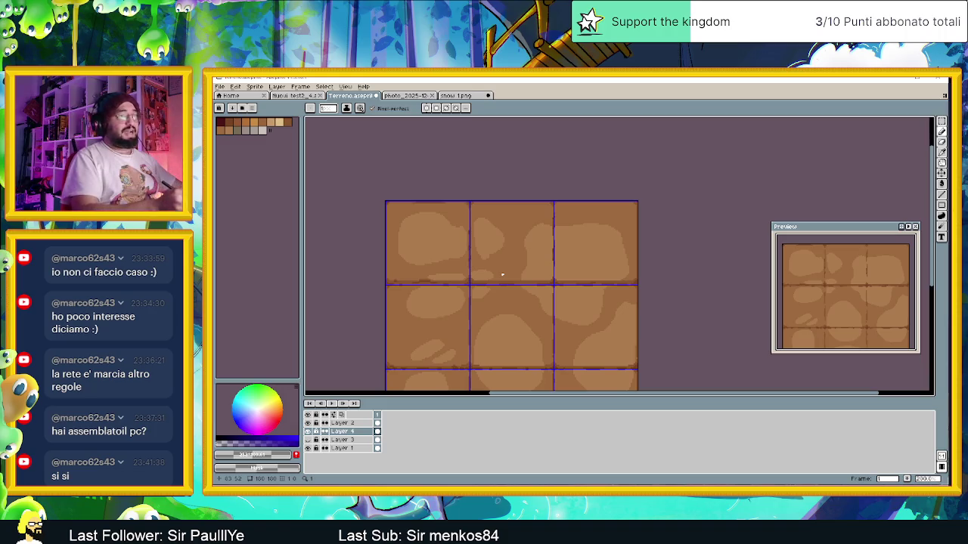
pyautogui.scroll(2, 513, 262)
pyautogui.moveTo(595, 208); pyautogui.dragTo(555, 231)
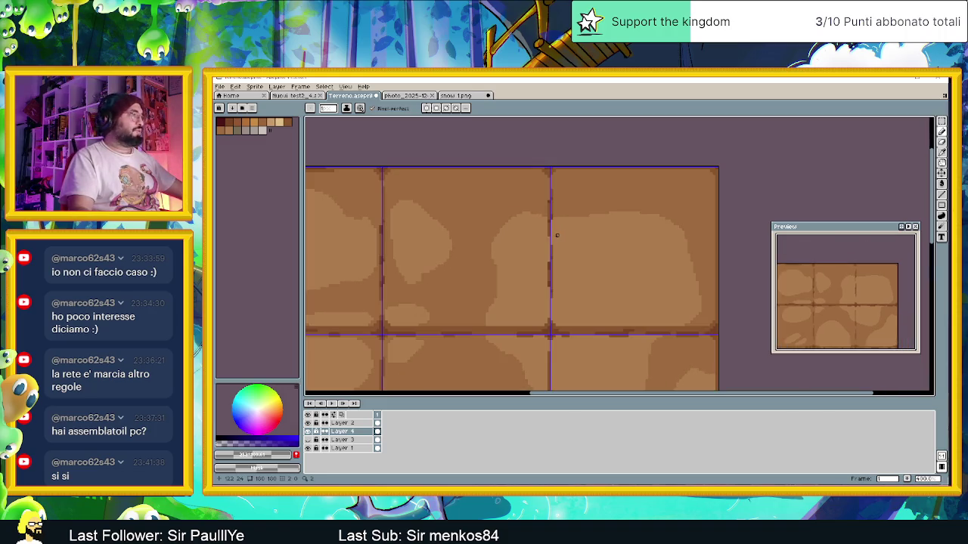
pyautogui.moveTo(422, 249); pyautogui.dragTo(503, 291)
pyautogui.scroll(1, 502, 291)
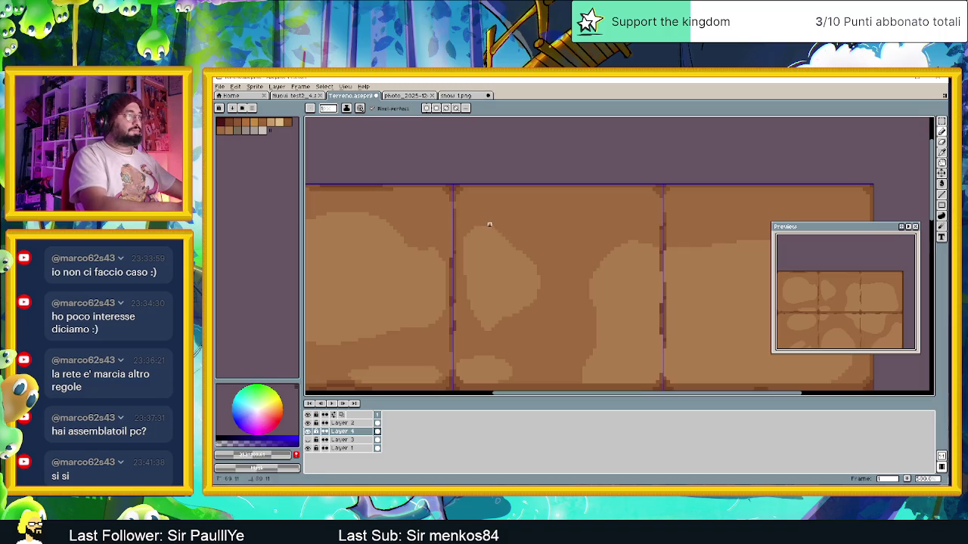
# - Undo a stray dark stroke and dab light pixels onto the dirt near a seam
pyautogui.moveTo(507, 255)
pyautogui.mouseDown()
pyautogui.moveTo(506, 307)
pyautogui.moveTo(505, 242)
pyautogui.moveTo(508, 320)
pyautogui.moveTo(505, 250)
pyautogui.mouseUp()
pyautogui.hotkey('ctrl', 'z')
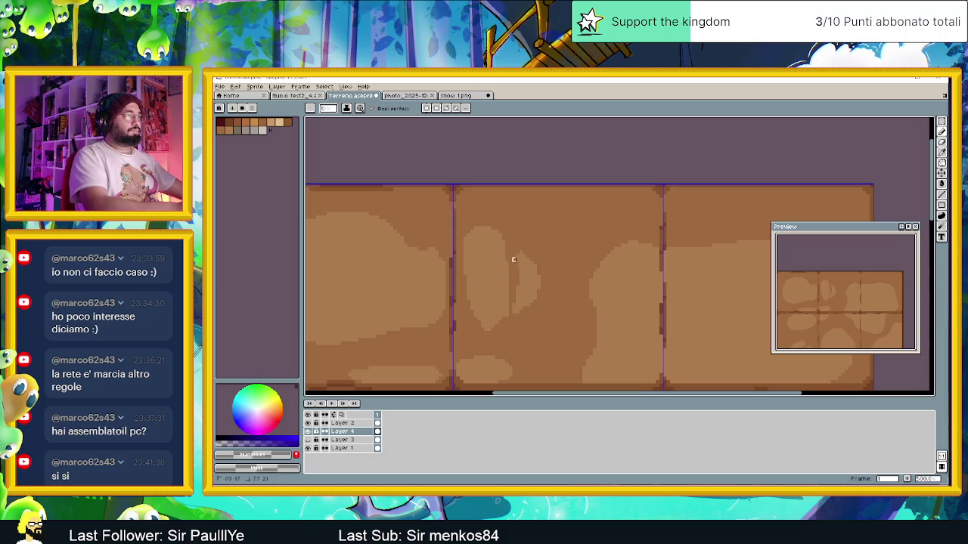
pyautogui.click(515, 262)
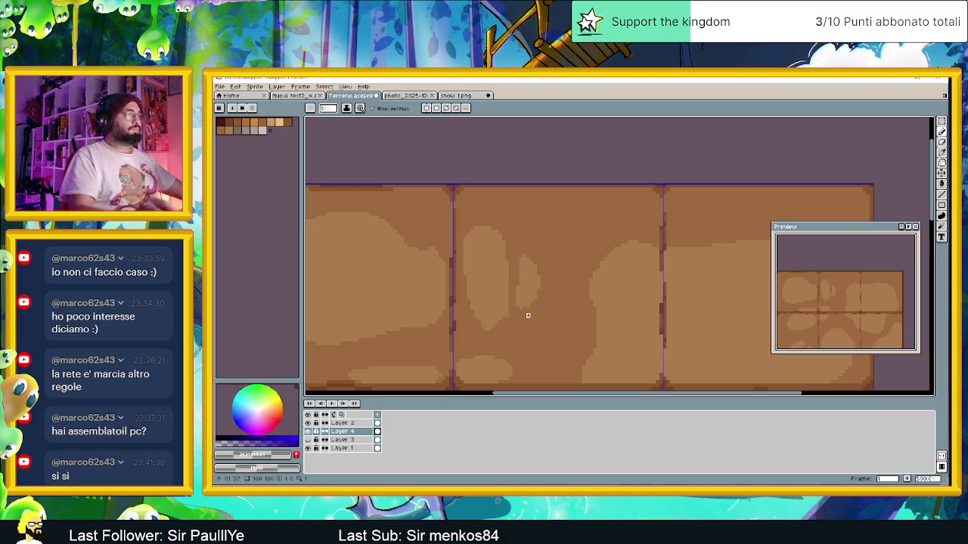
pyautogui.scroll(-2, 527, 315)
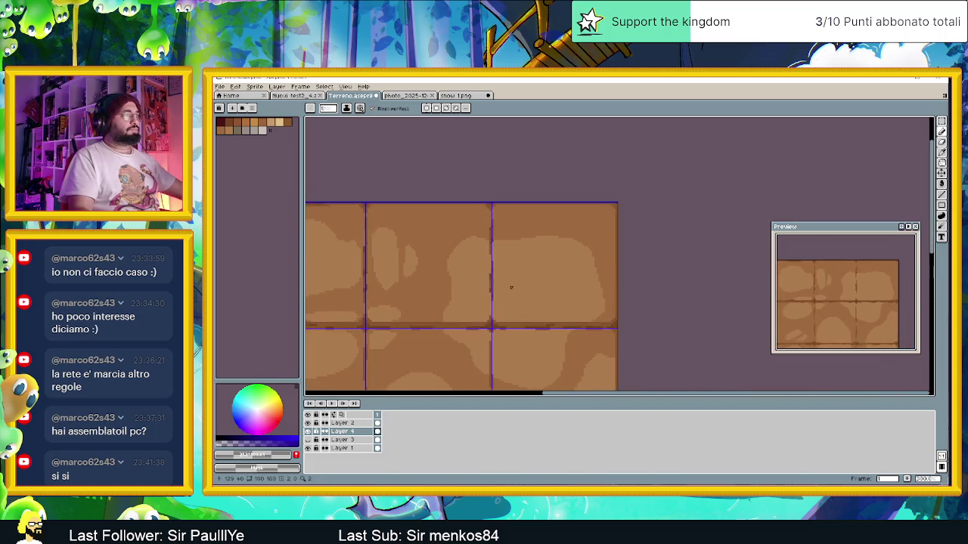
pyautogui.scroll(-1, 508, 287)
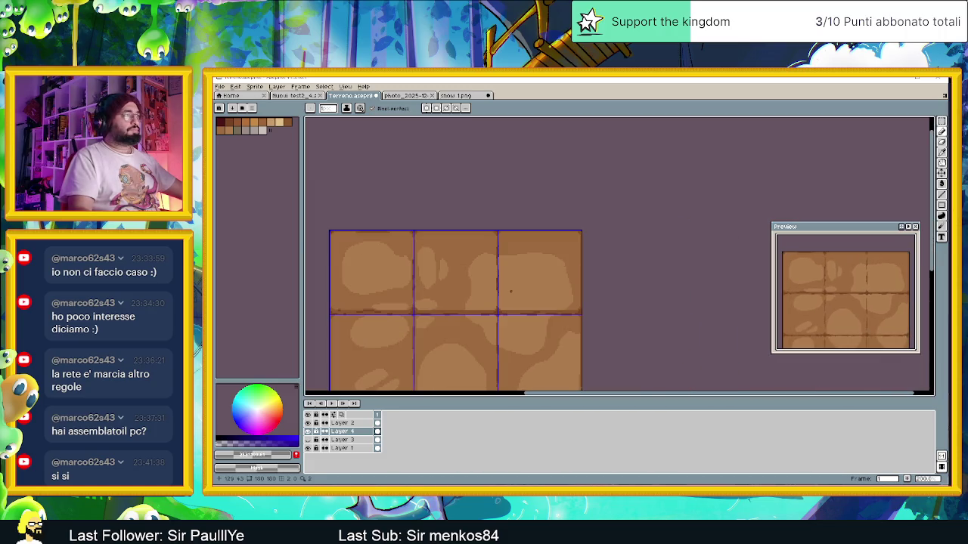
pyautogui.scroll(1, 509, 293)
pyautogui.scroll(1, 507, 293)
pyautogui.scroll(1, 506, 295)
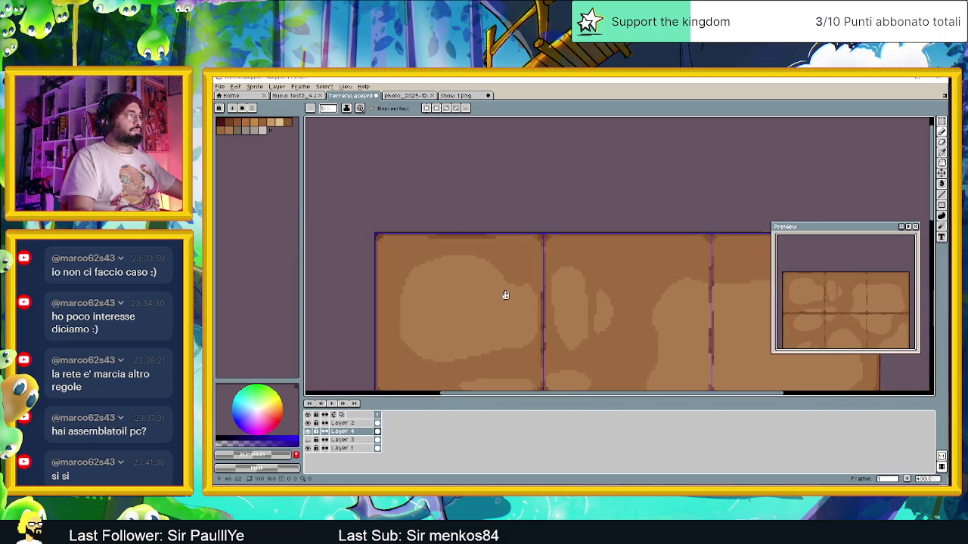
pyautogui.scroll(1, 514, 298)
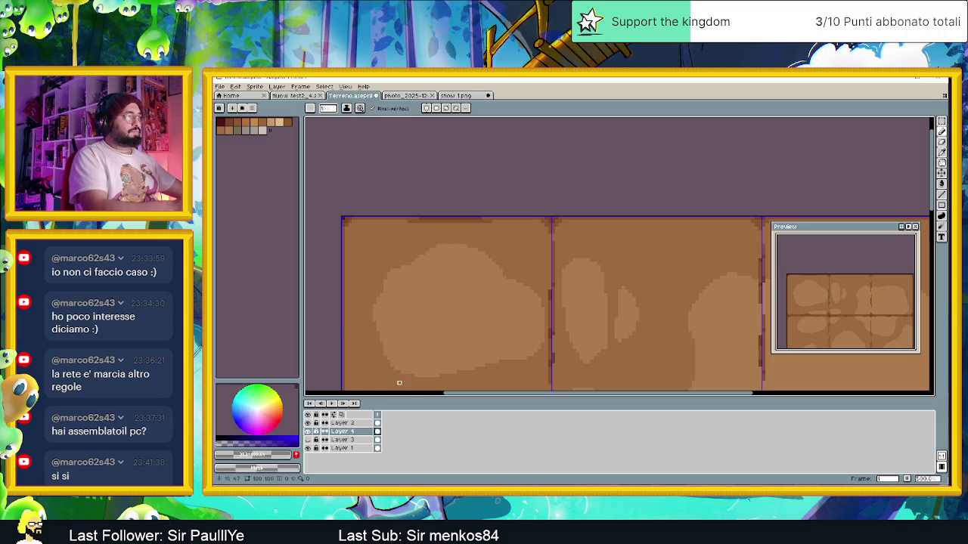
pyautogui.scroll(-2, 540, 328)
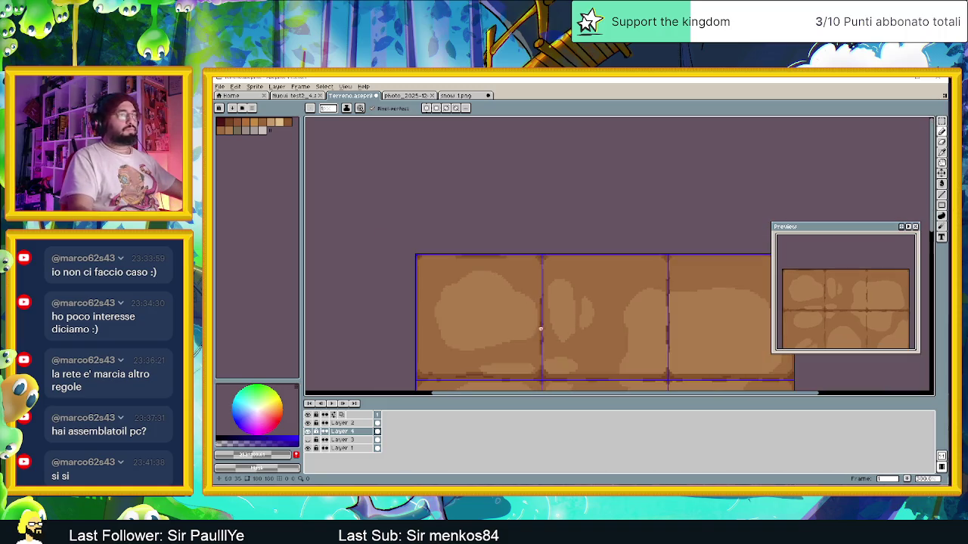
# - Survey the whole tile sheet, then undo the last pencil stroke
pyautogui.moveTo(613, 337); pyautogui.dragTo(521, 280)
pyautogui.scroll(-1, 522, 281)
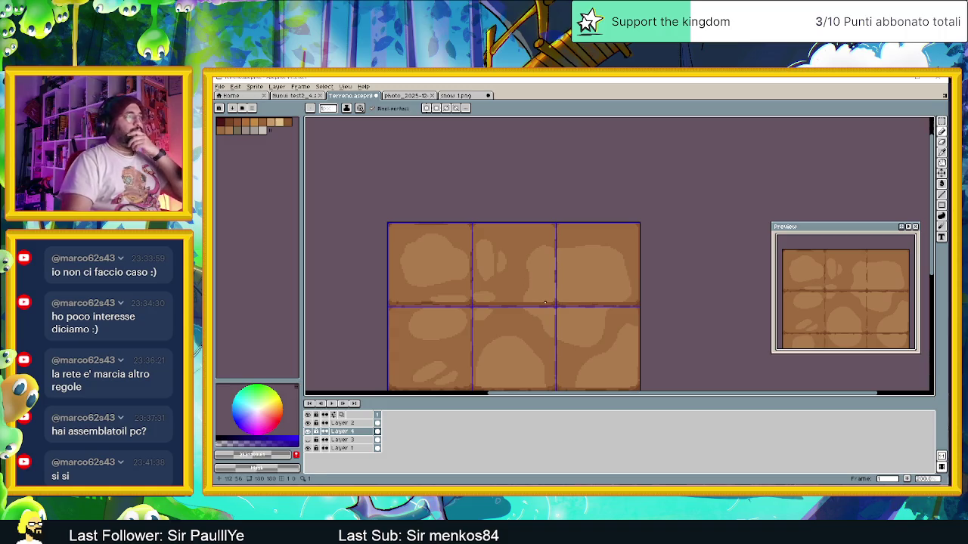
pyautogui.scroll(-1, 603, 306)
pyautogui.moveTo(646, 324); pyautogui.dragTo(565, 305)
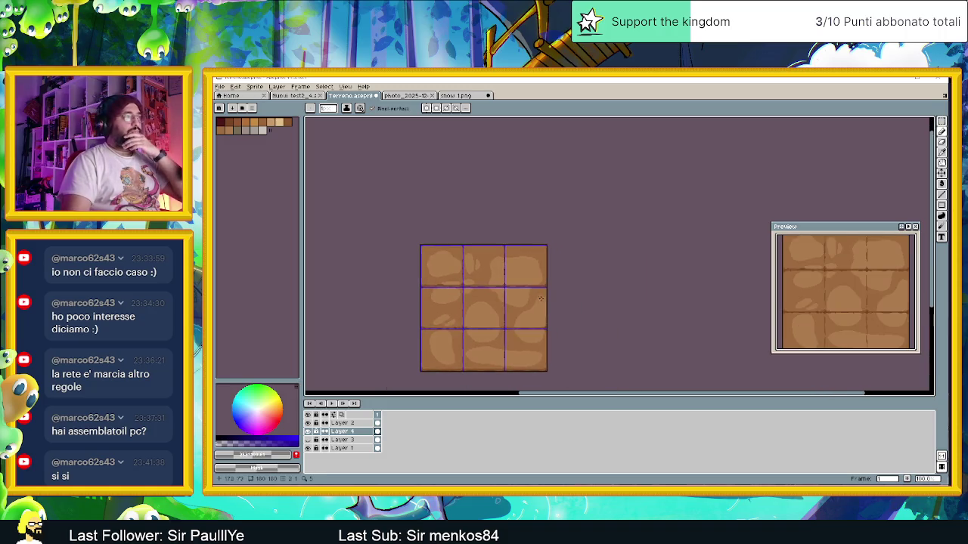
pyautogui.scroll(1, 512, 276)
pyautogui.scroll(1, 517, 278)
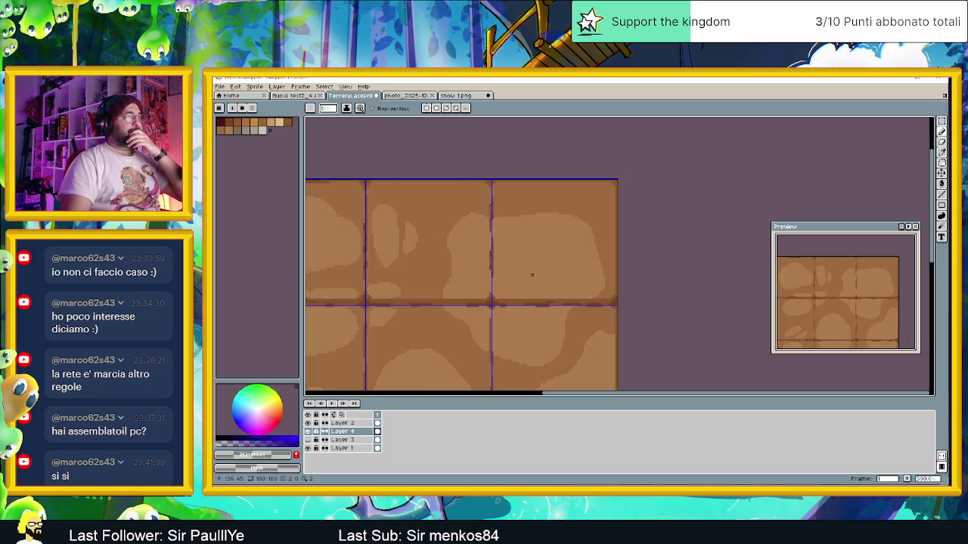
pyautogui.scroll(1, 536, 272)
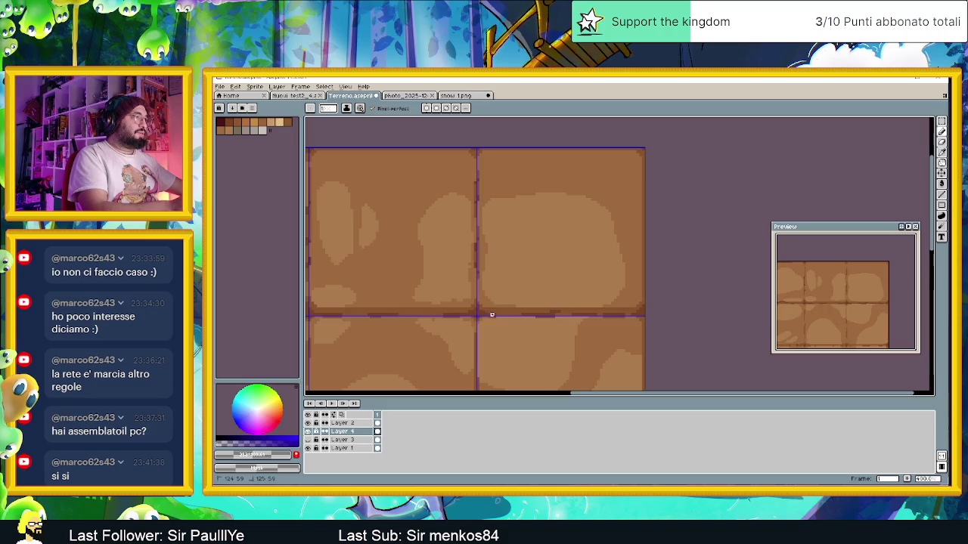
pyautogui.hotkey('ctrl', 'z')
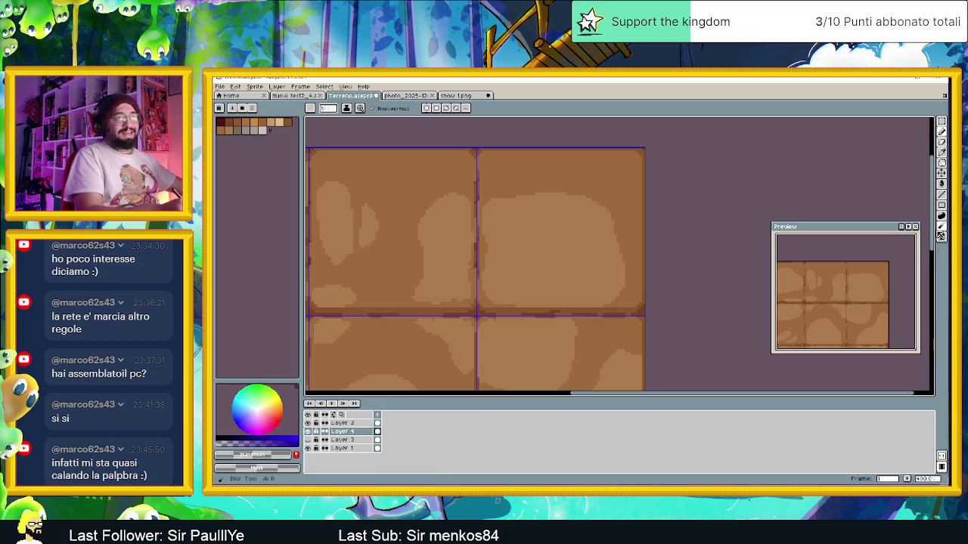
pyautogui.moveTo(931, 239); pyautogui.dragTo(929, 266)
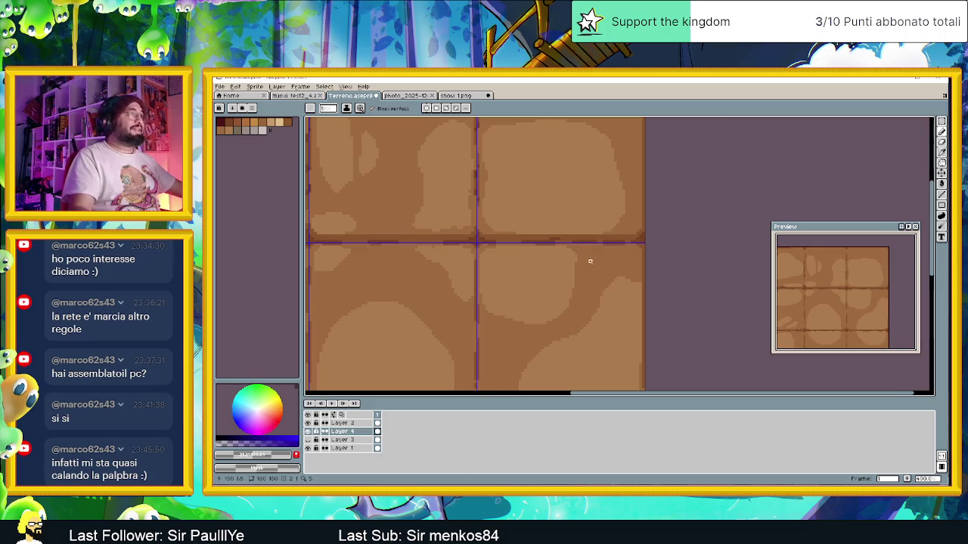
pyautogui.scroll(-1, 590, 261)
pyautogui.scroll(-1, 586, 261)
pyautogui.scroll(1, 570, 259)
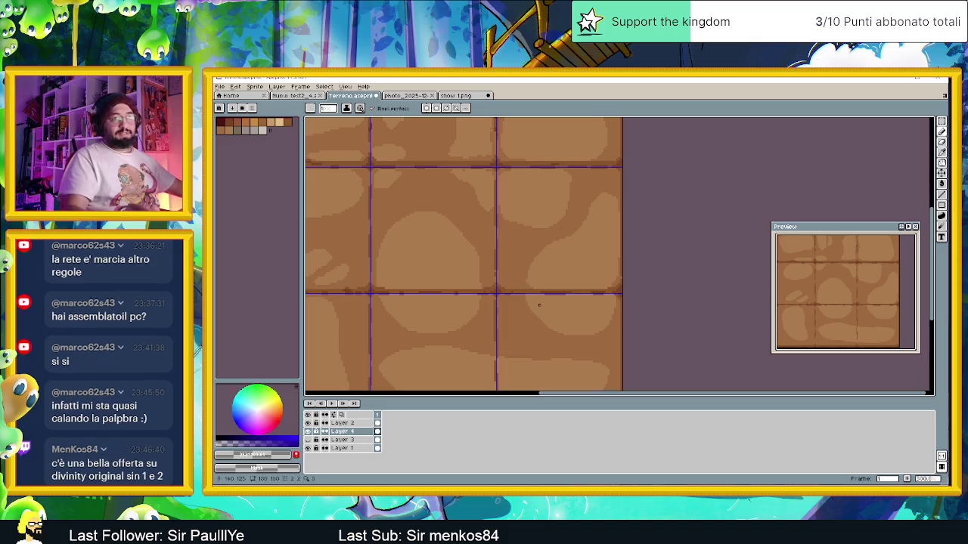
pyautogui.scroll(1, 566, 299)
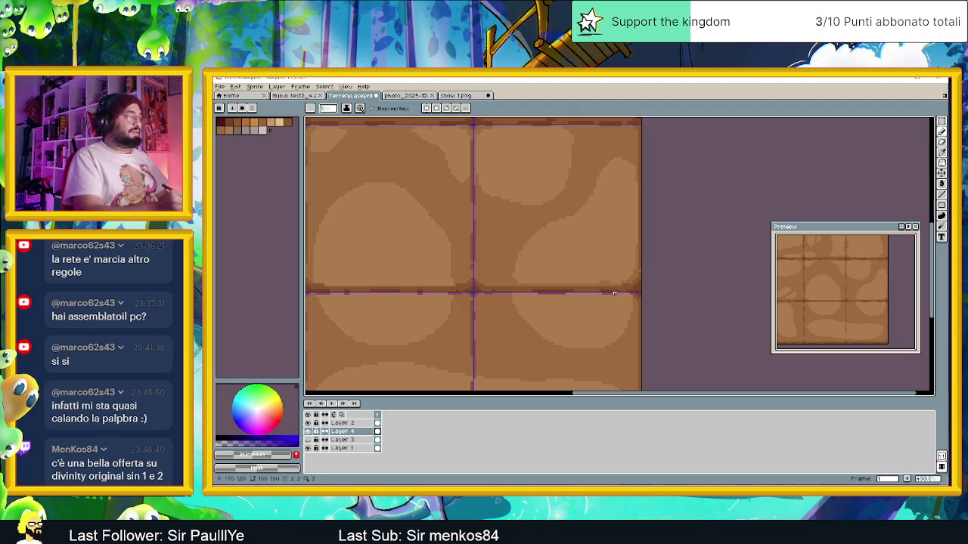
pyautogui.hotkey('alt', 'Tab')
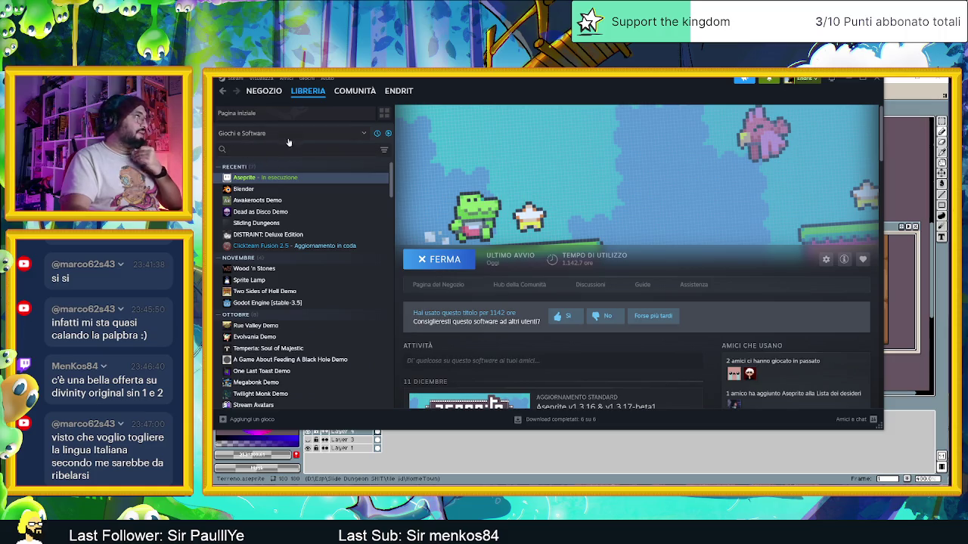
pyautogui.click(292, 132)
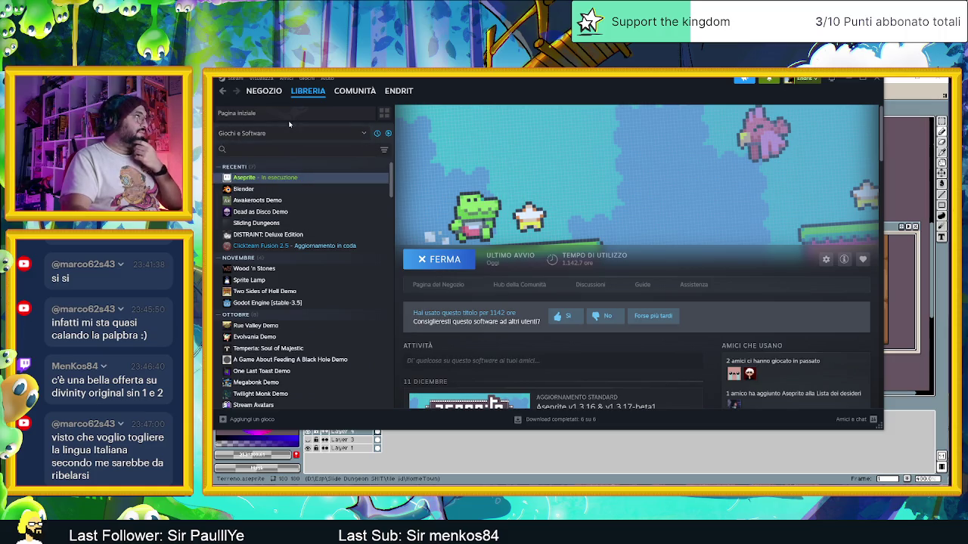
pyautogui.click(288, 115)
pyautogui.write('d')
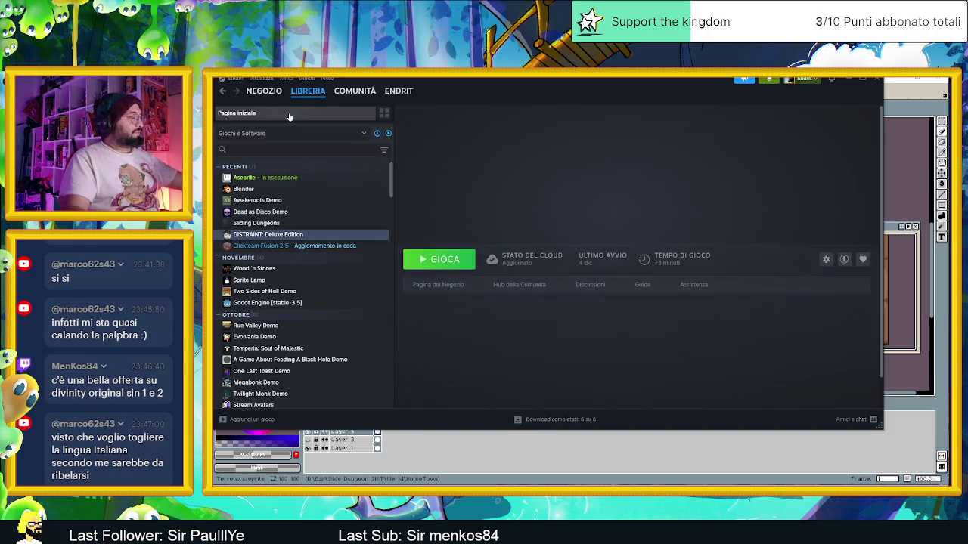
pyautogui.write('iv')
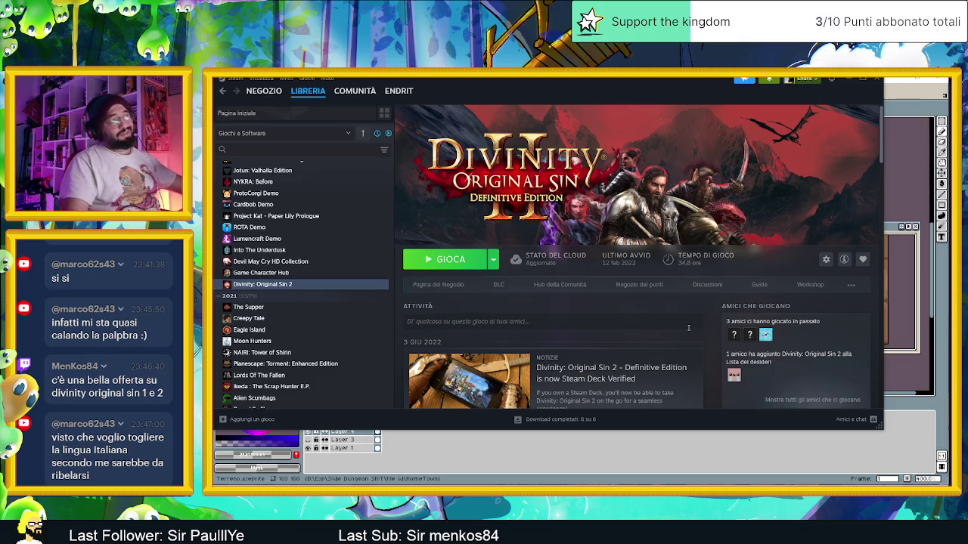
pyautogui.scroll(-1, 692, 332)
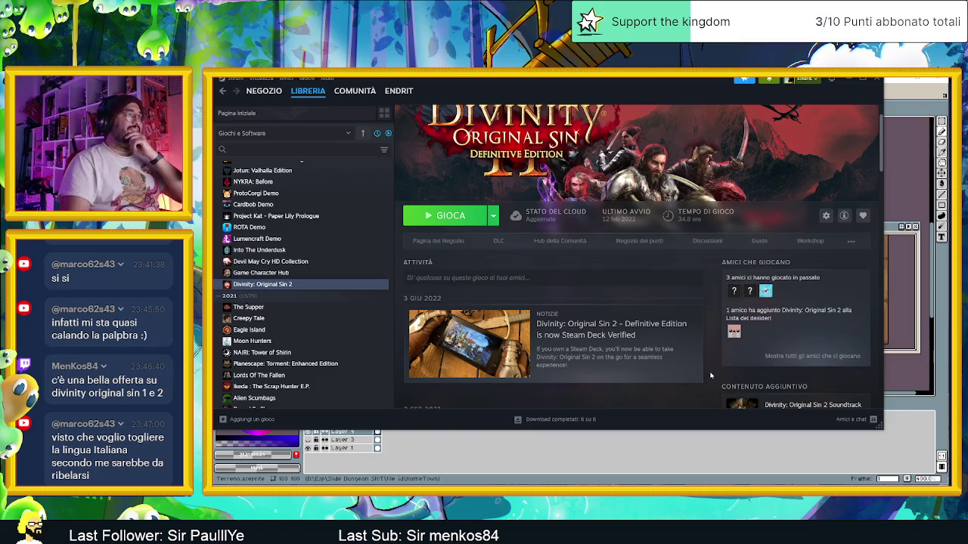
pyautogui.scroll(-2, 711, 376)
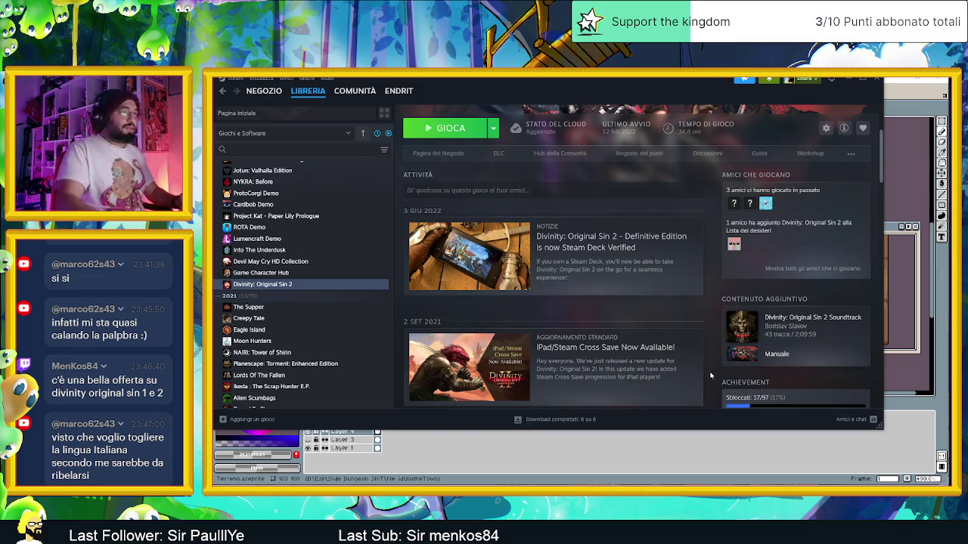
pyautogui.scroll(-5, 714, 370)
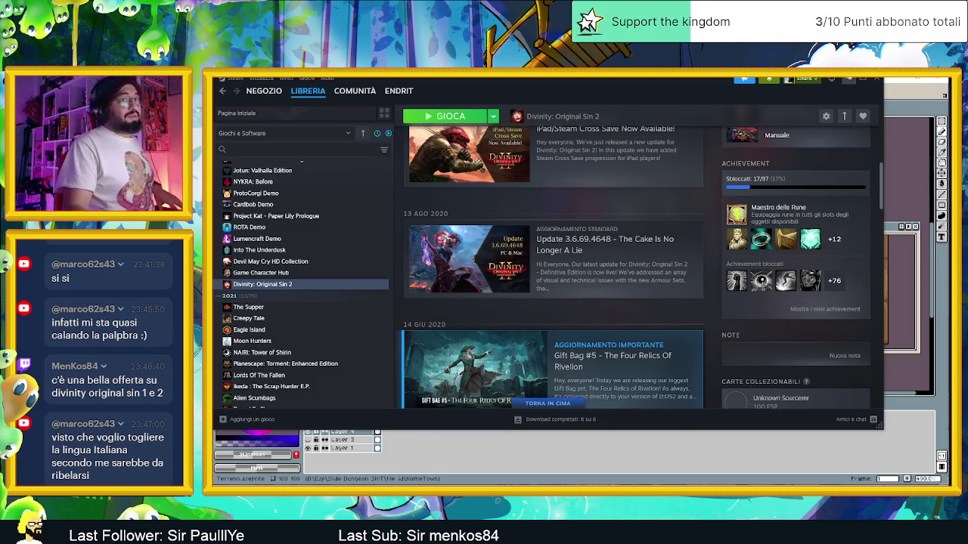
pyautogui.click(876, 79)
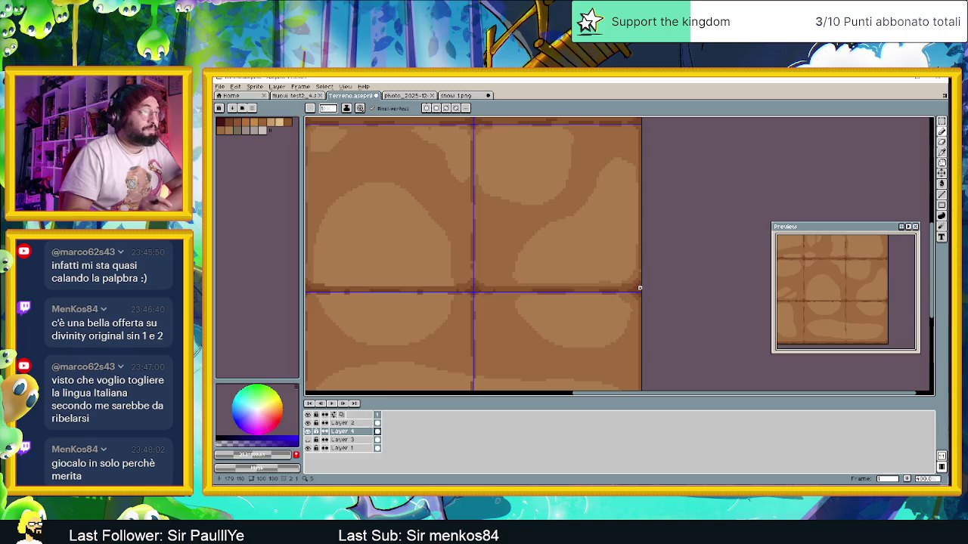
pyautogui.scroll(-2, 639, 288)
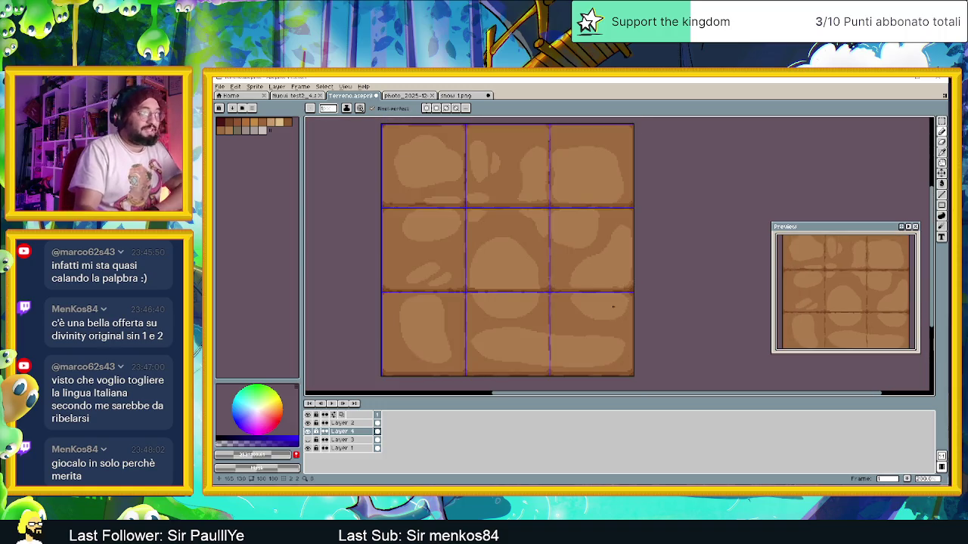
pyautogui.moveTo(590, 363); pyautogui.dragTo(599, 338)
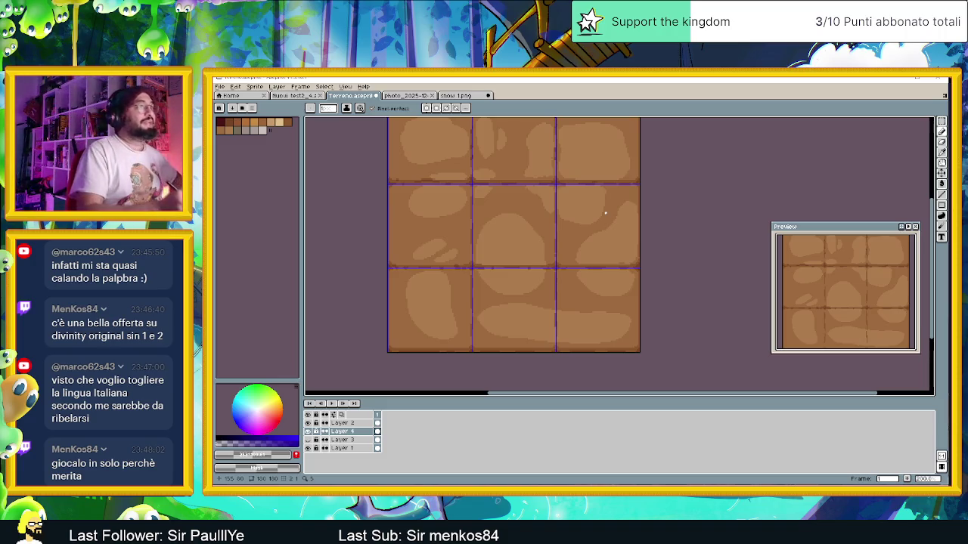
pyautogui.scroll(1, 603, 214)
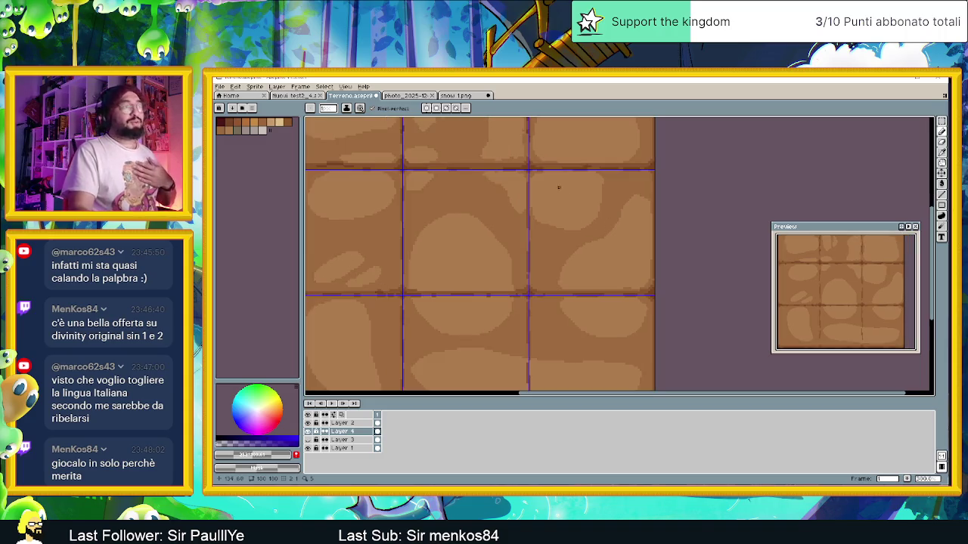
pyautogui.scroll(1, 547, 203)
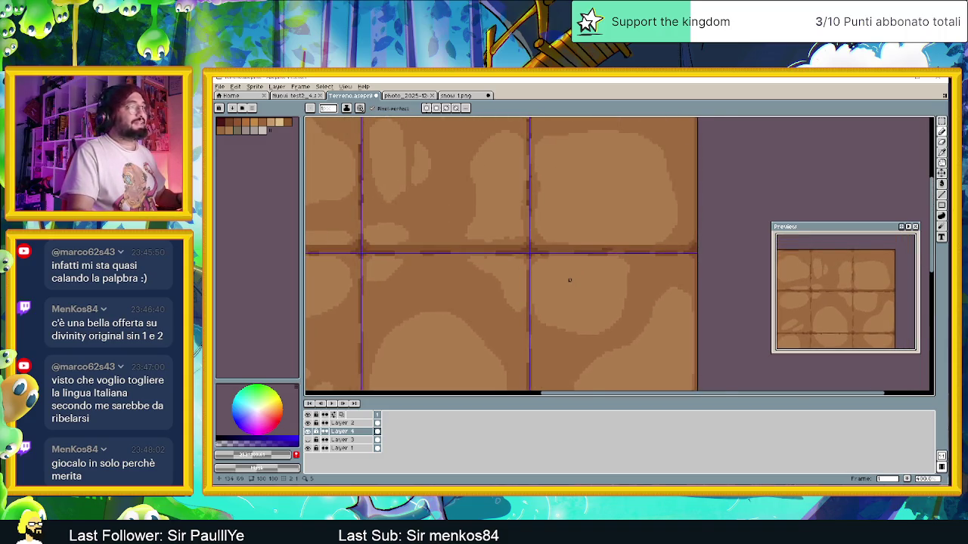
pyautogui.scroll(1, 568, 281)
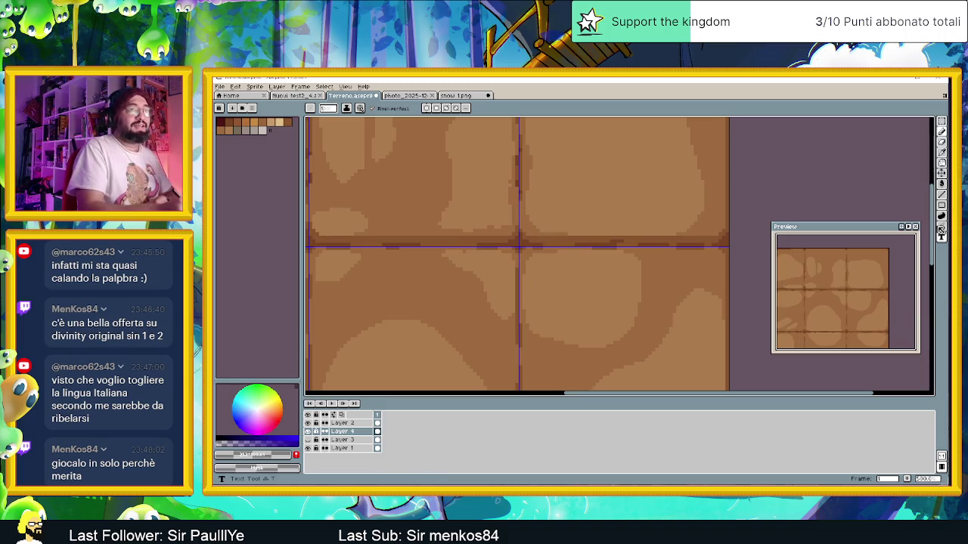
# - Paint a single pixel on a dirt tile and pan toward the lower tiles
pyautogui.moveTo(935, 237); pyautogui.dragTo(908, 299)
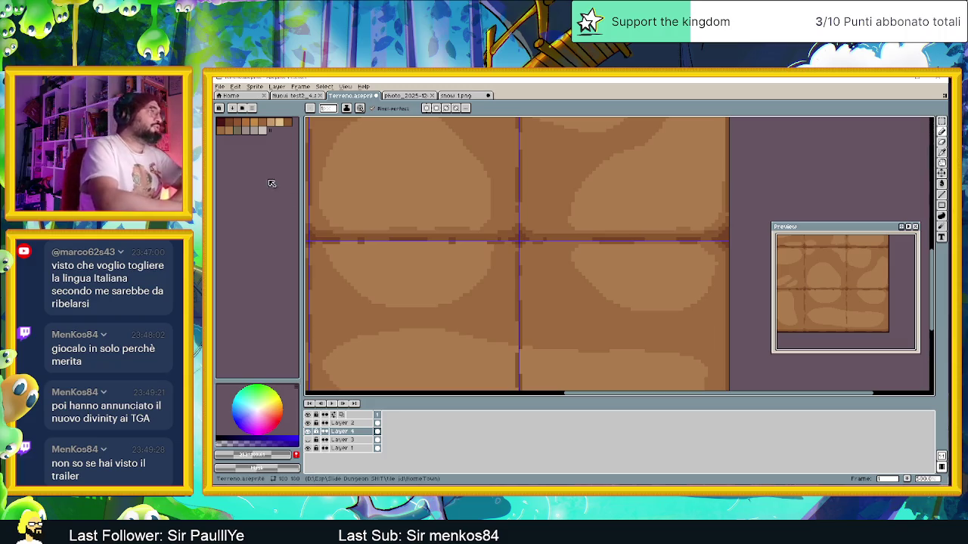
pyautogui.click(330, 245)
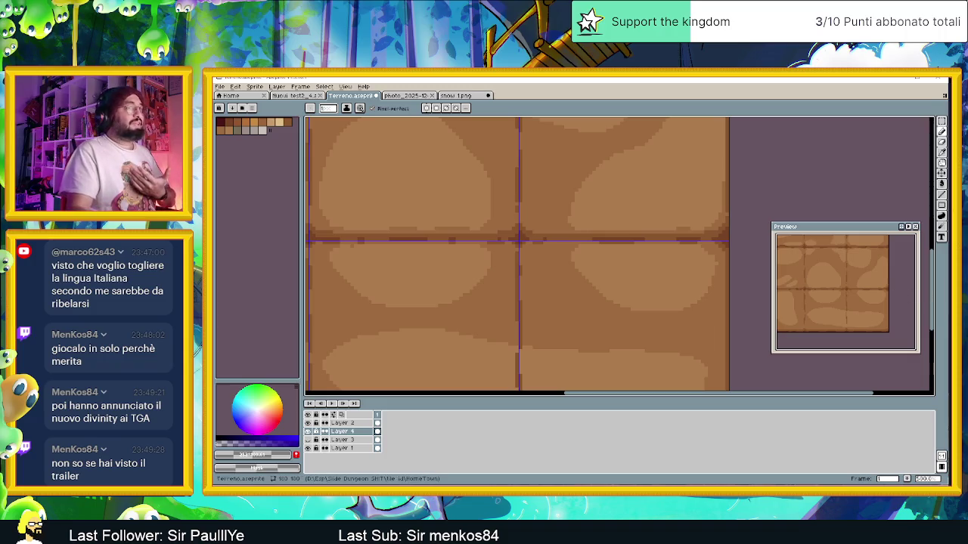
pyautogui.moveTo(637, 315); pyautogui.dragTo(685, 238)
pyautogui.scroll(-2, 647, 256)
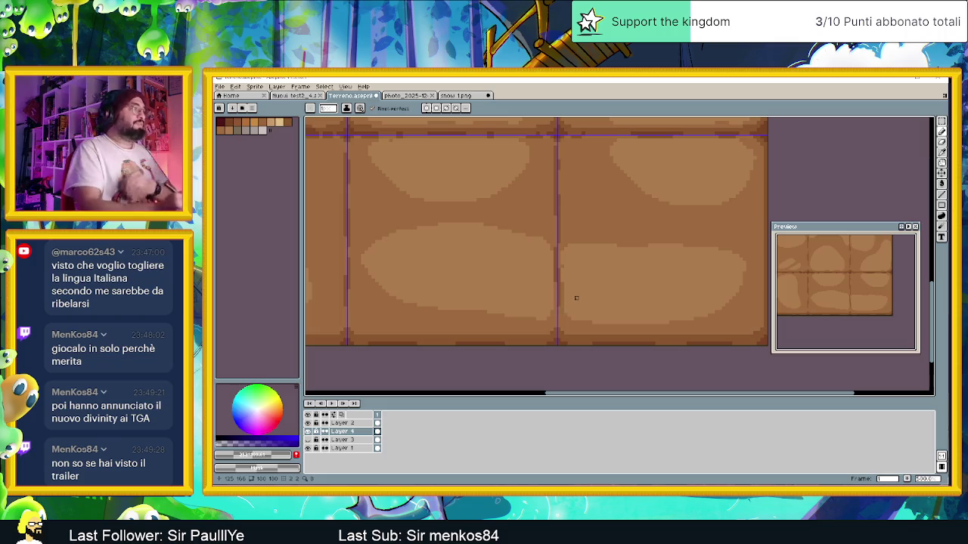
pyautogui.scroll(-3, 566, 308)
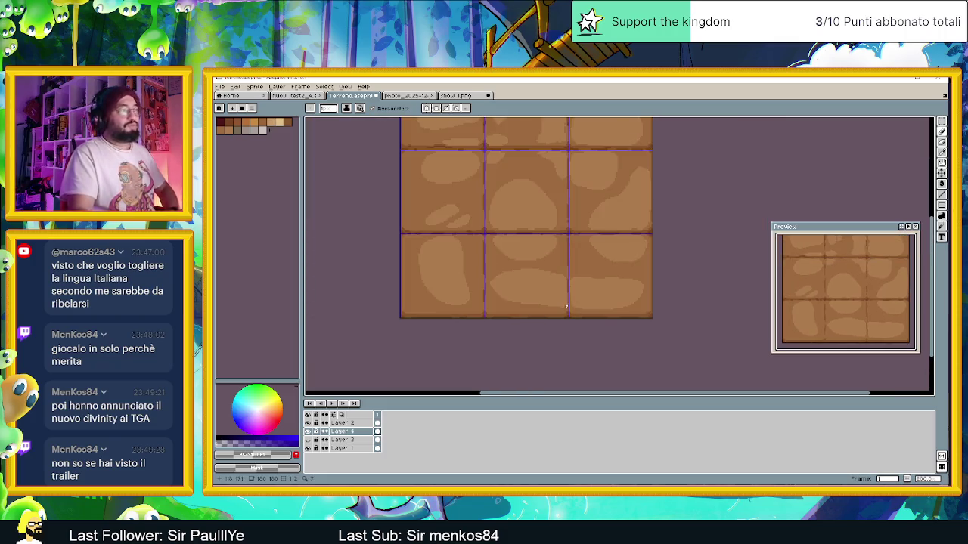
pyautogui.scroll(-1, 567, 299)
pyautogui.scroll(1, 600, 258)
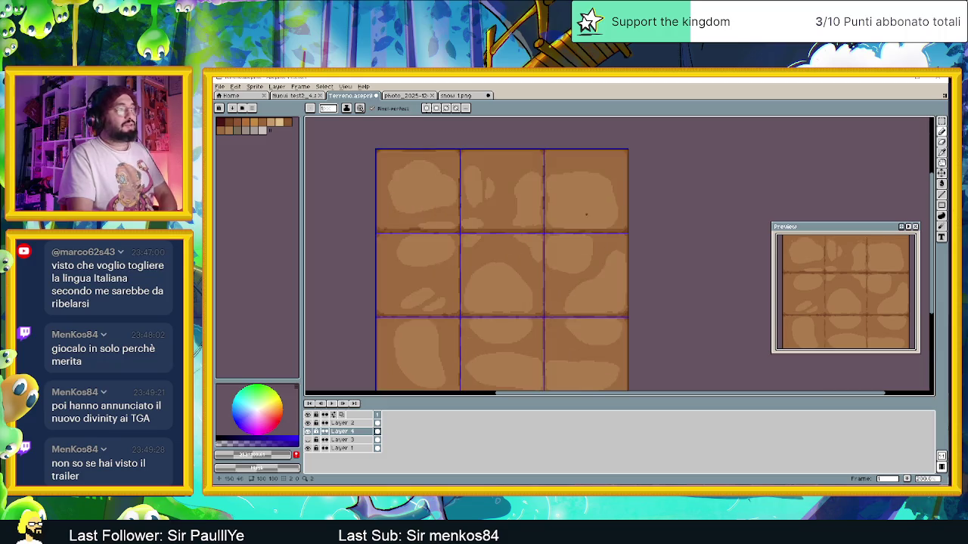
pyautogui.scroll(2, 548, 252)
pyautogui.scroll(1, 532, 248)
pyautogui.scroll(1, 534, 248)
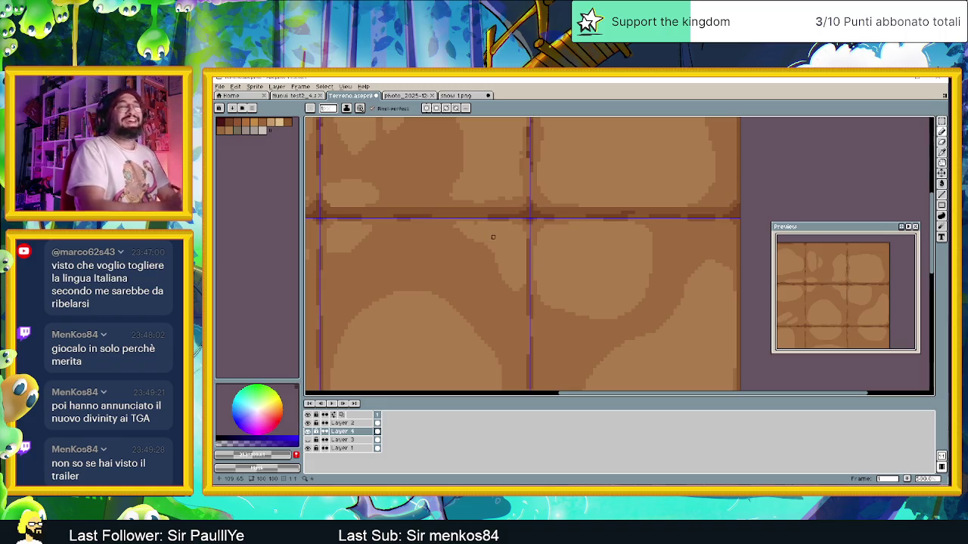
pyautogui.scroll(1, 493, 237)
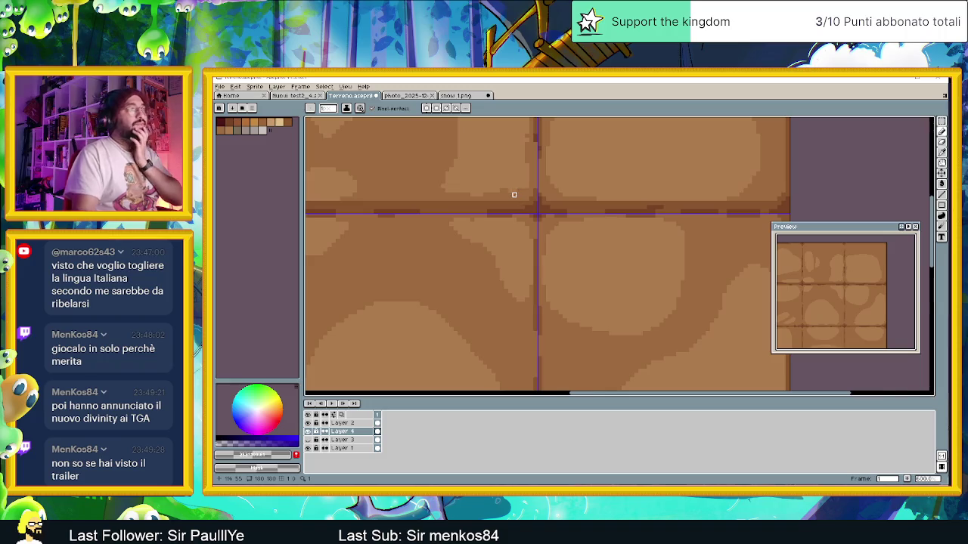
pyautogui.scroll(-1, 518, 195)
pyautogui.scroll(-1, 511, 199)
pyautogui.scroll(-1, 513, 202)
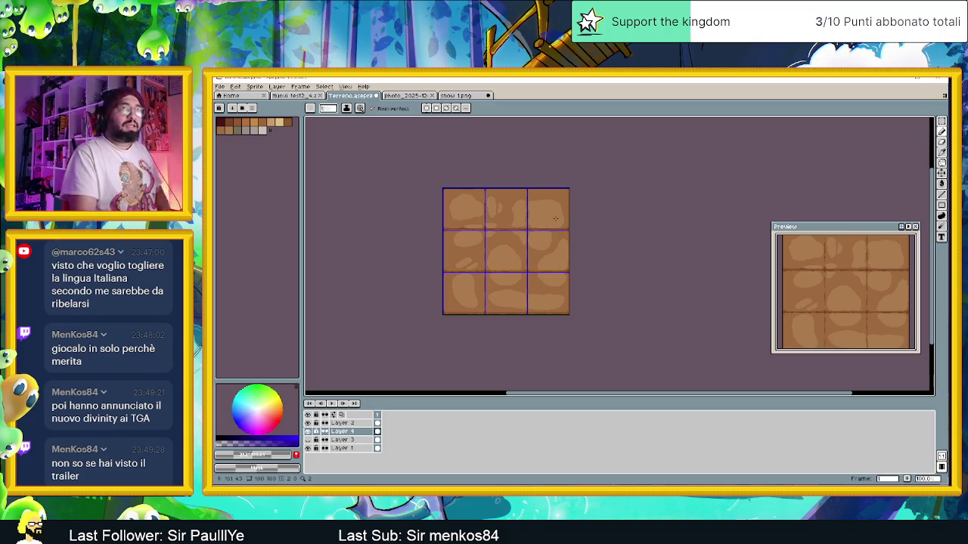
pyautogui.scroll(1, 551, 197)
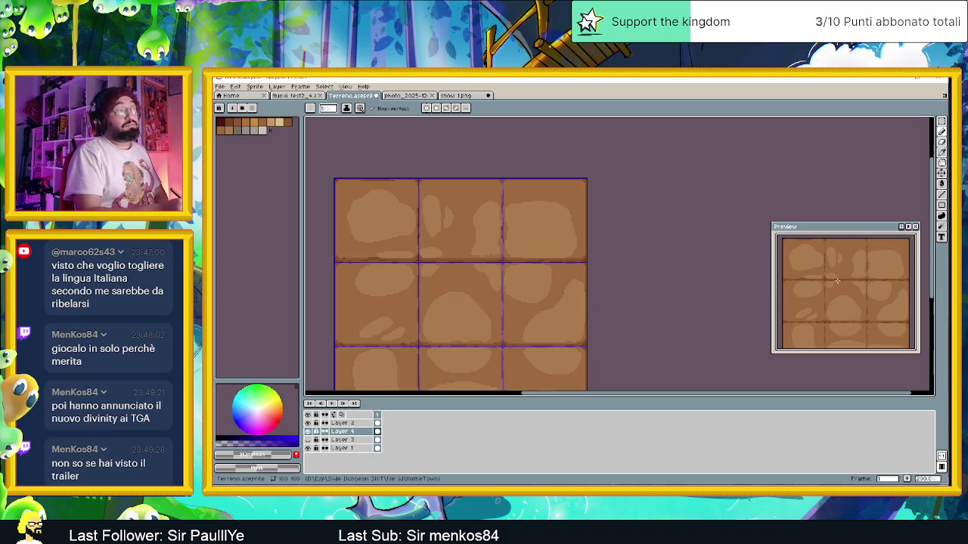
pyautogui.scroll(-1, 733, 264)
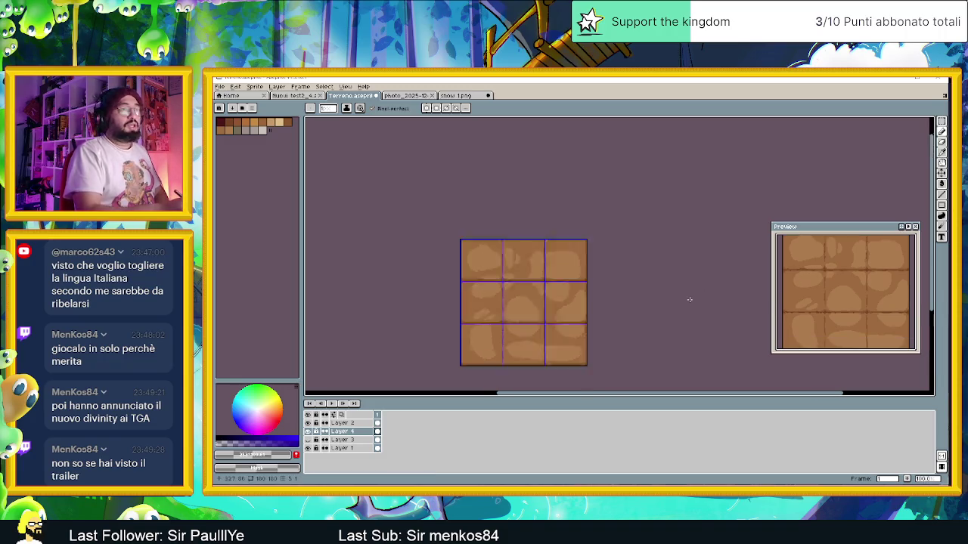
pyautogui.scroll(-3, 673, 252)
pyautogui.scroll(3, 639, 299)
pyautogui.scroll(-2, 642, 297)
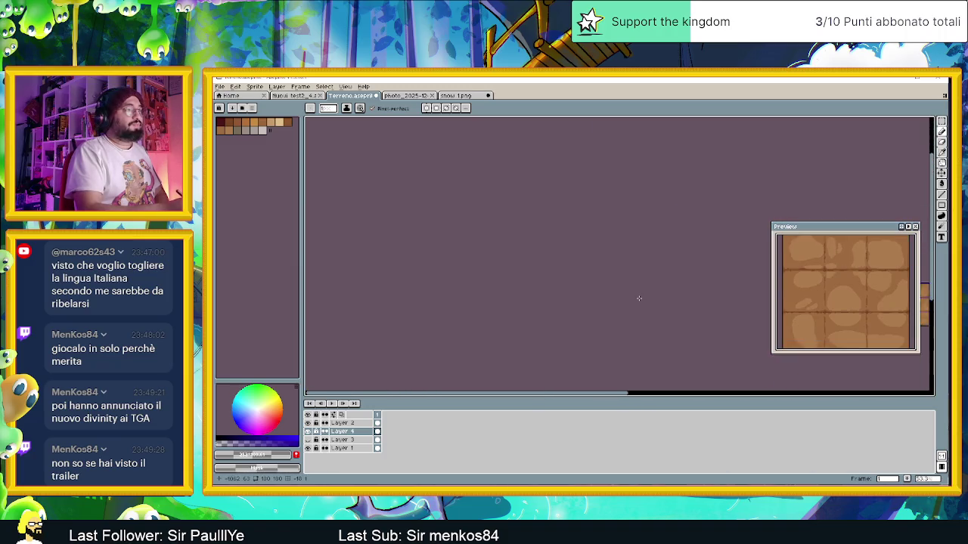
pyautogui.scroll(1, 645, 296)
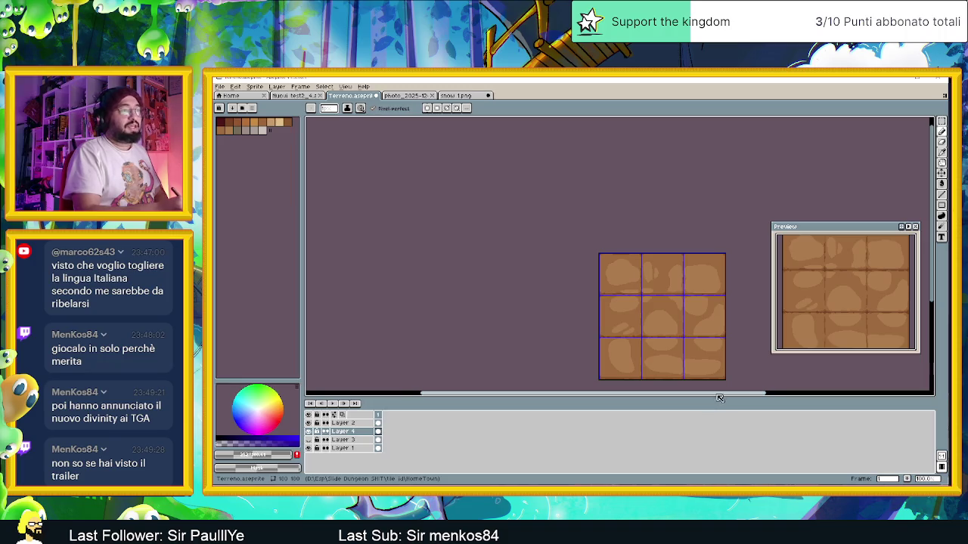
pyautogui.moveTo(719, 398); pyautogui.dragTo(746, 399)
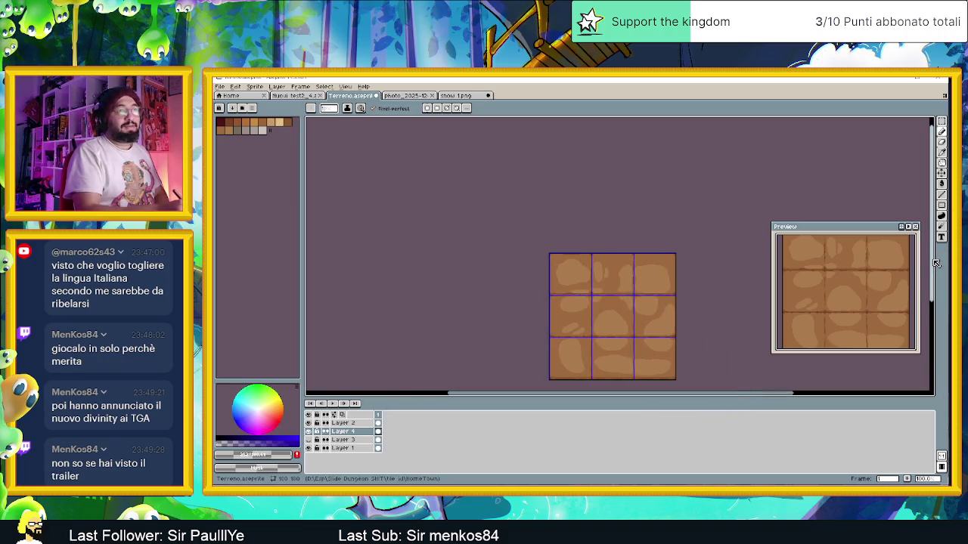
pyautogui.moveTo(936, 262); pyautogui.dragTo(936, 277)
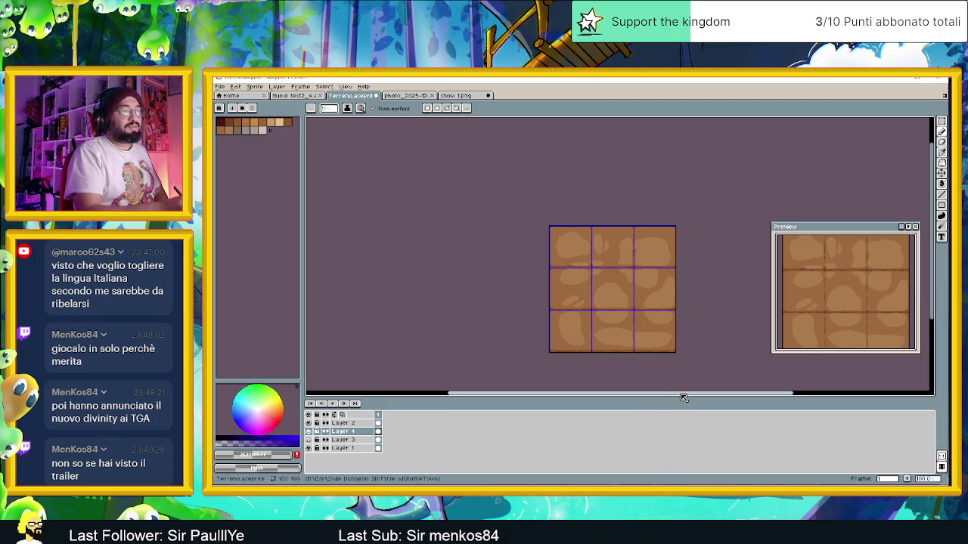
pyautogui.moveTo(683, 399); pyautogui.dragTo(695, 398)
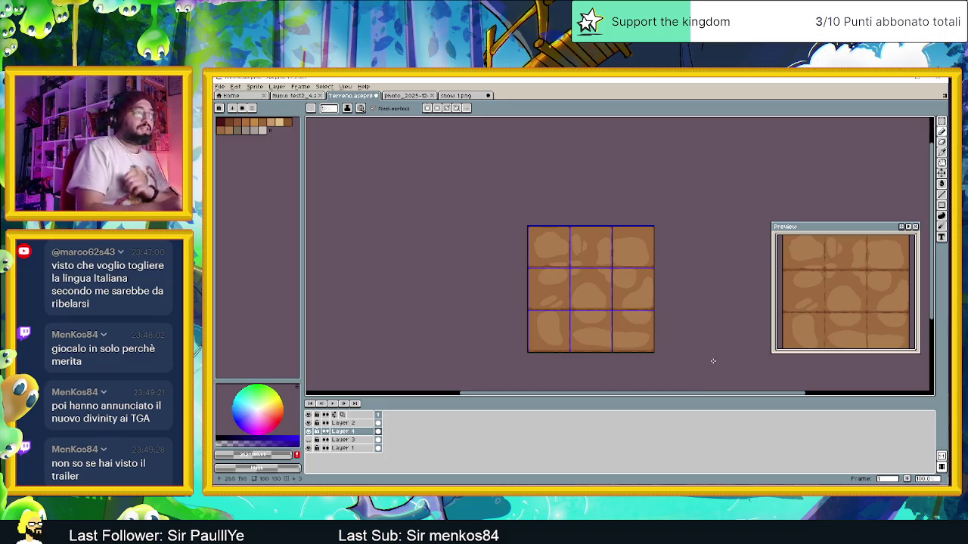
pyautogui.scroll(1, 678, 287)
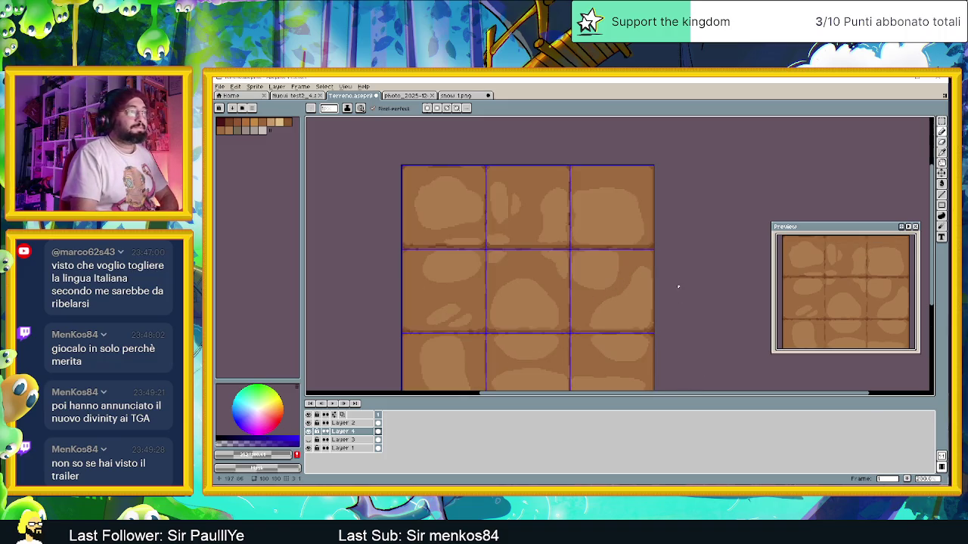
pyautogui.moveTo(657, 315); pyautogui.dragTo(645, 261)
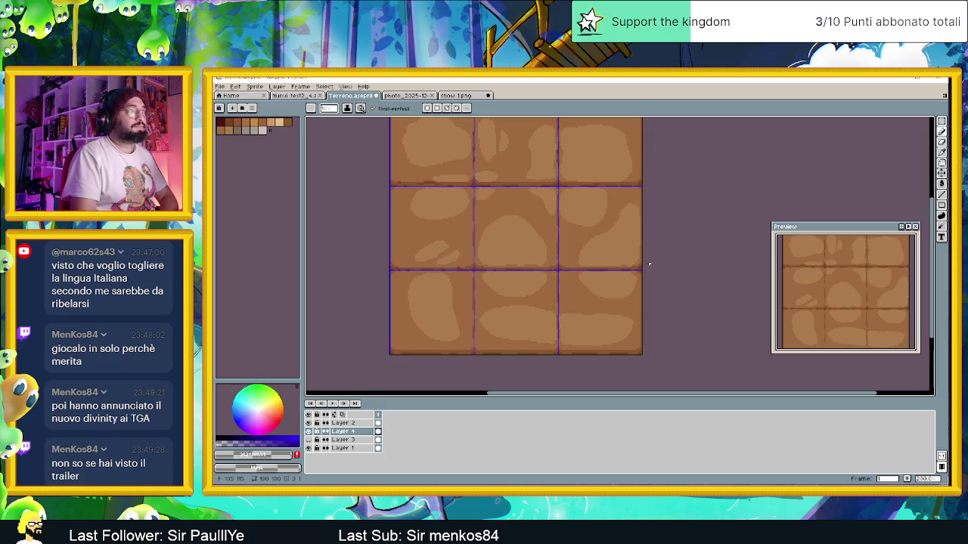
pyautogui.scroll(-1, 649, 264)
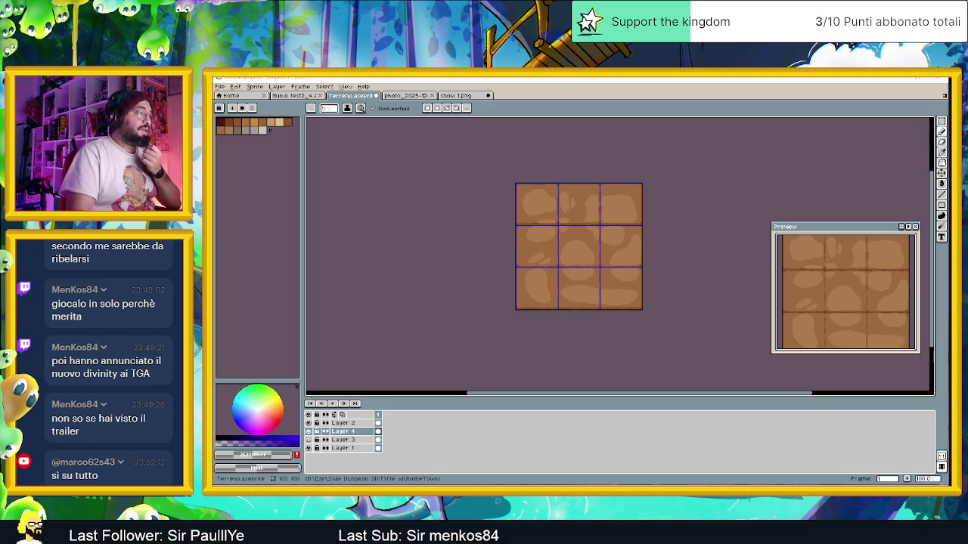
pyautogui.hotkey('alt', 'Tab')
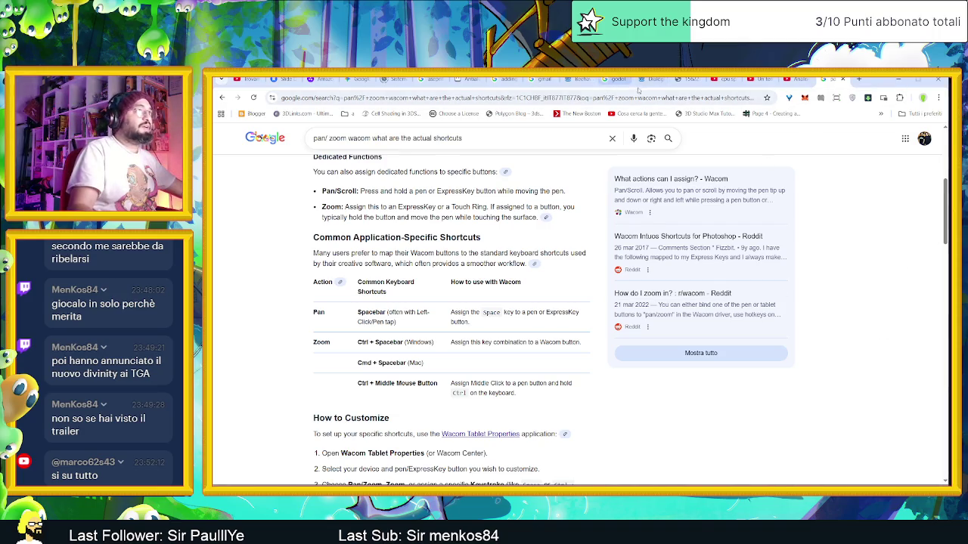
# - Replace the Google query with 'in che paesi si parla italiano' and search
pyautogui.tripleClick(421, 137)
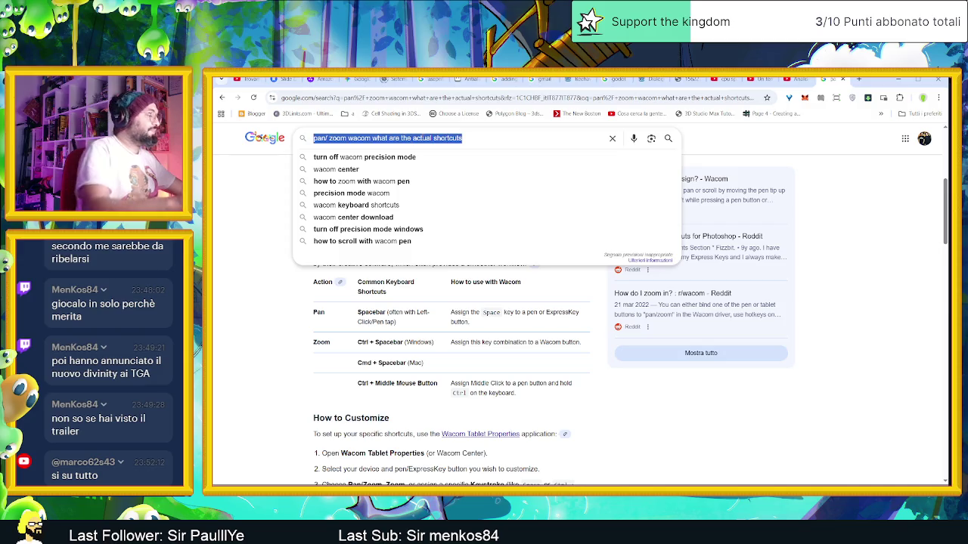
pyautogui.write('in che paesi si parla')
pyautogui.press('Down')
pyautogui.press('Down')
pyautogui.press('Return')
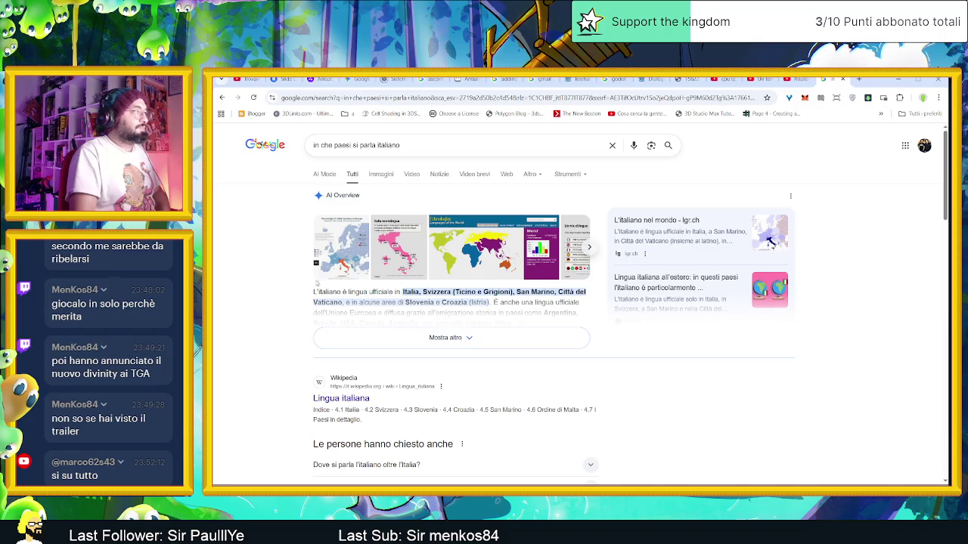
# - Expand the AI overview, view the Ethnologue language map, and scroll down the results
pyautogui.click(458, 340)
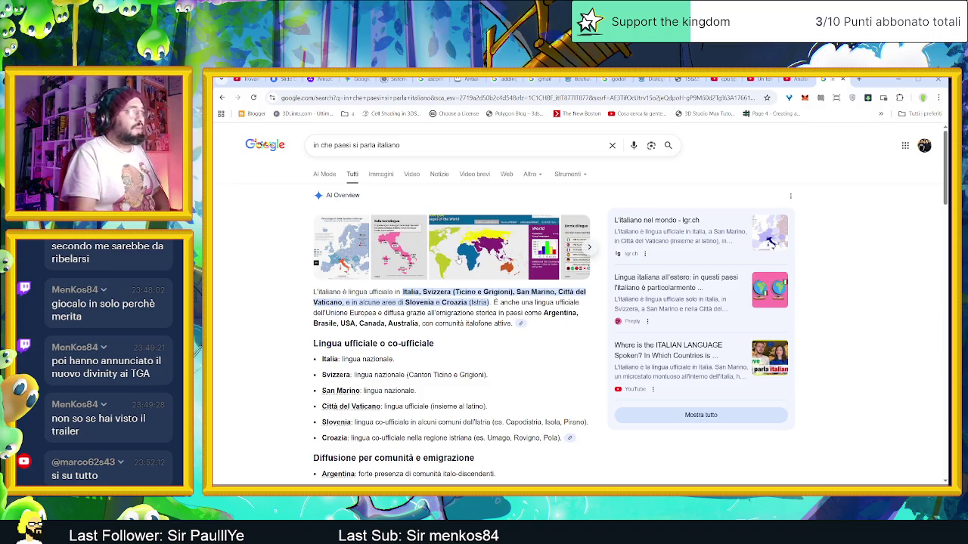
pyautogui.click(769, 244)
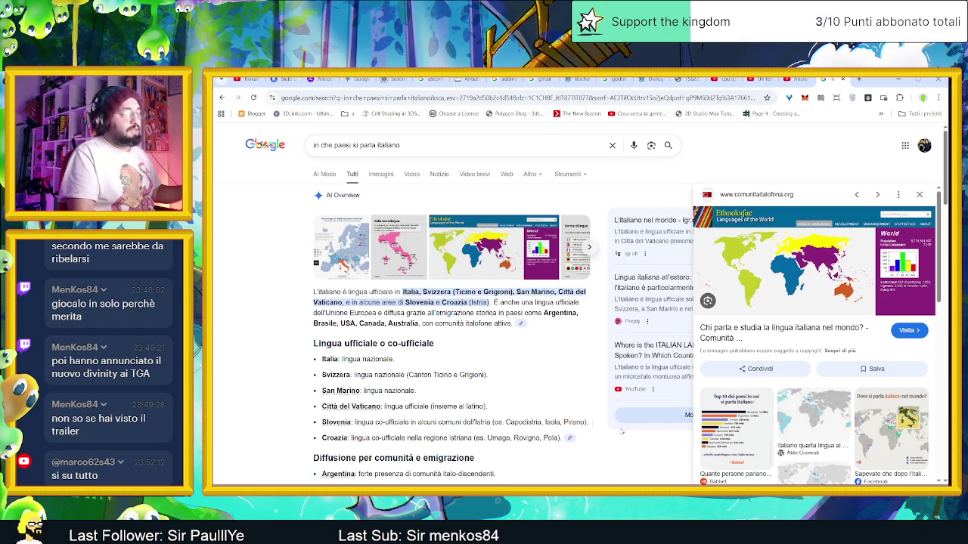
pyautogui.scroll(-1, 507, 409)
pyautogui.scroll(-3, 507, 409)
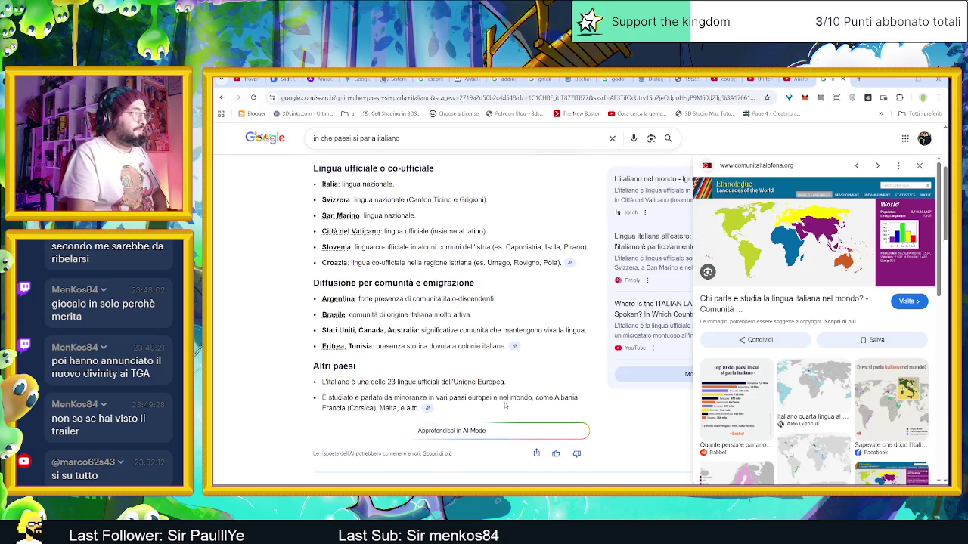
pyautogui.scroll(-1, 505, 411)
pyautogui.scroll(-3, 505, 399)
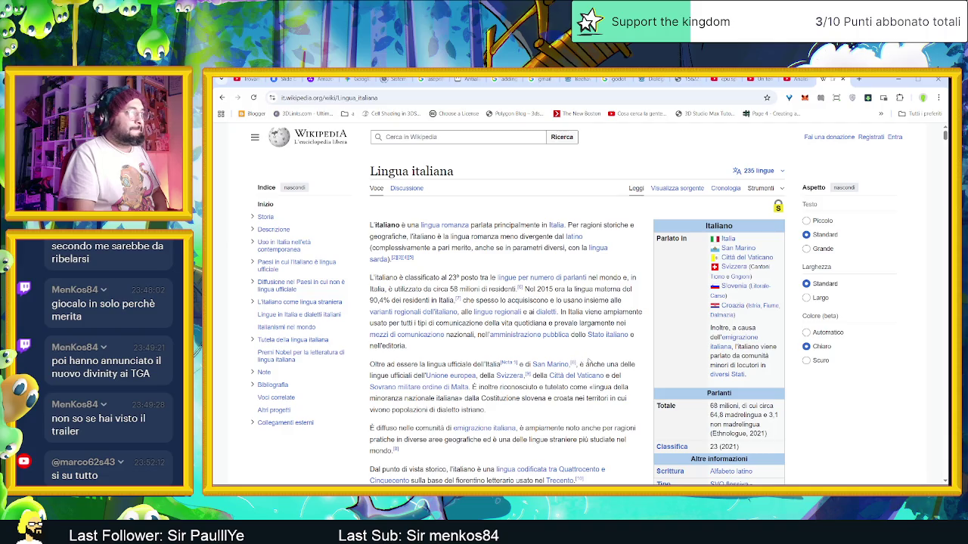
# - Scroll through the Lingua italiana Wikipedia article
pyautogui.scroll(-1, 586, 363)
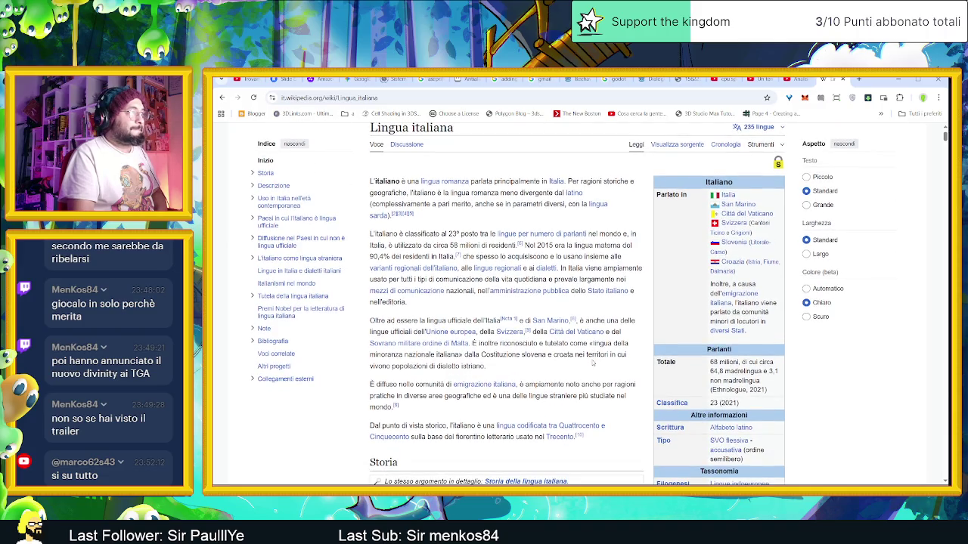
pyautogui.scroll(-1, 594, 363)
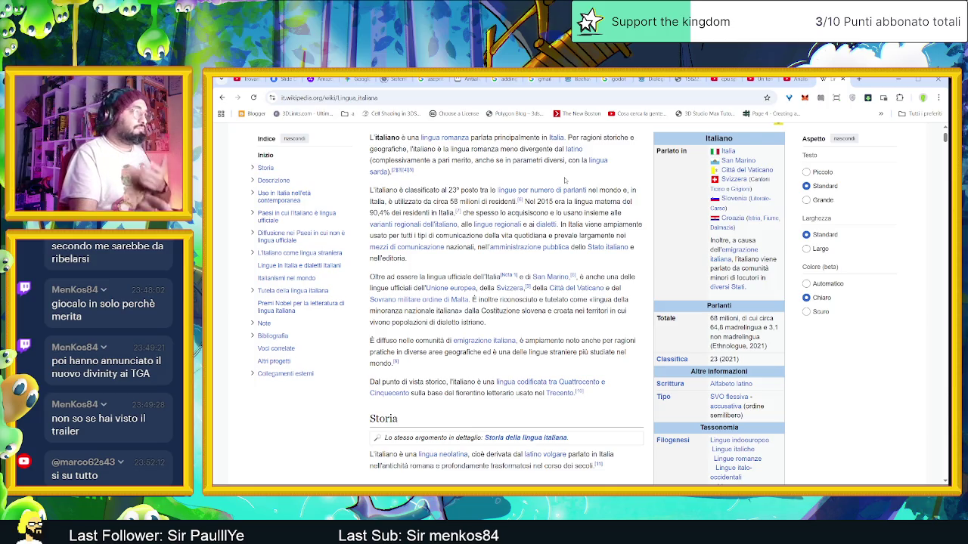
pyautogui.scroll(-1, 560, 187)
pyautogui.scroll(2, 560, 191)
pyautogui.scroll(1, 560, 190)
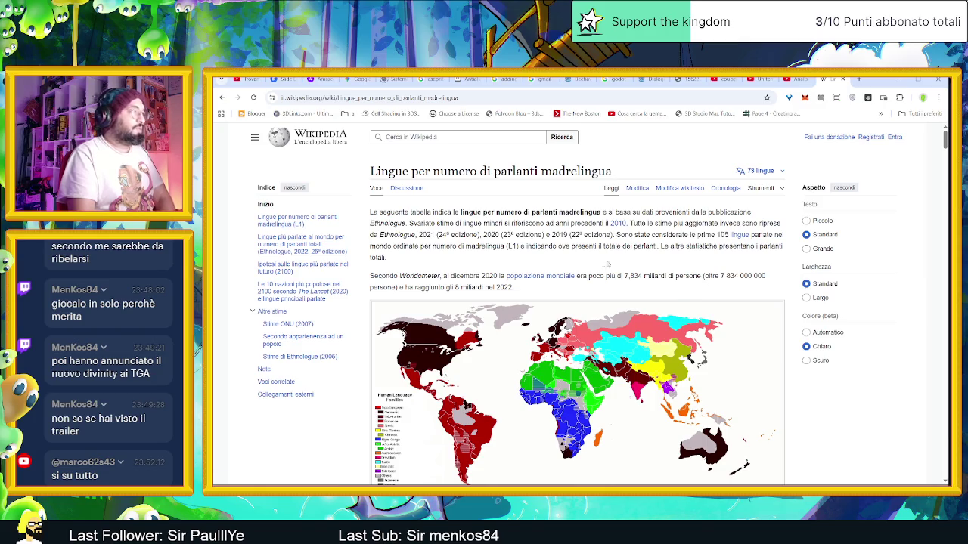
# - Read the native-speaker language table, where Italian ranks 23rd, then open a new Chrome tab
pyautogui.scroll(-1, 607, 264)
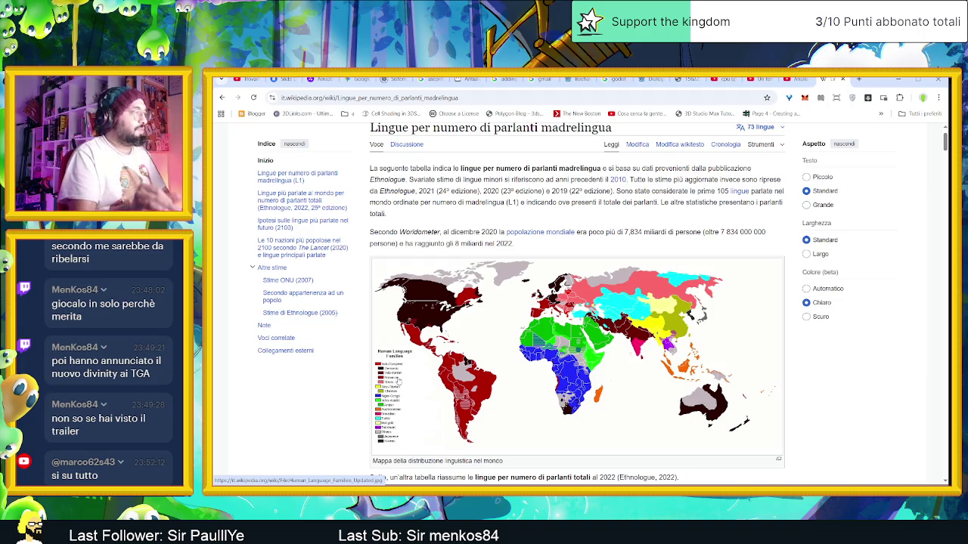
pyautogui.scroll(-1, 383, 407)
pyautogui.scroll(-1, 384, 406)
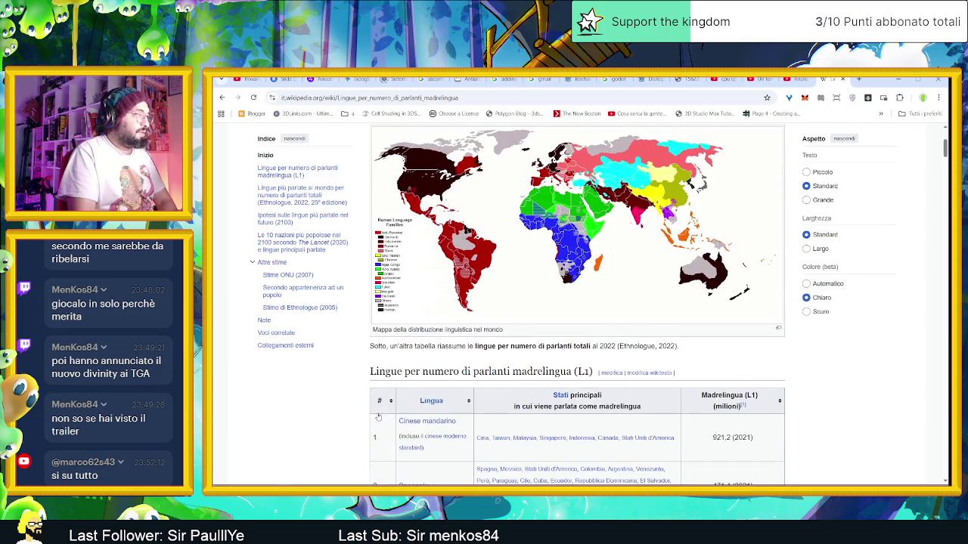
pyautogui.scroll(-4, 378, 414)
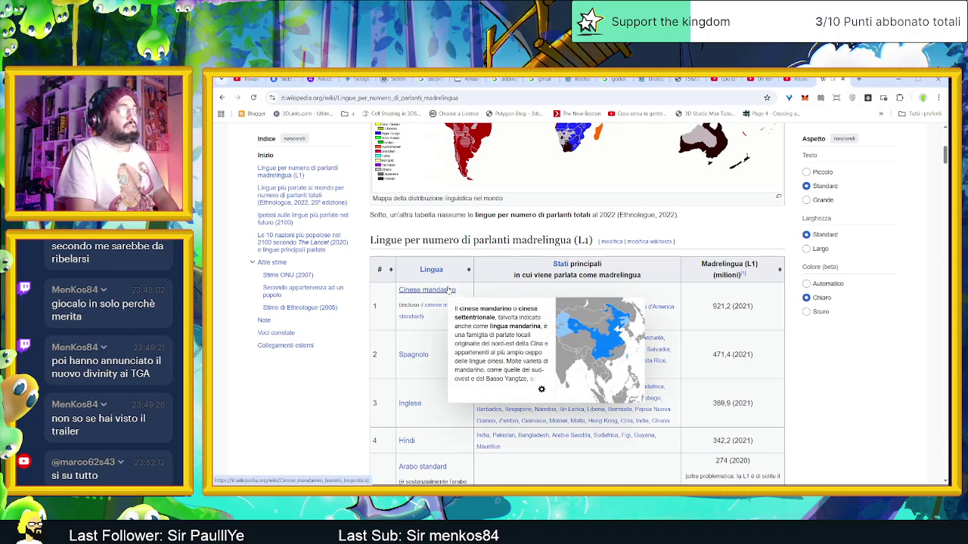
pyautogui.scroll(-1, 420, 384)
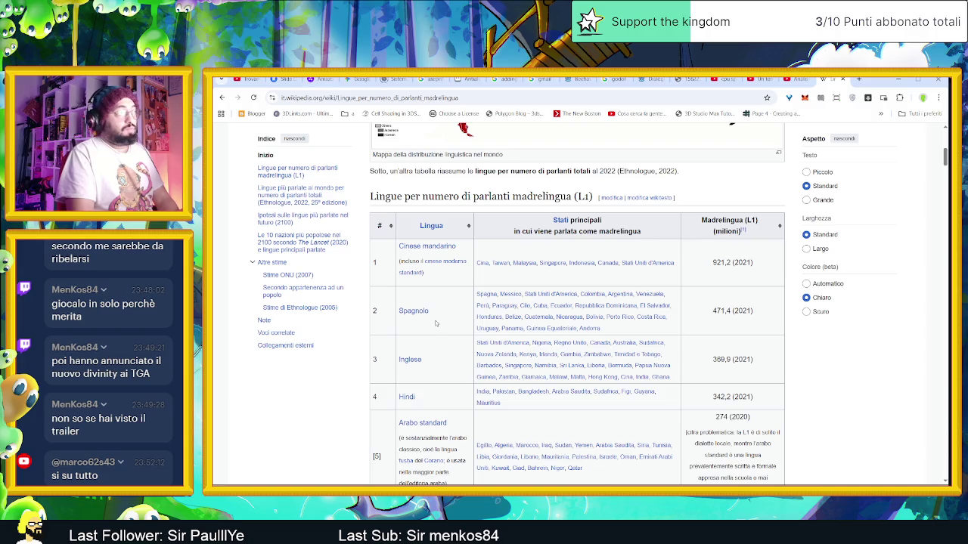
pyautogui.moveTo(414, 355)
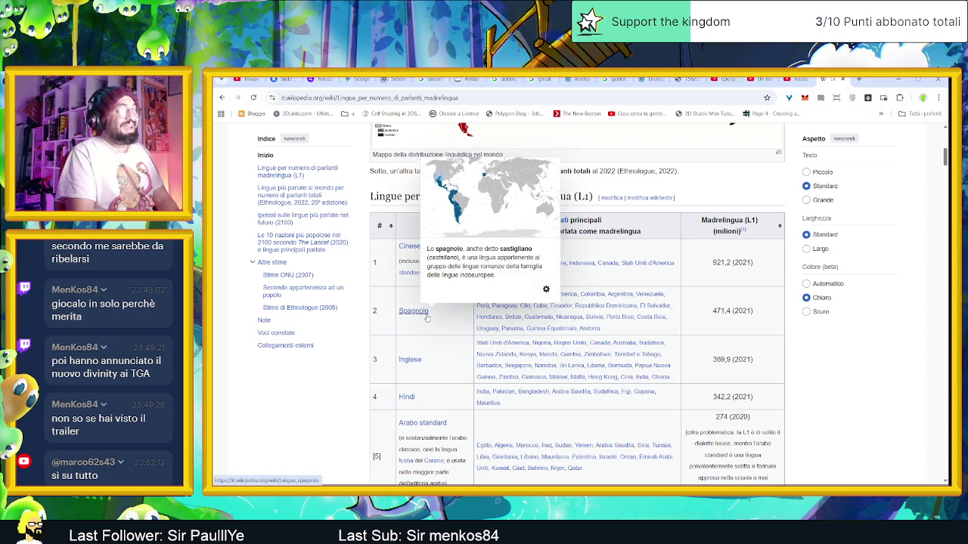
pyautogui.scroll(-1, 440, 355)
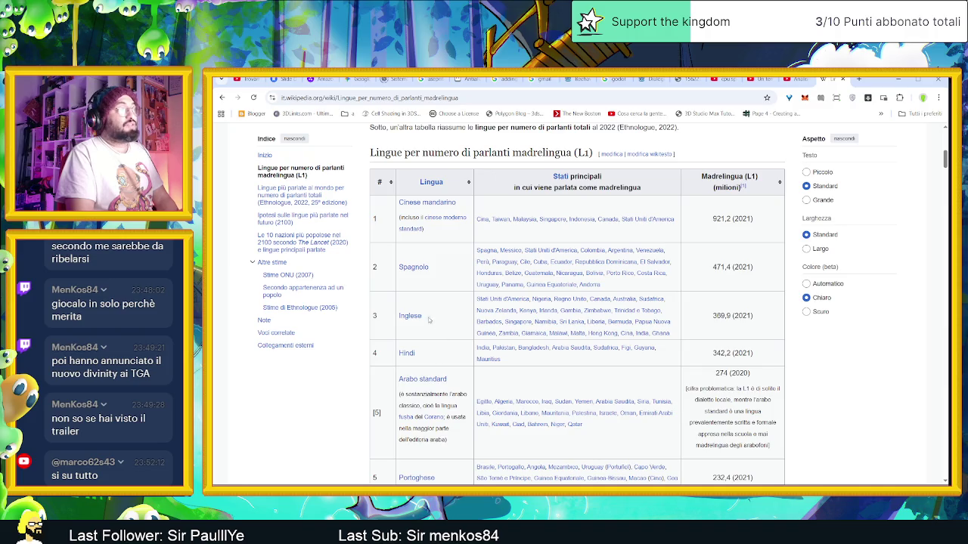
pyautogui.scroll(-1, 418, 345)
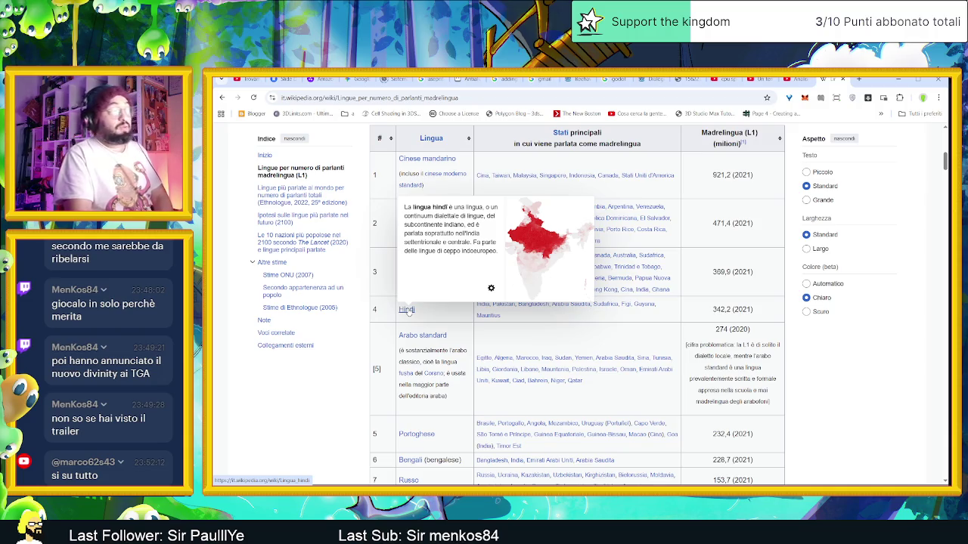
pyautogui.scroll(-2, 455, 364)
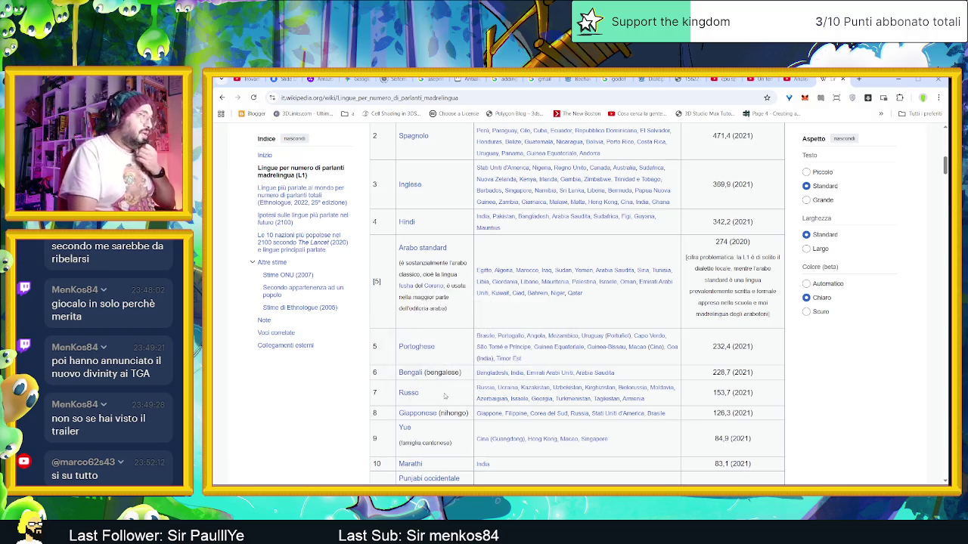
pyautogui.scroll(-1, 430, 386)
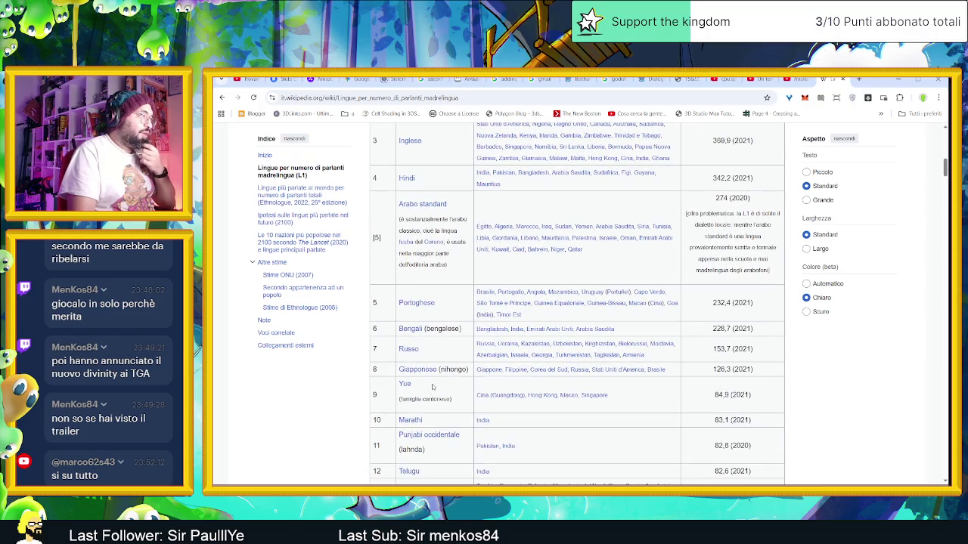
pyautogui.scroll(-1, 433, 386)
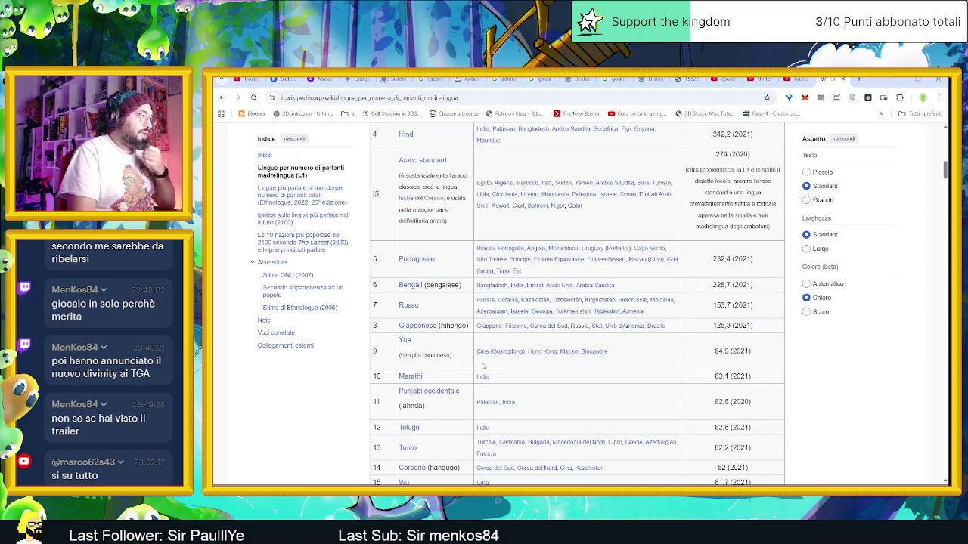
pyautogui.scroll(-1, 468, 372)
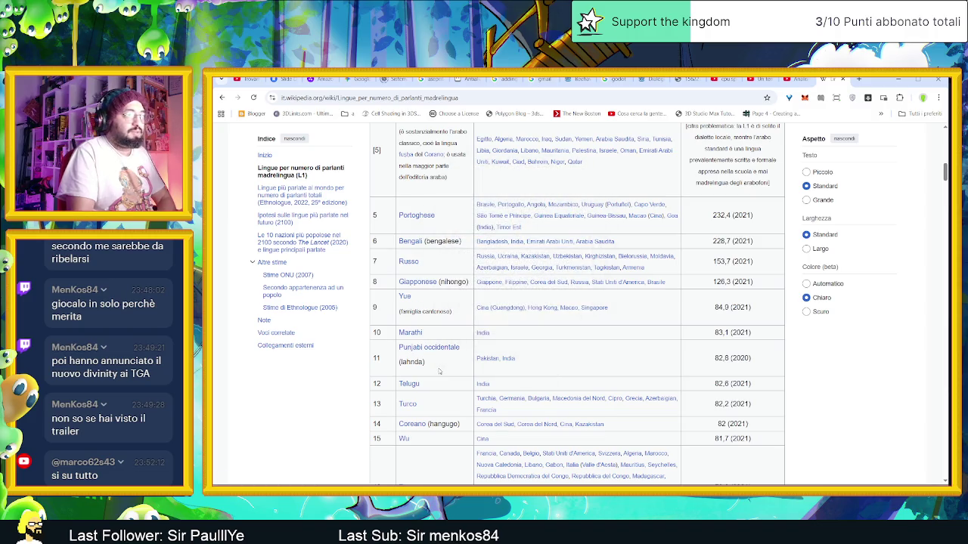
pyautogui.scroll(-1, 445, 425)
pyautogui.scroll(6, 870, 406)
pyautogui.scroll(-5, 823, 403)
pyautogui.scroll(-4, 823, 402)
pyautogui.scroll(-1, 801, 393)
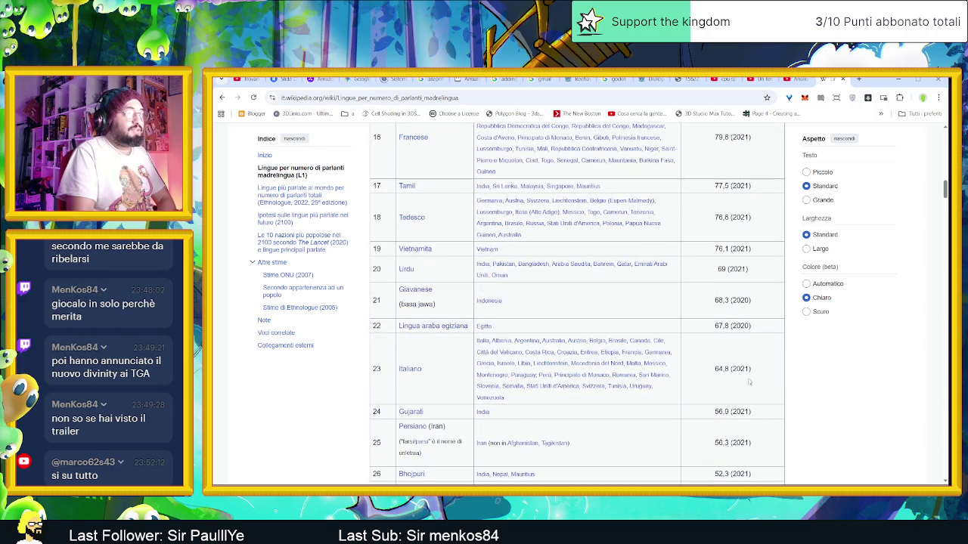
pyautogui.scroll(1, 756, 378)
pyautogui.scroll(3, 722, 356)
pyautogui.scroll(1, 722, 355)
pyautogui.scroll(3, 714, 360)
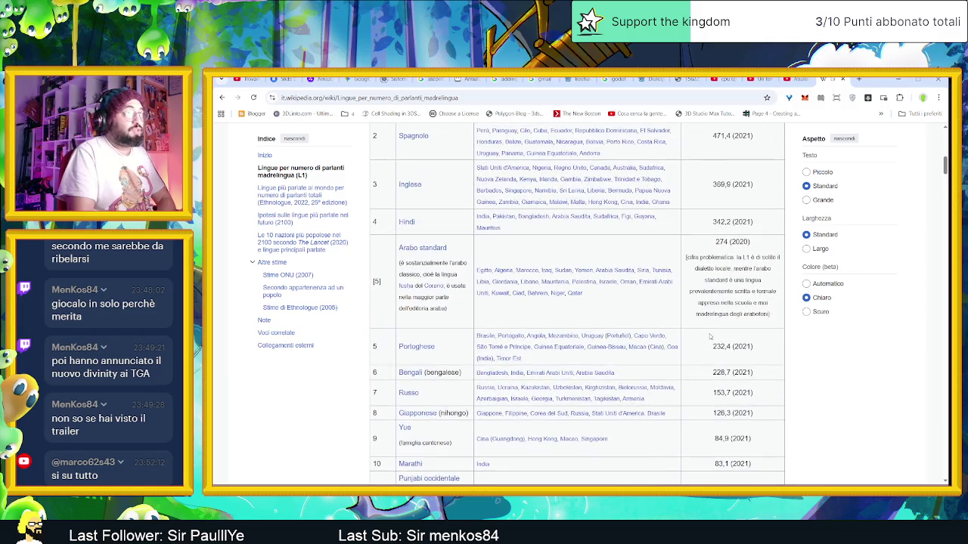
pyautogui.scroll(-7, 695, 368)
pyautogui.scroll(-1, 696, 368)
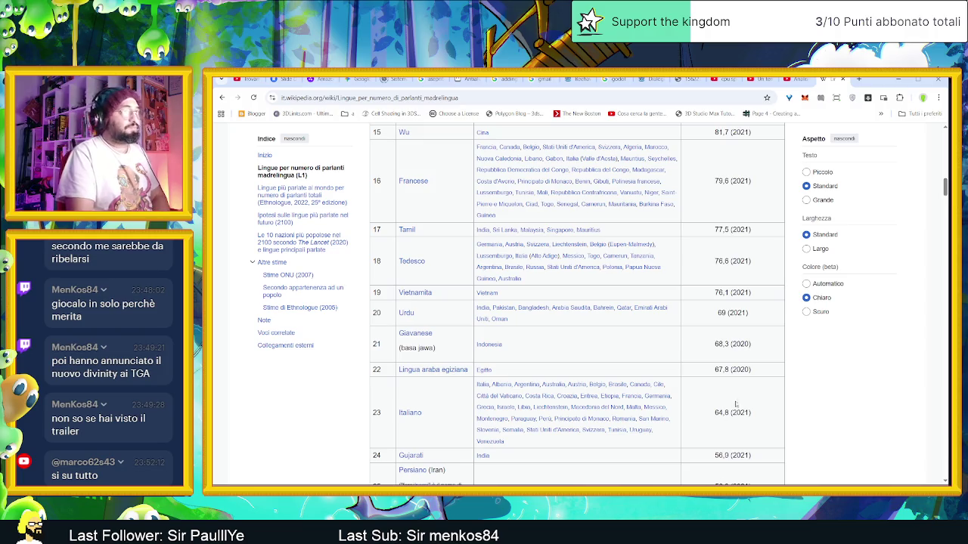
pyautogui.click(858, 78)
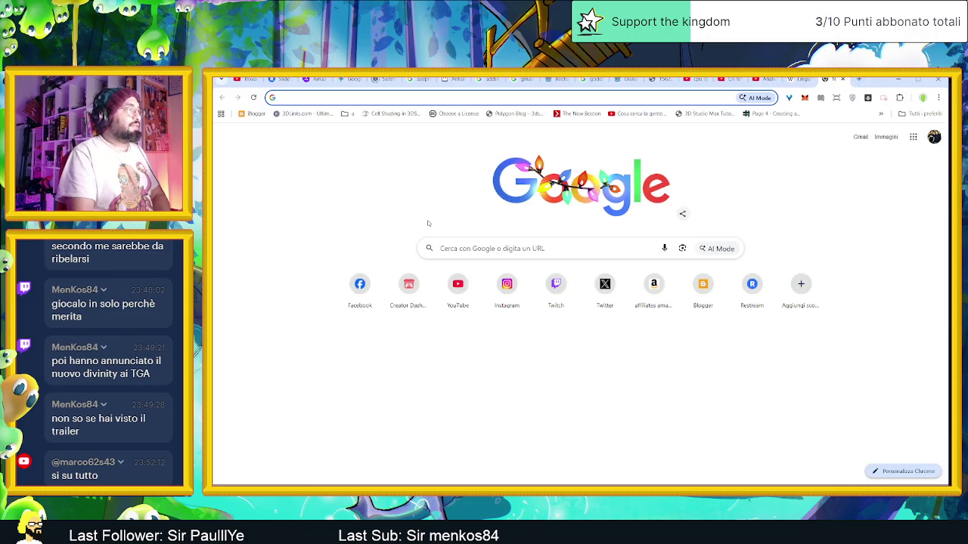
# - Search Google for 'quanti milioni ci sono in italia'
pyautogui.click(462, 248)
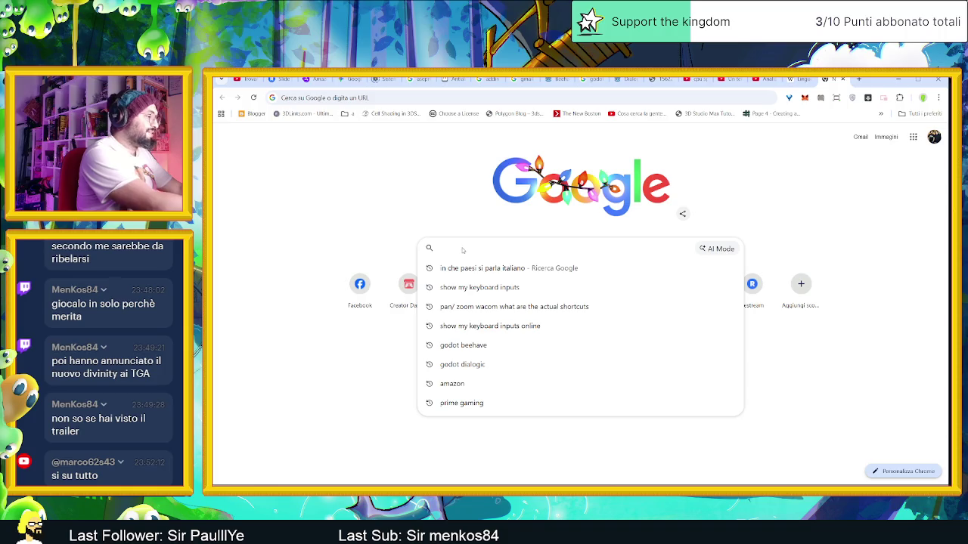
pyautogui.write('quanti milioni ci si')
pyautogui.press('BackSpace')
pyautogui.write('ono in ')
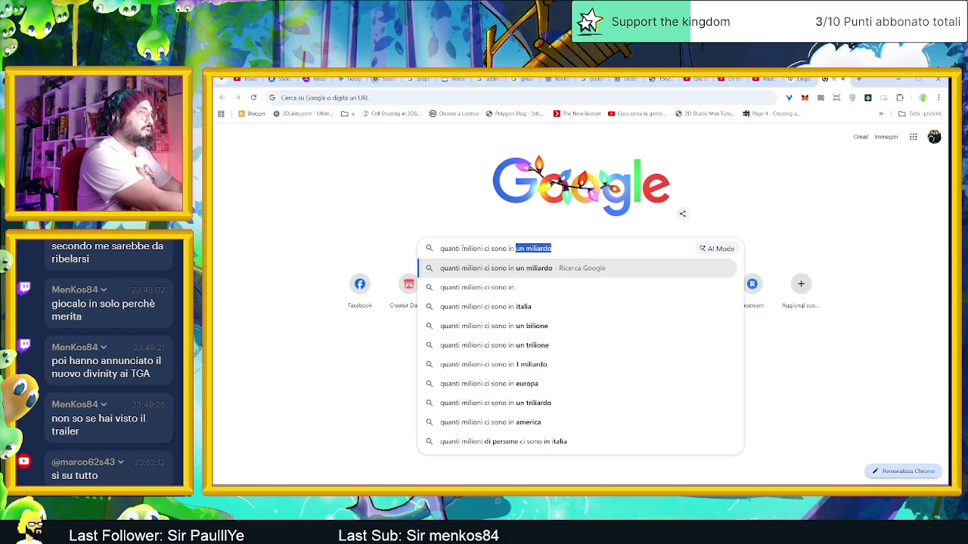
pyautogui.write('italia')
pyautogui.press('Return')
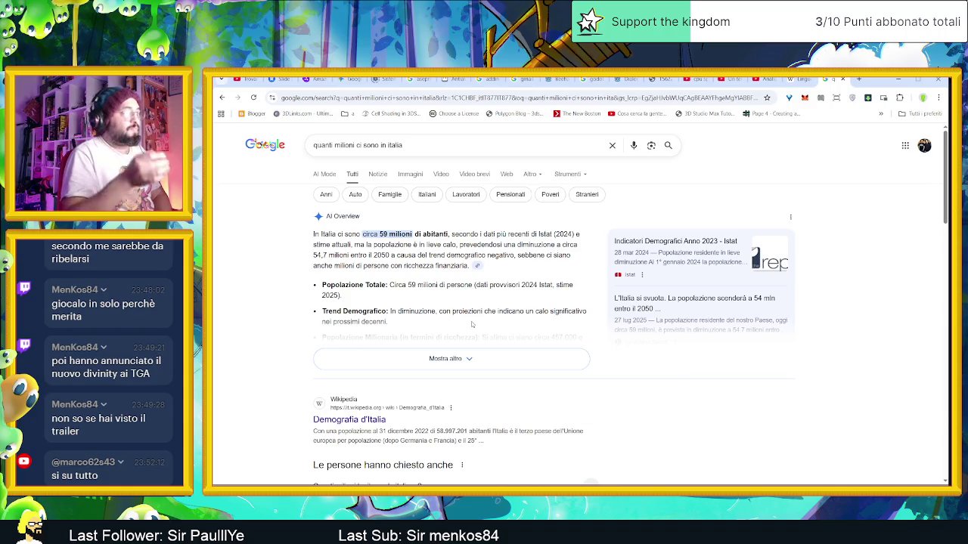
# - Expand the AI overview on Italy's population and scroll through it
pyautogui.click(548, 357)
pyautogui.scroll(-1, 548, 357)
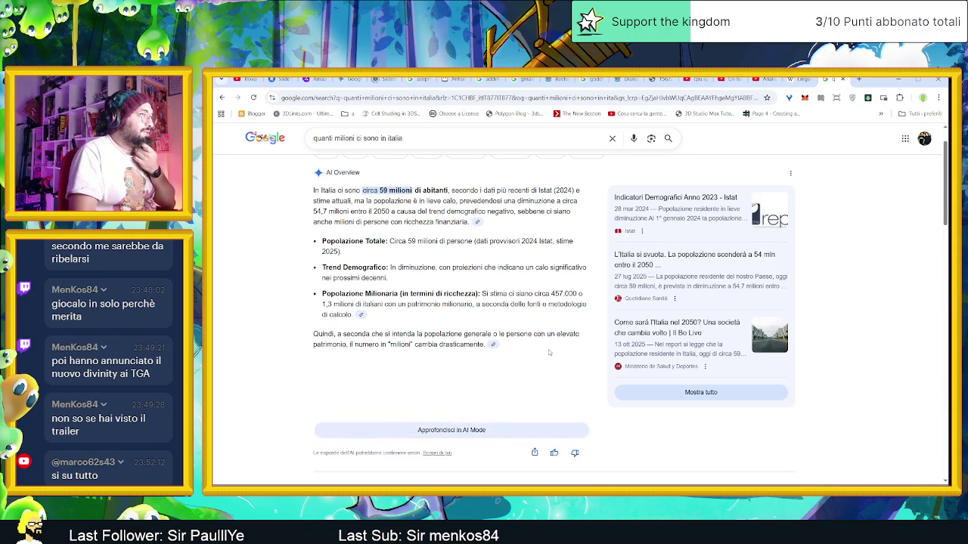
pyautogui.scroll(1, 549, 353)
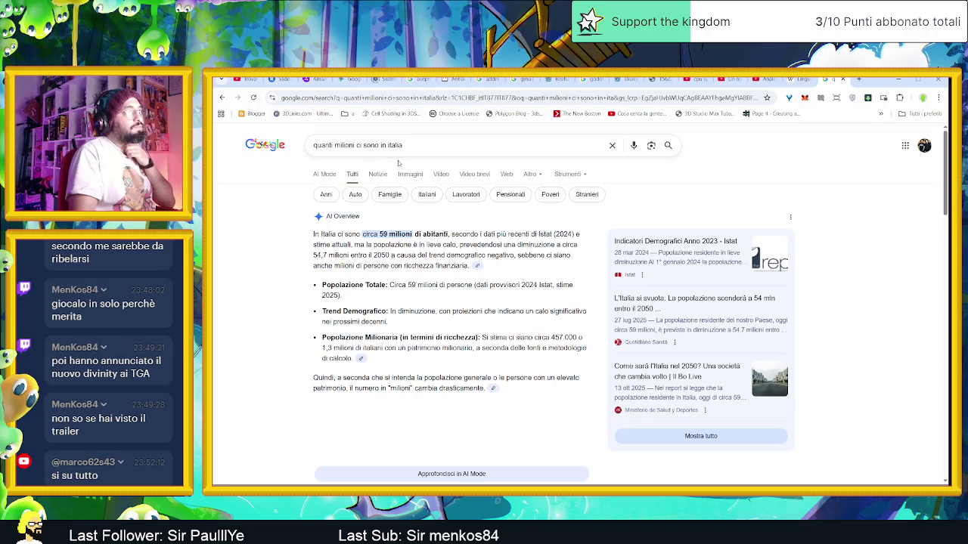
# - Search Google for 'demografia nel tempo italia' and expand its AI overview
pyautogui.click(421, 147)
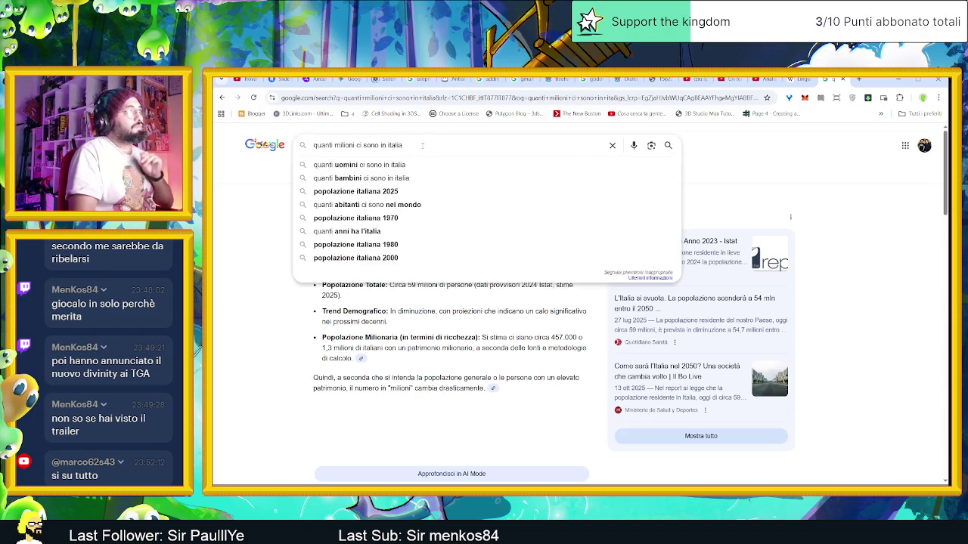
pyautogui.hotkey('ctrl', 'a')
pyautogui.write('demografia nel')
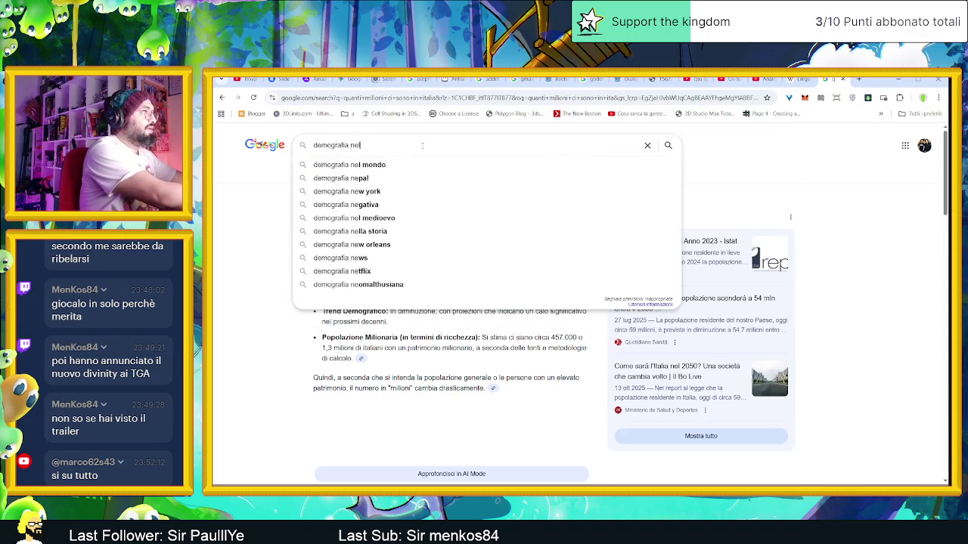
pyautogui.write(' tempo italia')
pyautogui.press('Return')
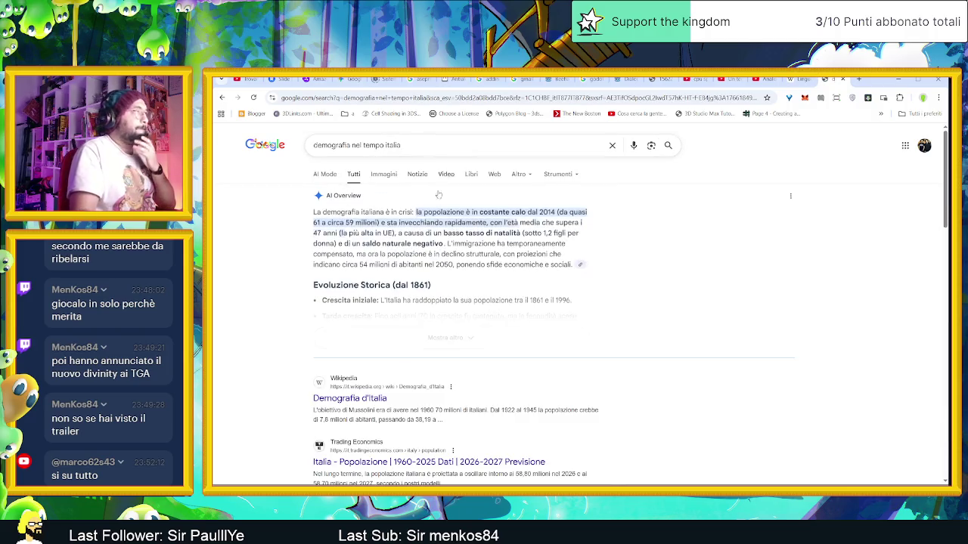
pyautogui.click(474, 343)
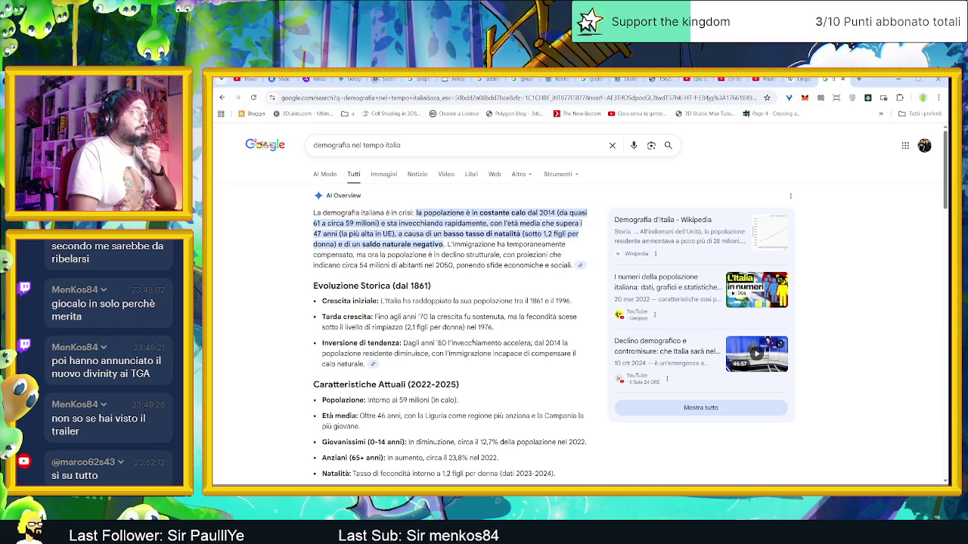
# - Enlarge the population chart in Wikipedia's 'Demografia d'Italia' article, then return to Aseprite
pyautogui.click(701, 230)
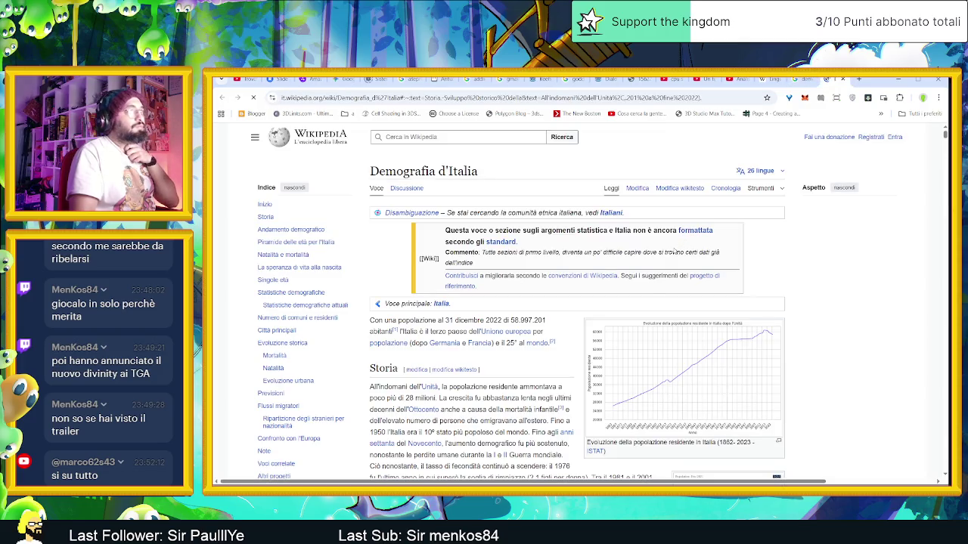
pyautogui.click(743, 374)
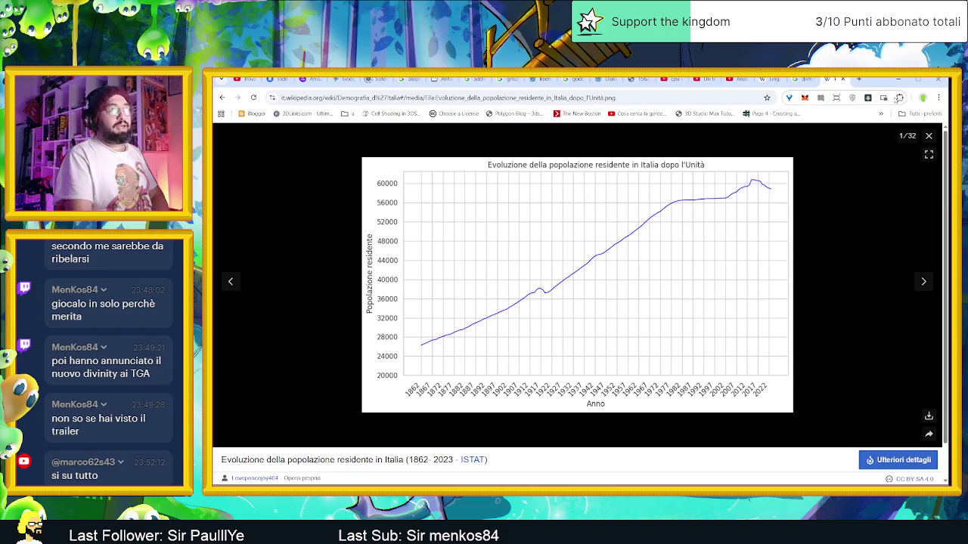
pyautogui.click(897, 78)
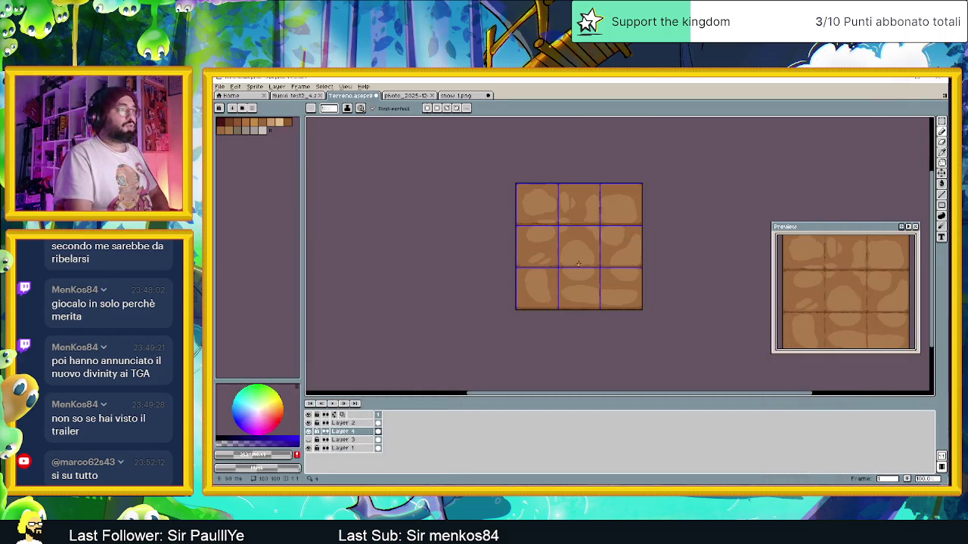
# - Zoom and pan the dirt tile canvas and recentre the tile preview
pyautogui.scroll(1, 609, 270)
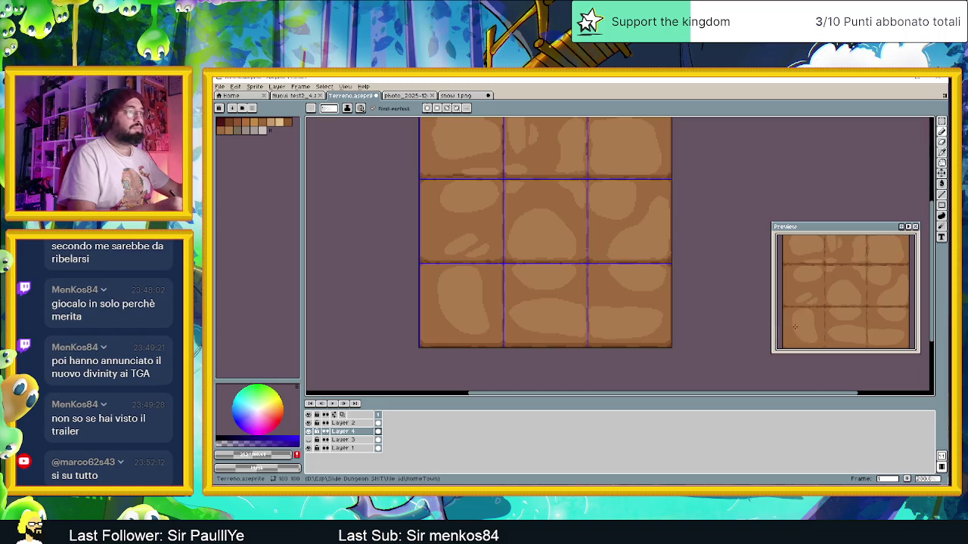
pyautogui.click(695, 369)
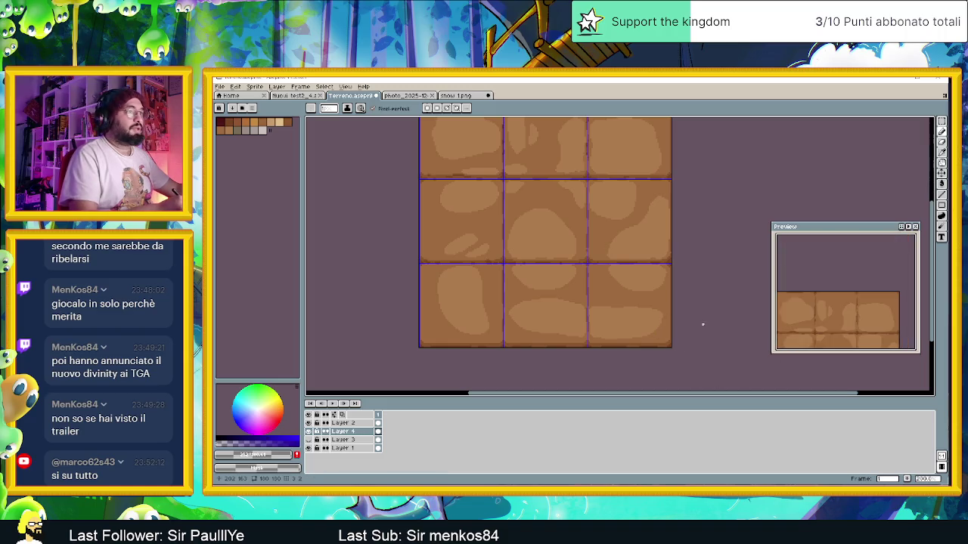
pyautogui.scroll(2, 672, 304)
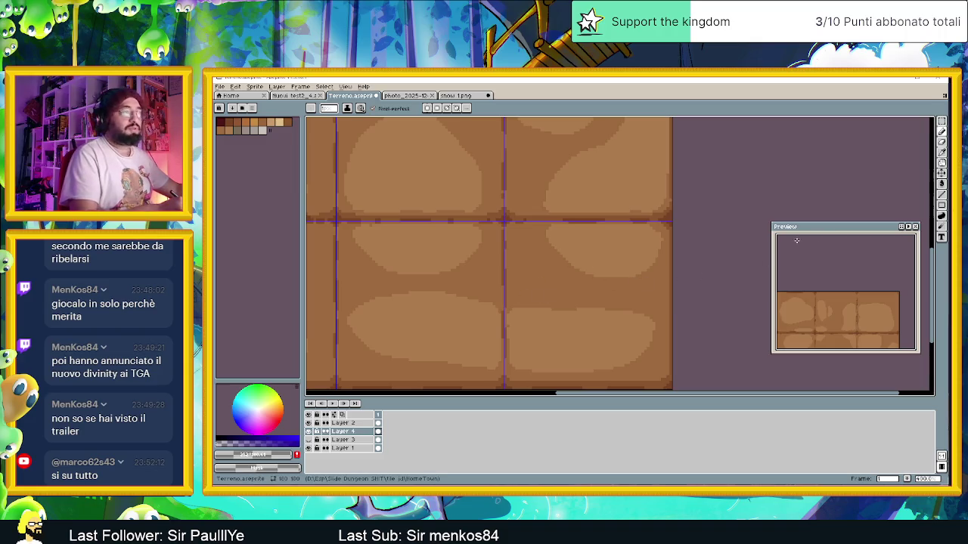
pyautogui.moveTo(931, 291)
pyautogui.mouseDown()
pyautogui.moveTo(932, 241)
pyautogui.moveTo(931, 307)
pyautogui.mouseUp()
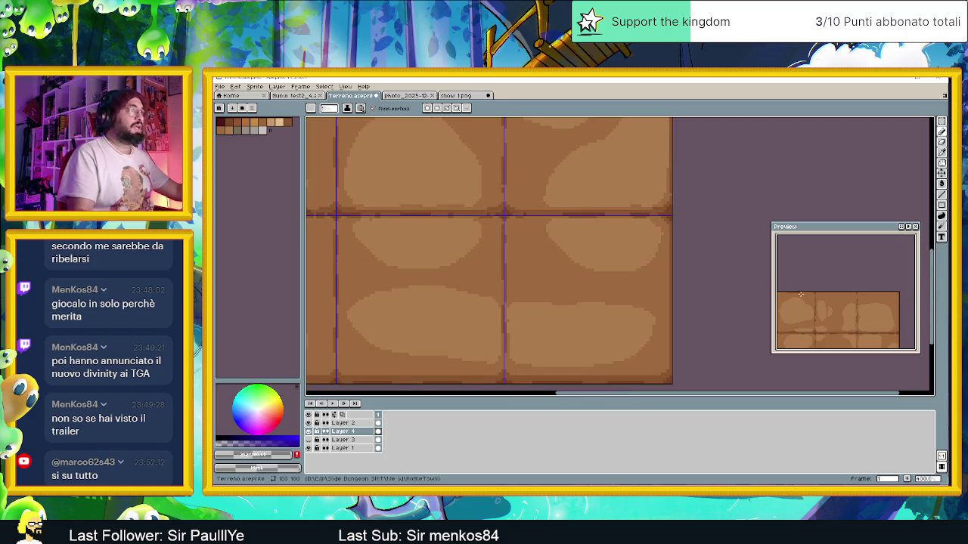
pyautogui.scroll(-1, 666, 272)
pyautogui.scroll(-1, 665, 271)
pyautogui.scroll(2, 656, 257)
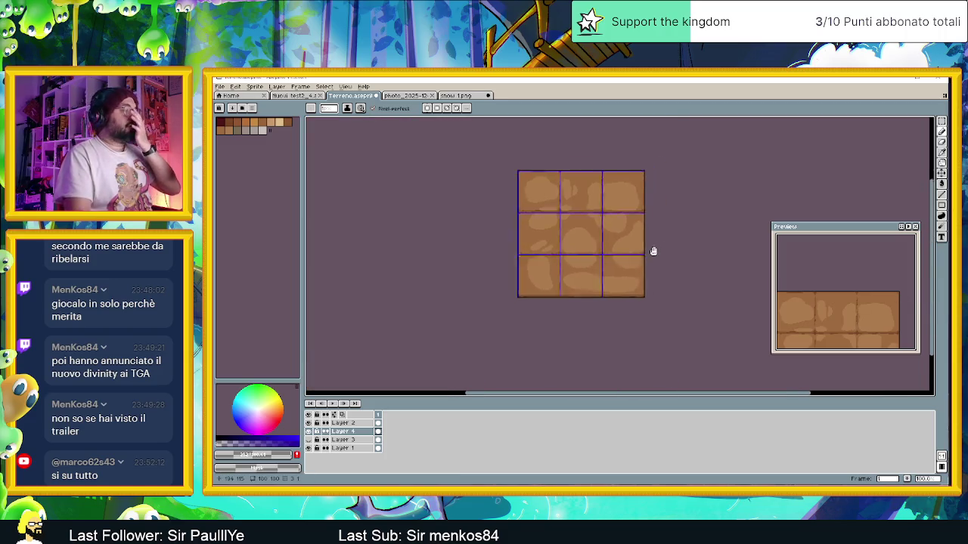
pyautogui.hscroll(2, 651, 261)
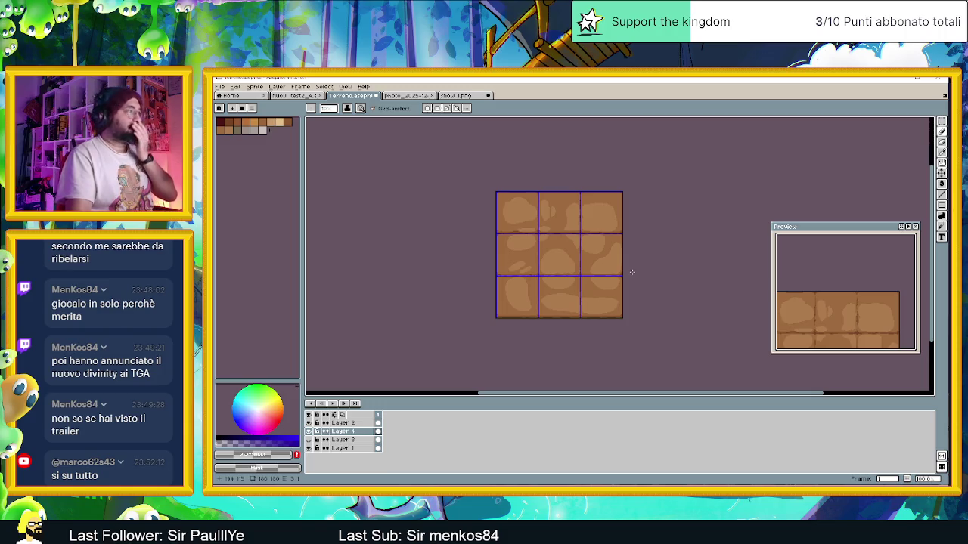
# - Toggle Layer 3's visibility to compare the tiles, leaving it hidden
pyautogui.click(308, 441)
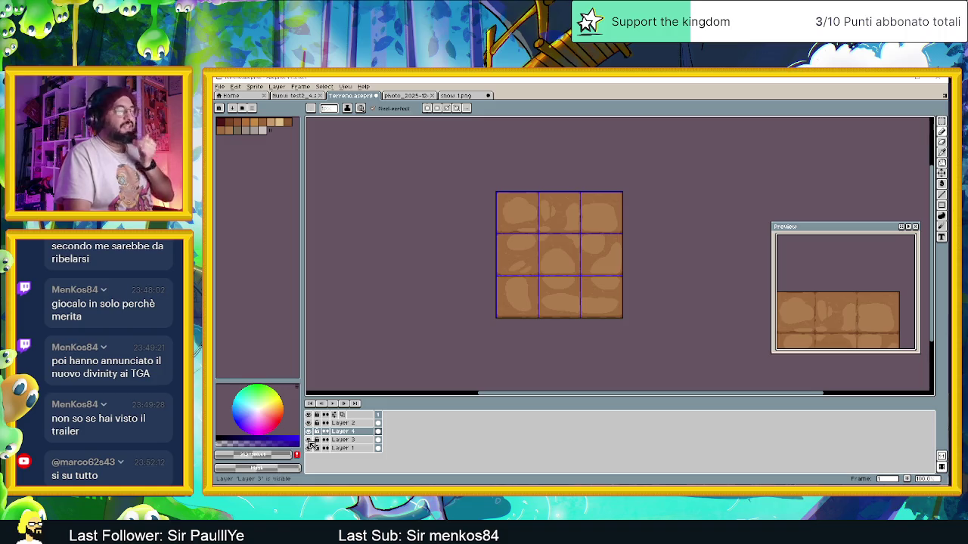
pyautogui.click(309, 441)
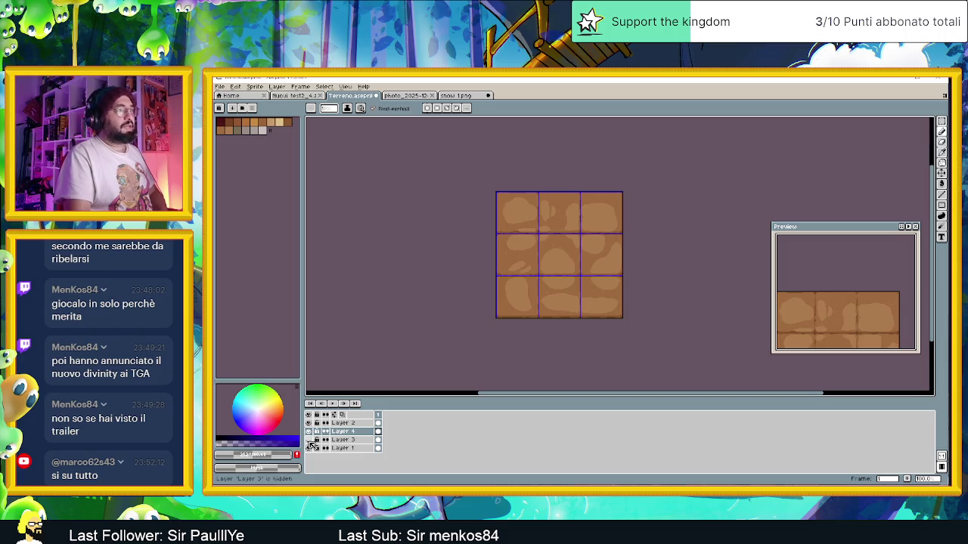
pyautogui.click(308, 440)
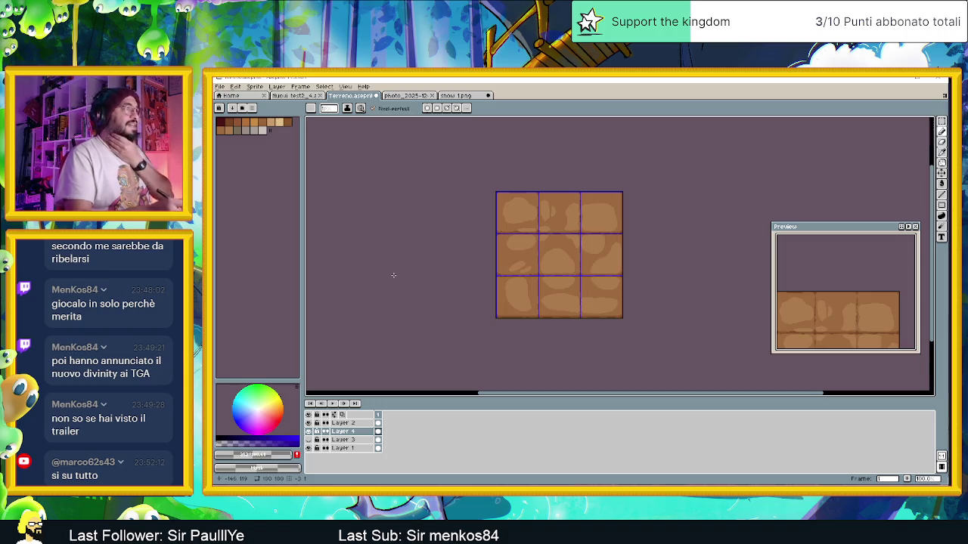
pyautogui.scroll(1, 622, 262)
pyautogui.moveTo(587, 245); pyautogui.dragTo(599, 249)
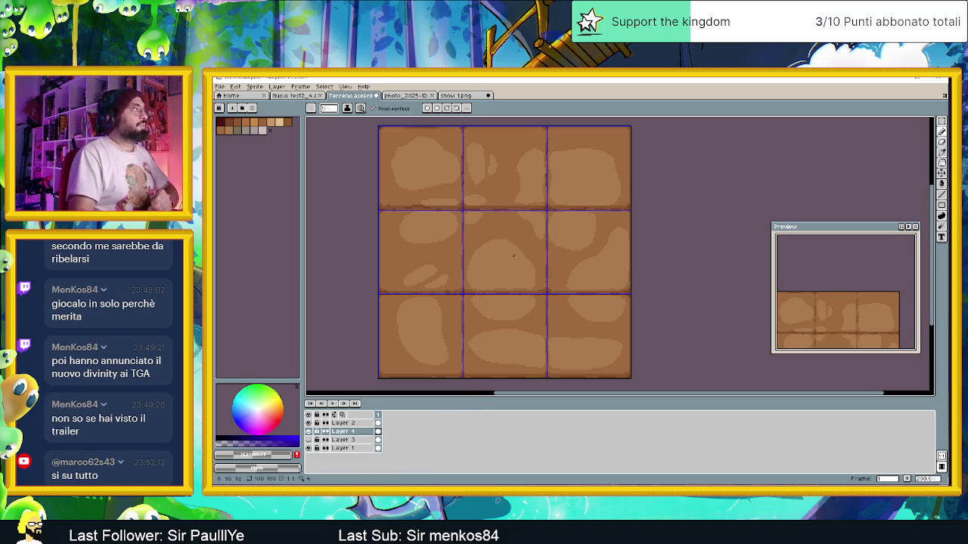
# - Pick a muted brown from the palette as the drawing colour
pyautogui.click(237, 130)
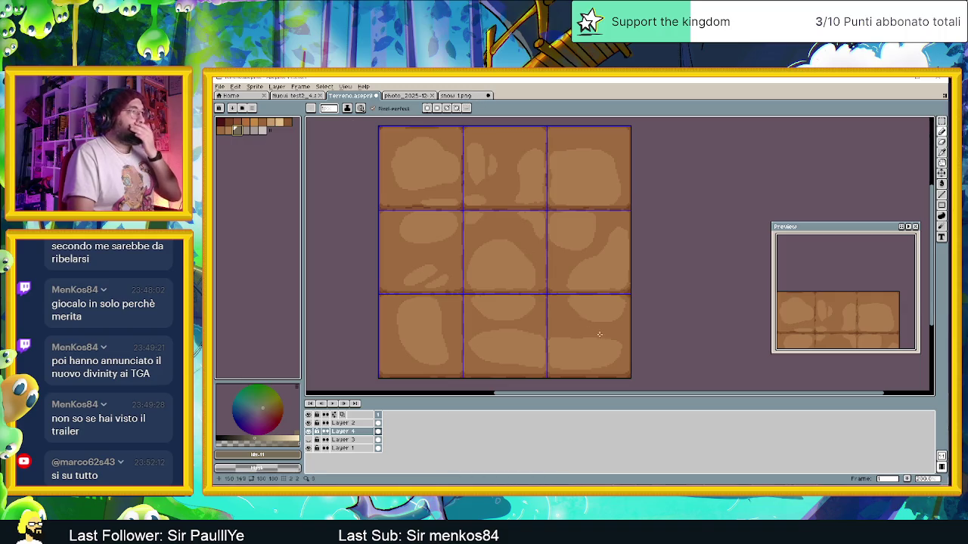
pyautogui.scroll(1, 617, 365)
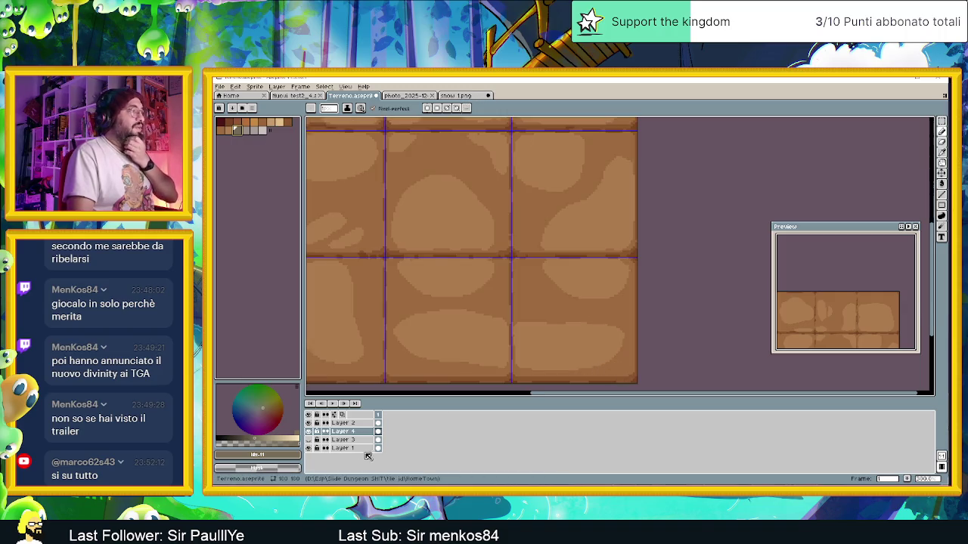
pyautogui.rightClick(337, 431)
pyautogui.press('Escape')
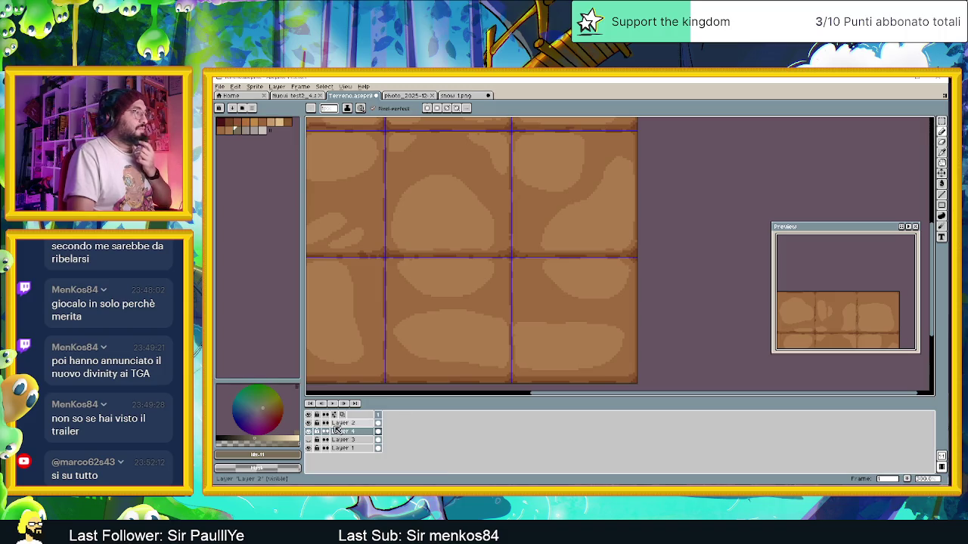
# - Add a new Layer 5 above Layer 2 and zoom to the sprite's top edge
pyautogui.click(340, 424)
pyautogui.rightClick(341, 428)
pyautogui.moveTo(358, 428)
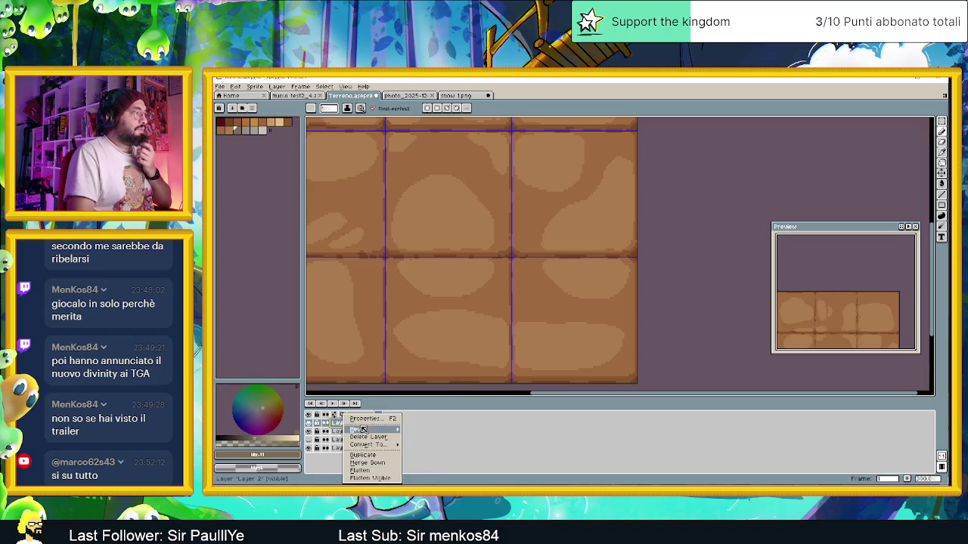
pyautogui.click(435, 431)
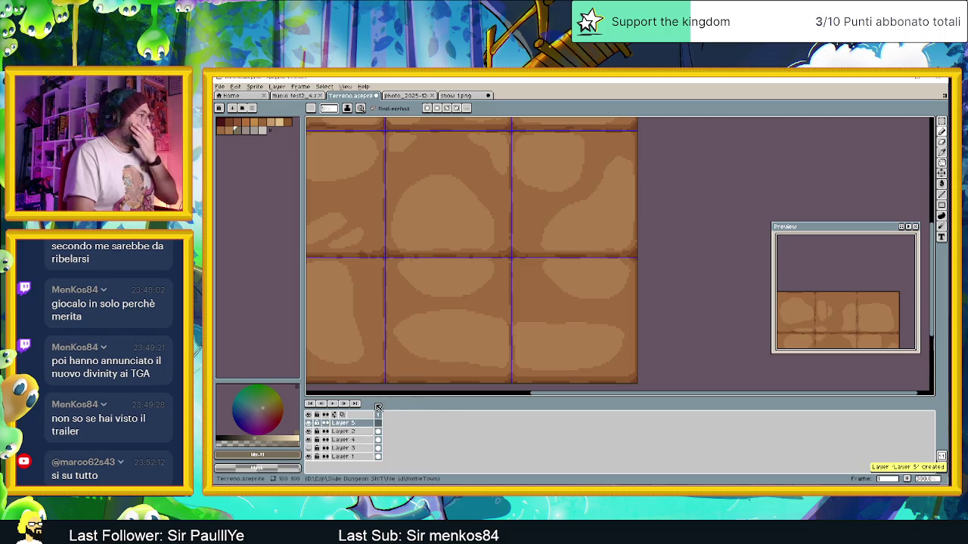
pyautogui.scroll(1, 635, 381)
pyautogui.scroll(1, 635, 380)
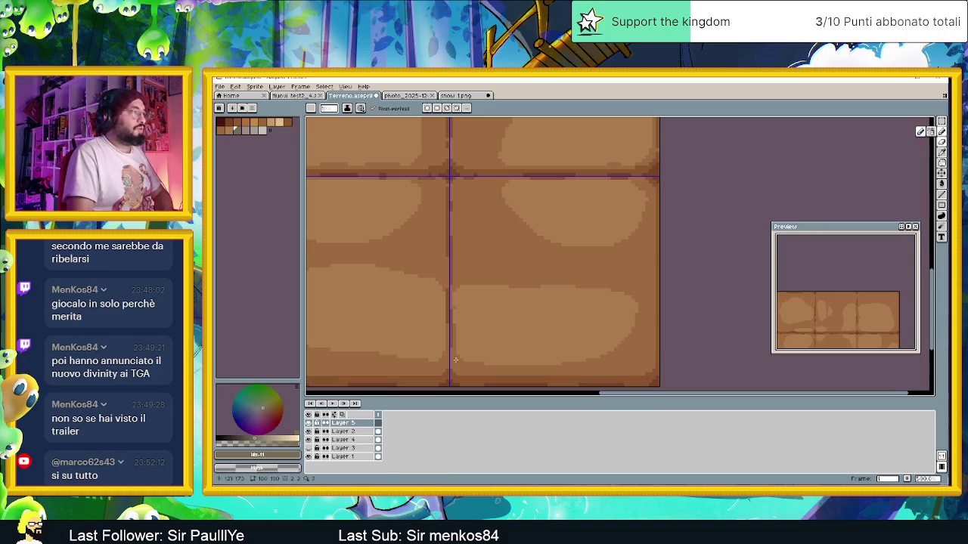
pyautogui.scroll(1, 466, 369)
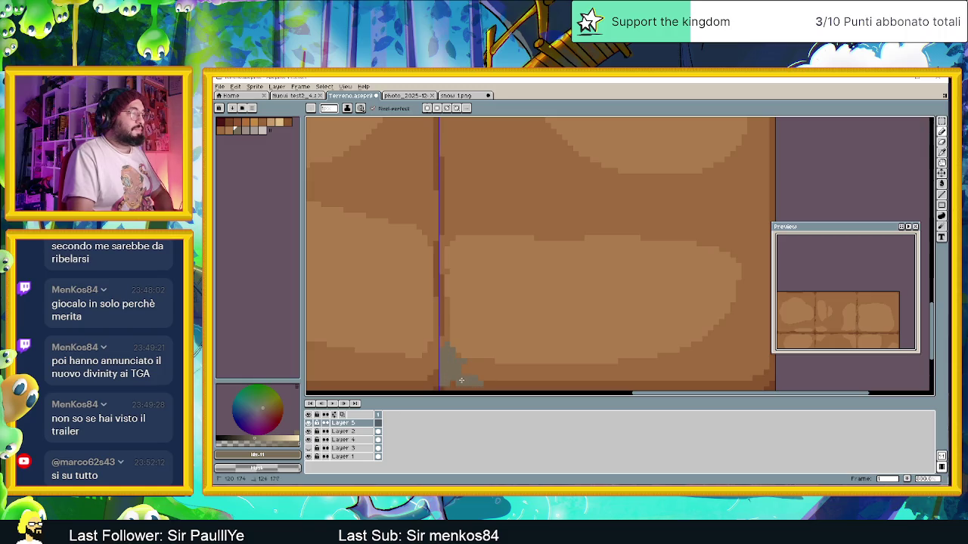
pyautogui.scroll(-1, 449, 386)
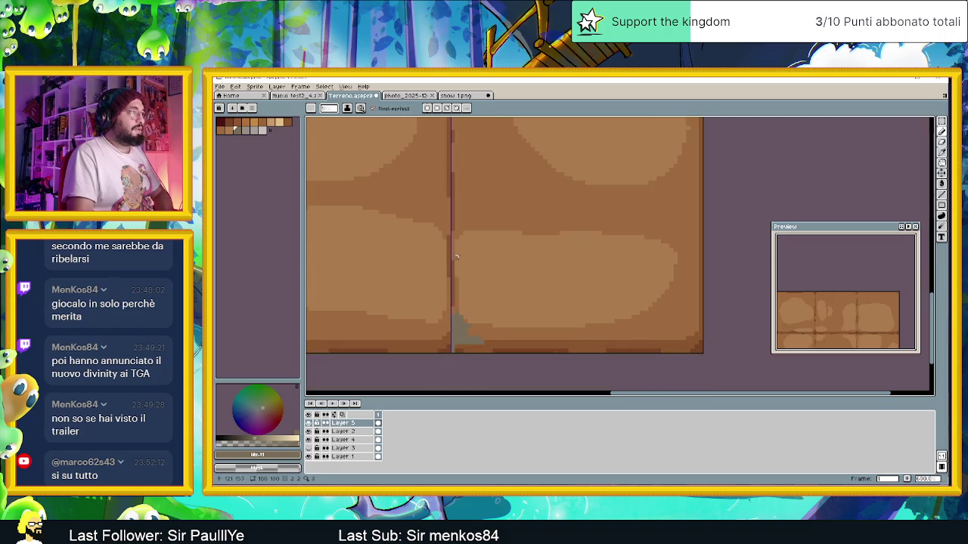
pyautogui.moveTo(456, 257)
pyautogui.mouseDown()
pyautogui.moveTo(469, 303)
pyautogui.moveTo(468, 295)
pyautogui.mouseUp()
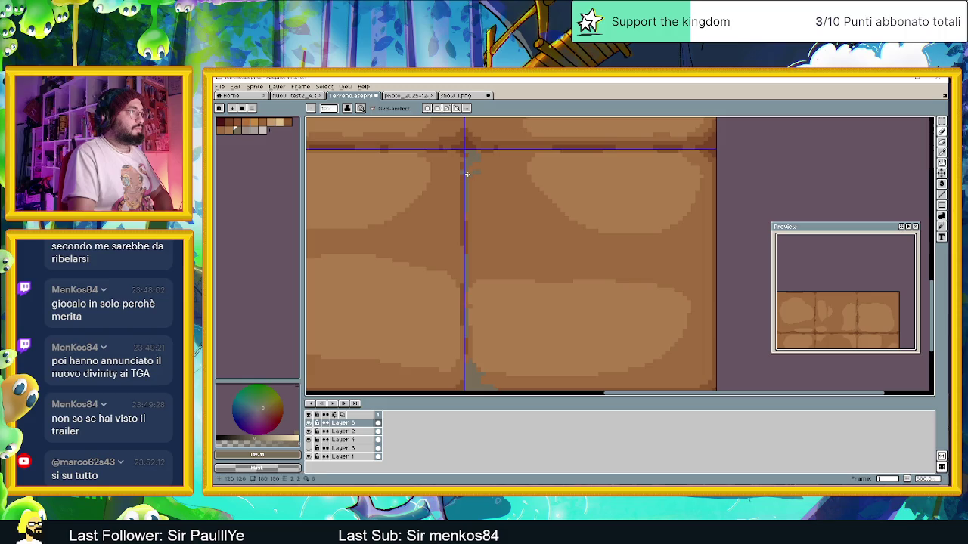
# - Paint a grey pencil stroke along the horizontal tile seam
pyautogui.scroll(-1, 531, 205)
pyautogui.scroll(-1, 532, 270)
pyautogui.scroll(-1, 529, 270)
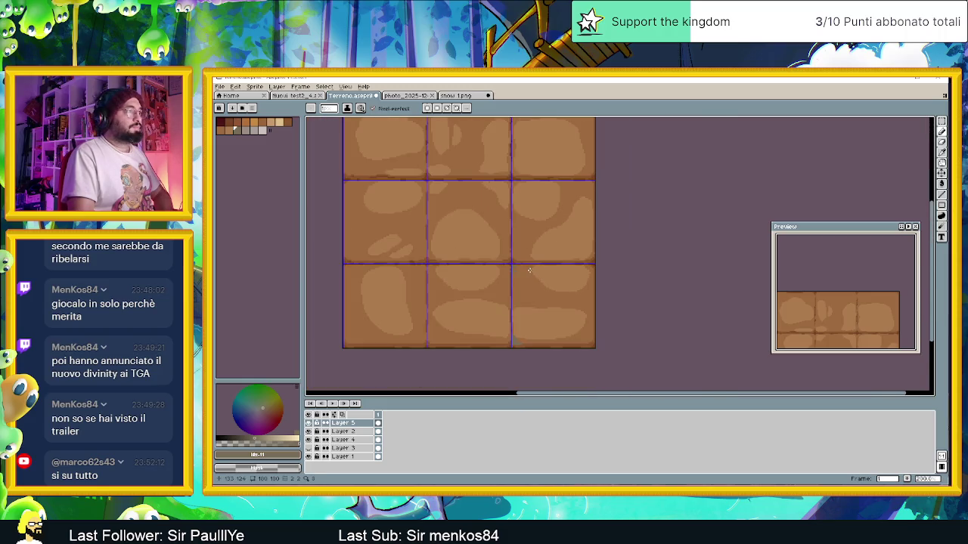
pyautogui.scroll(-1, 529, 270)
pyautogui.scroll(2, 517, 256)
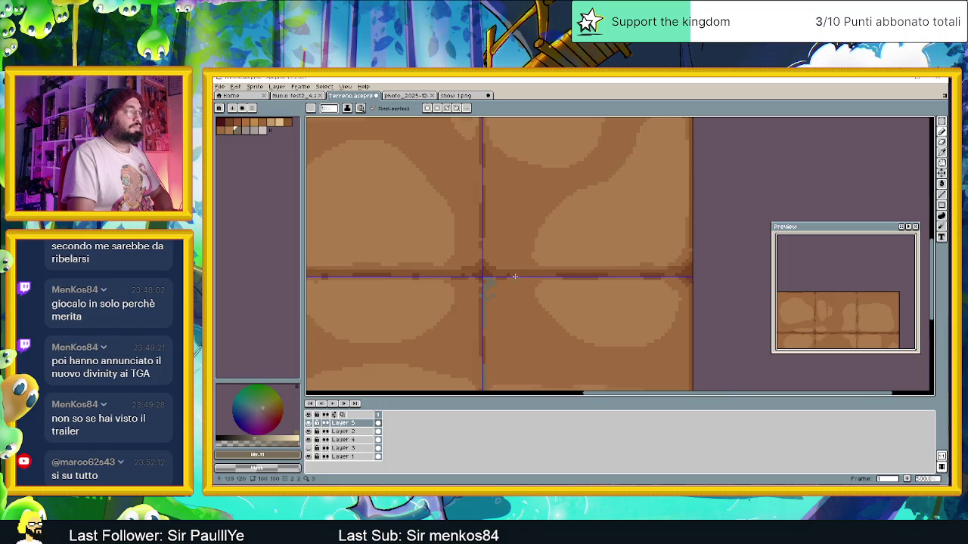
pyautogui.scroll(1, 523, 275)
pyautogui.moveTo(524, 275); pyautogui.dragTo(706, 275)
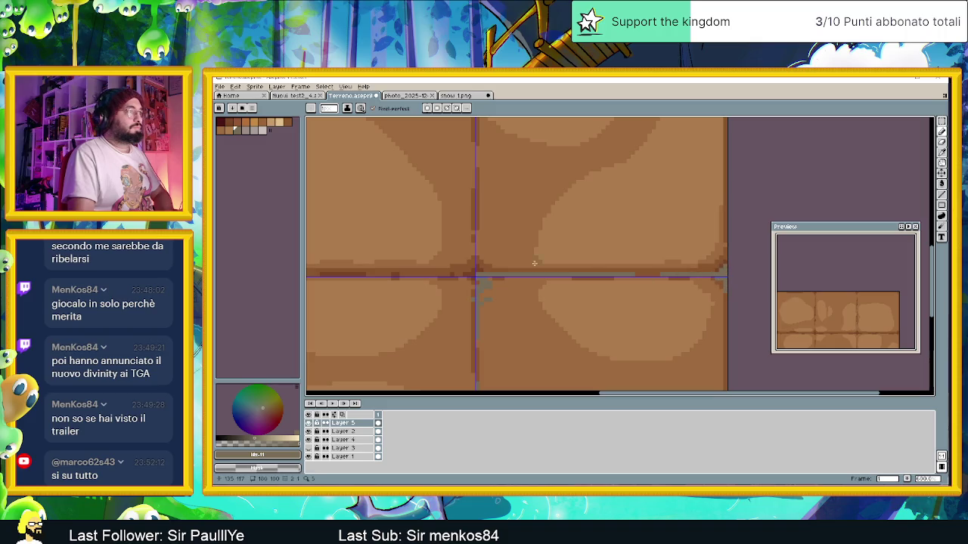
pyautogui.moveTo(475, 242); pyautogui.dragTo(498, 292)
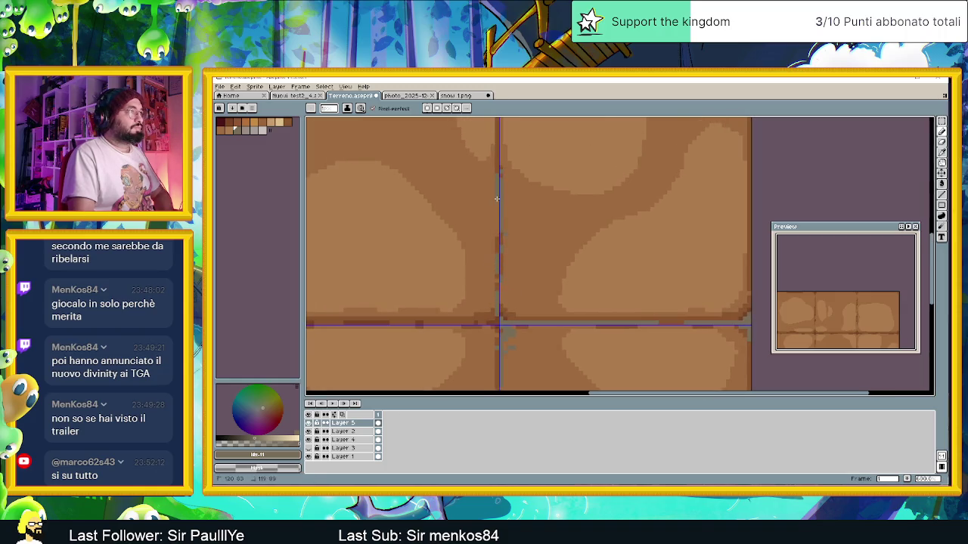
# - Paint another grey seam stroke, then undo it
pyautogui.scroll(-1, 506, 198)
pyautogui.scroll(-2, 516, 213)
pyautogui.scroll(-1, 516, 230)
pyautogui.scroll(2, 511, 241)
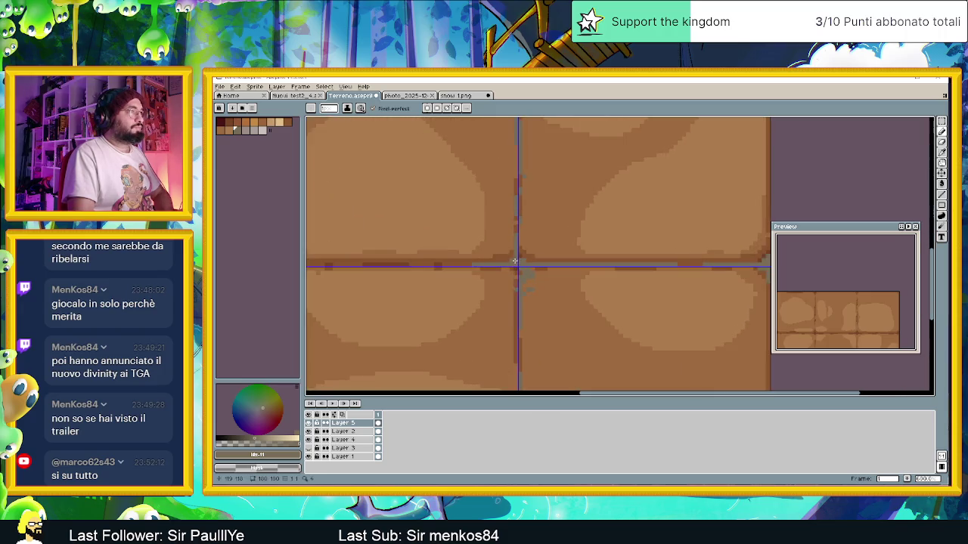
pyautogui.moveTo(379, 263)
pyautogui.mouseDown()
pyautogui.moveTo(651, 276)
pyautogui.moveTo(534, 273)
pyautogui.mouseUp()
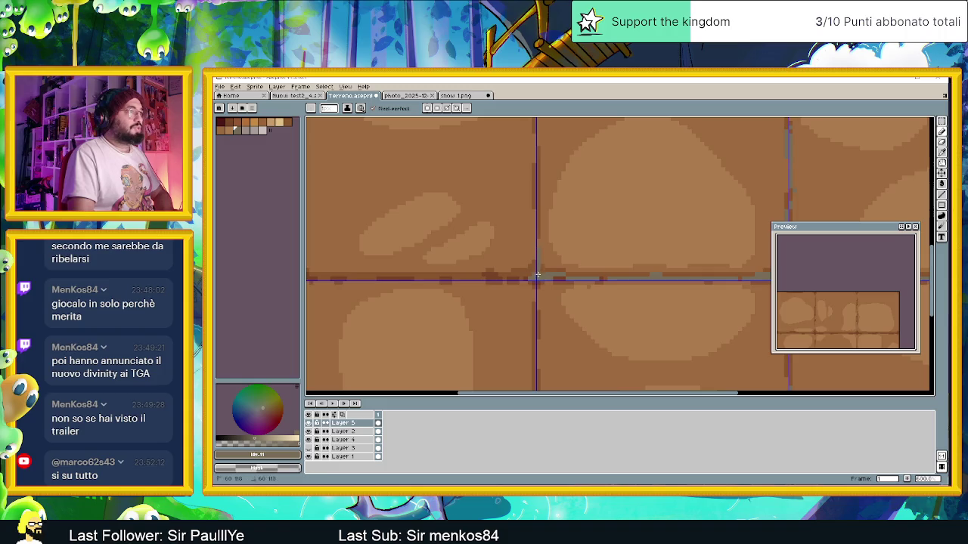
pyautogui.scroll(-1, 514, 268)
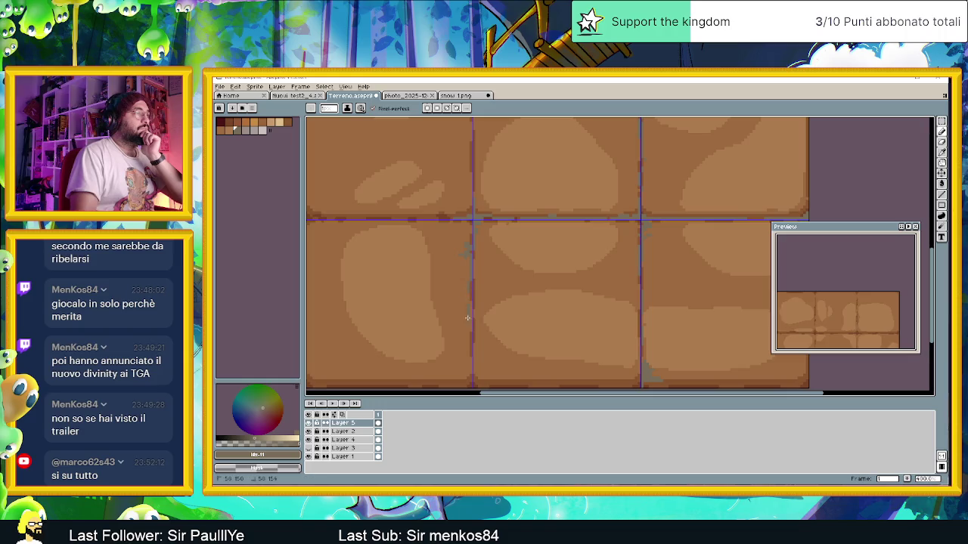
pyautogui.hotkey('ctrl', 'z')
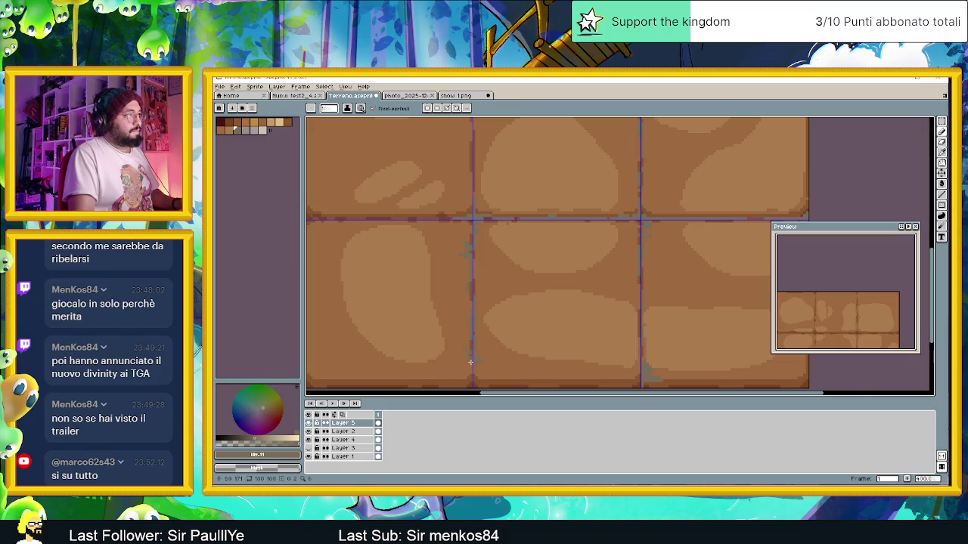
# - Zoom and scroll around the dirt tile canvas to inspect the seams
pyautogui.scroll(-1, 467, 356)
pyautogui.scroll(-1, 492, 352)
pyautogui.scroll(1, 491, 355)
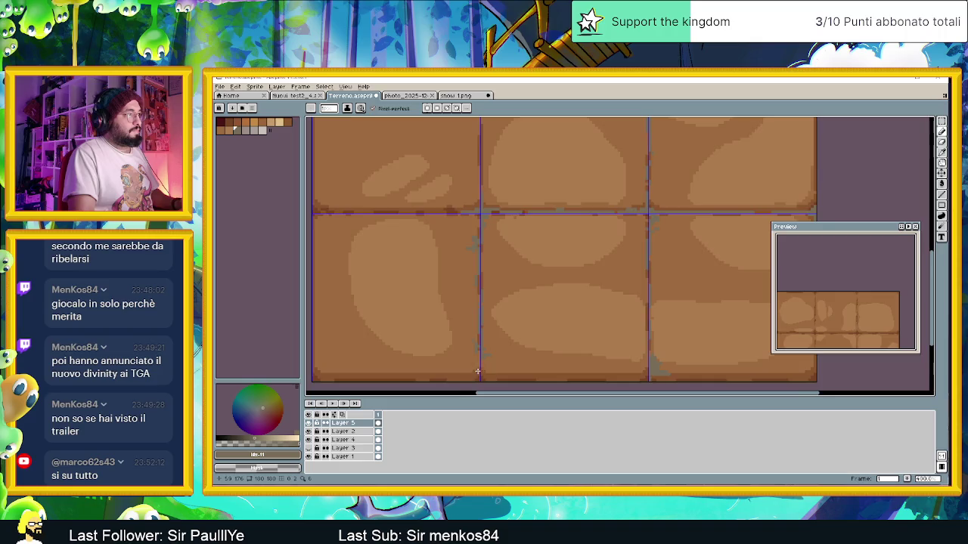
pyautogui.scroll(1, 483, 349)
pyautogui.scroll(1, 476, 344)
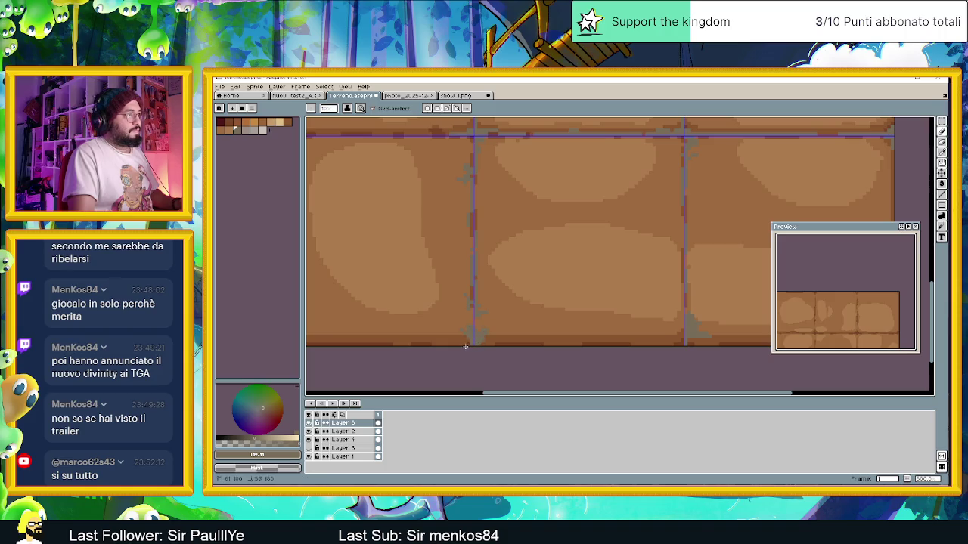
pyautogui.scroll(-1, 481, 345)
pyautogui.scroll(-2, 483, 342)
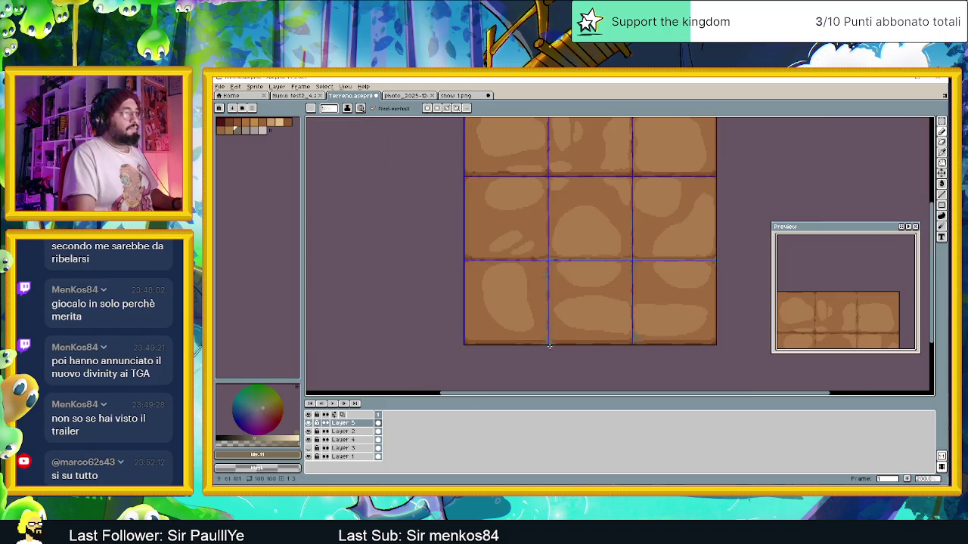
pyautogui.hscroll(1, 540, 333)
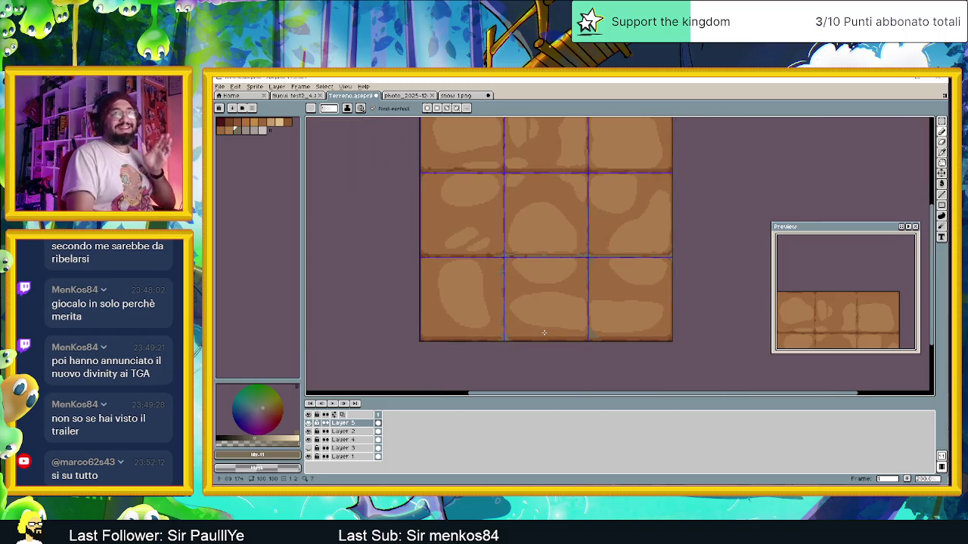
pyautogui.scroll(-1, 537, 332)
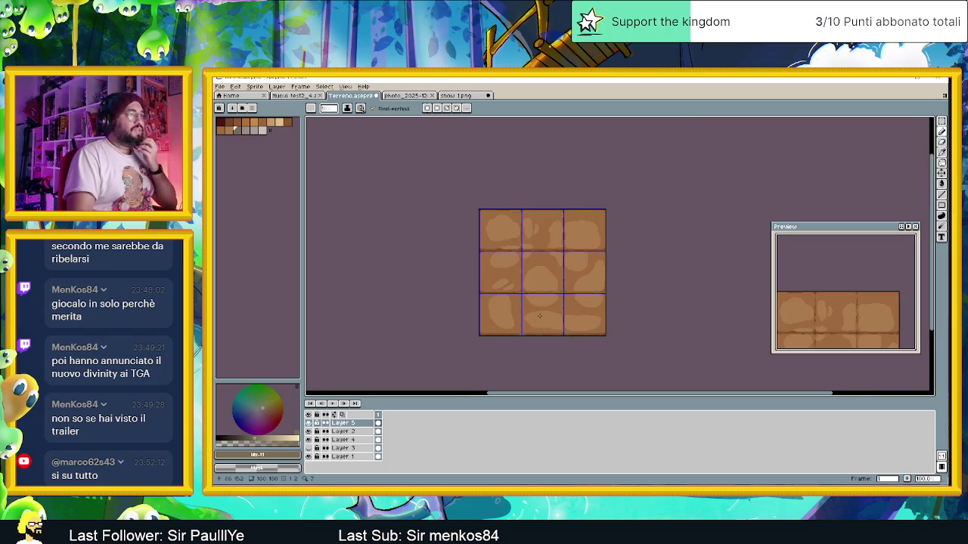
pyautogui.scroll(1, 539, 315)
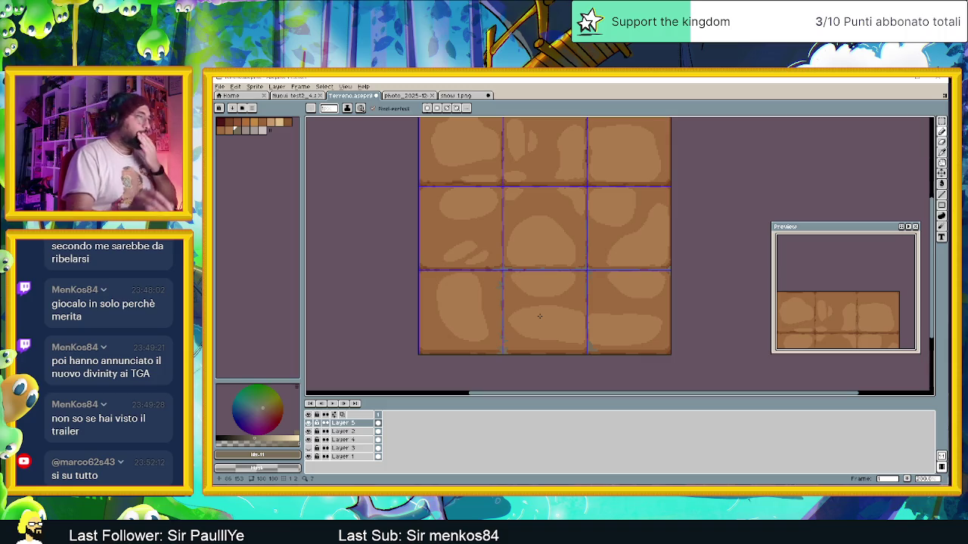
pyautogui.scroll(1, 539, 316)
pyautogui.scroll(2, 489, 294)
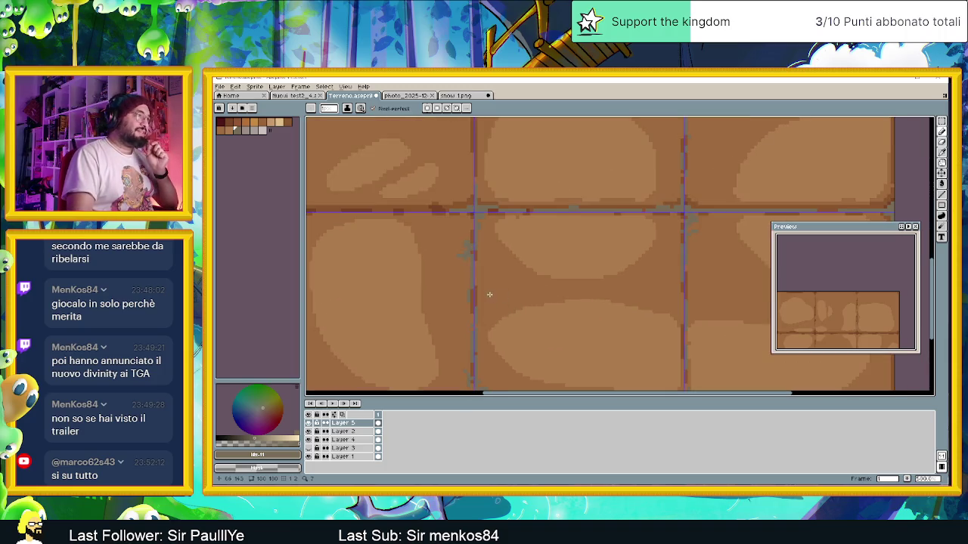
pyautogui.scroll(1, 475, 279)
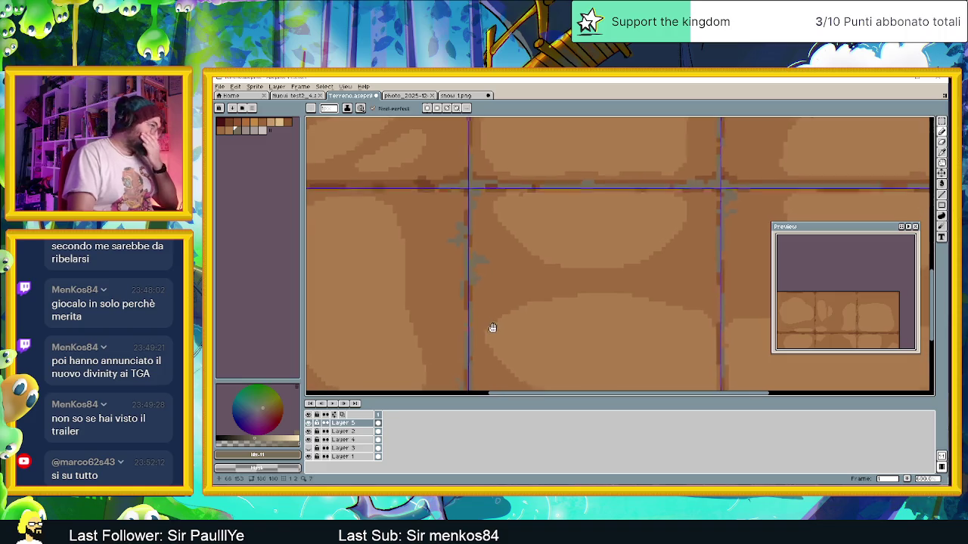
pyautogui.scroll(-1, 477, 296)
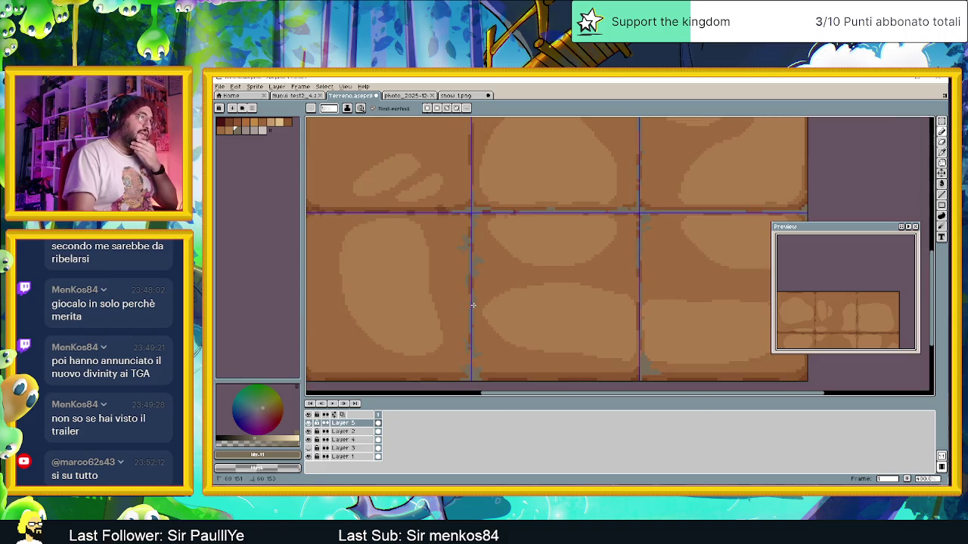
pyautogui.hscroll(-5, 472, 302)
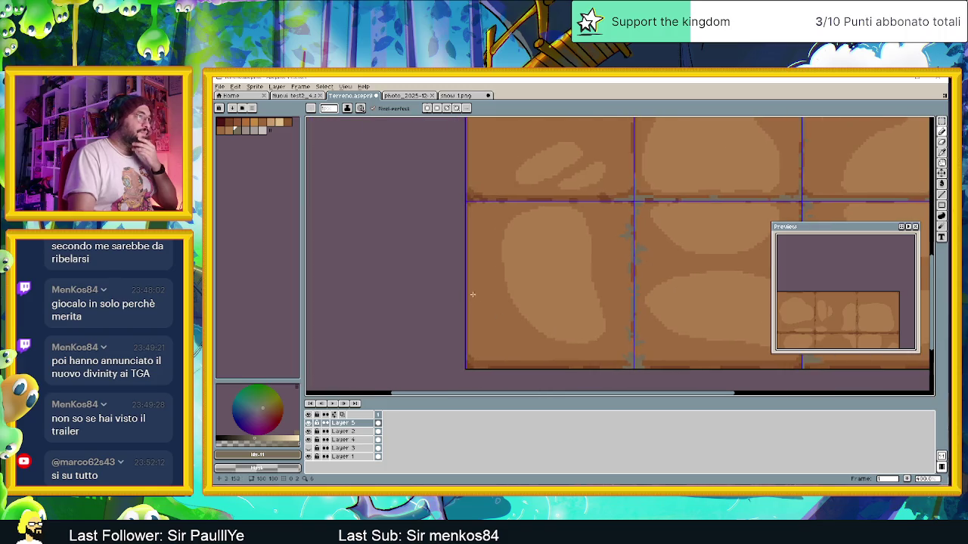
pyautogui.scroll(-1, 473, 294)
pyautogui.hscroll(1, 583, 294)
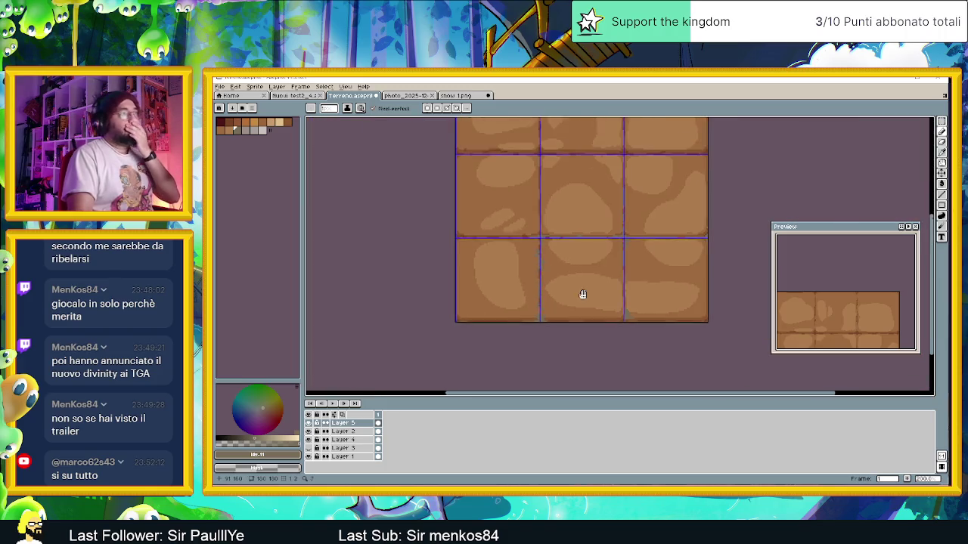
pyautogui.hscroll(1, 583, 295)
pyautogui.scroll(-1, 539, 297)
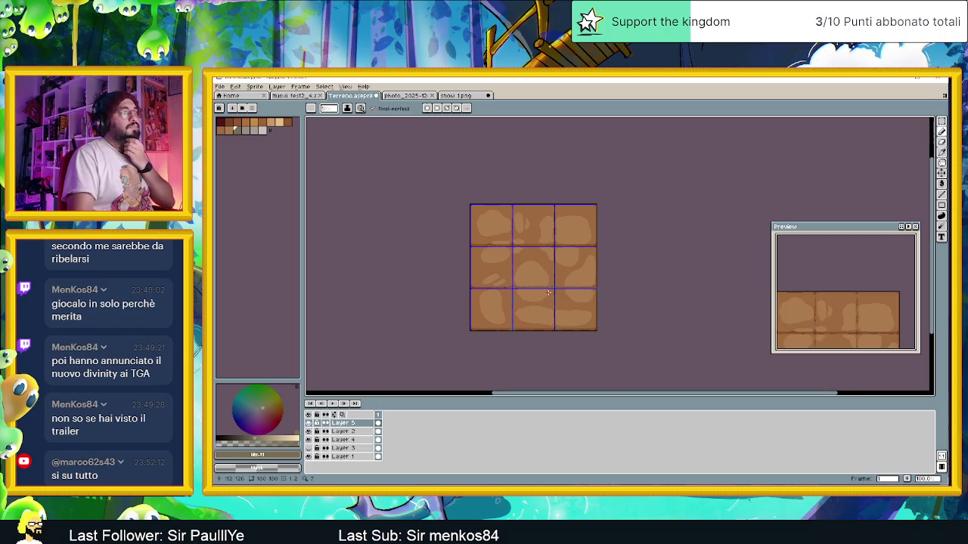
pyautogui.hscroll(1, 548, 293)
pyautogui.scroll(1, 574, 306)
# - Pan the Preview window to show the whole 3x3 tile sheet
pyautogui.moveTo(862, 318); pyautogui.dragTo(844, 253)
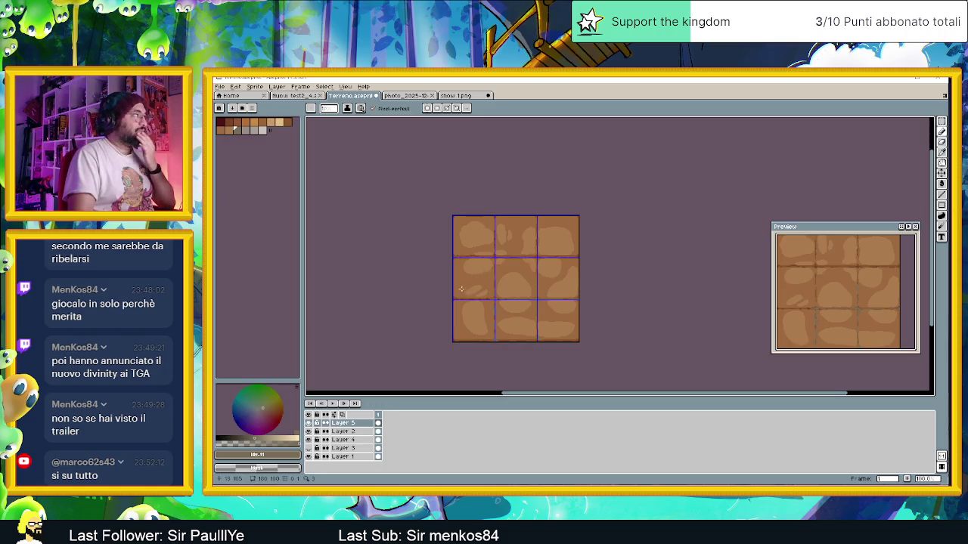
pyautogui.scroll(1, 461, 288)
pyautogui.scroll(2, 454, 283)
pyautogui.scroll(1, 438, 276)
pyautogui.scroll(2, 417, 268)
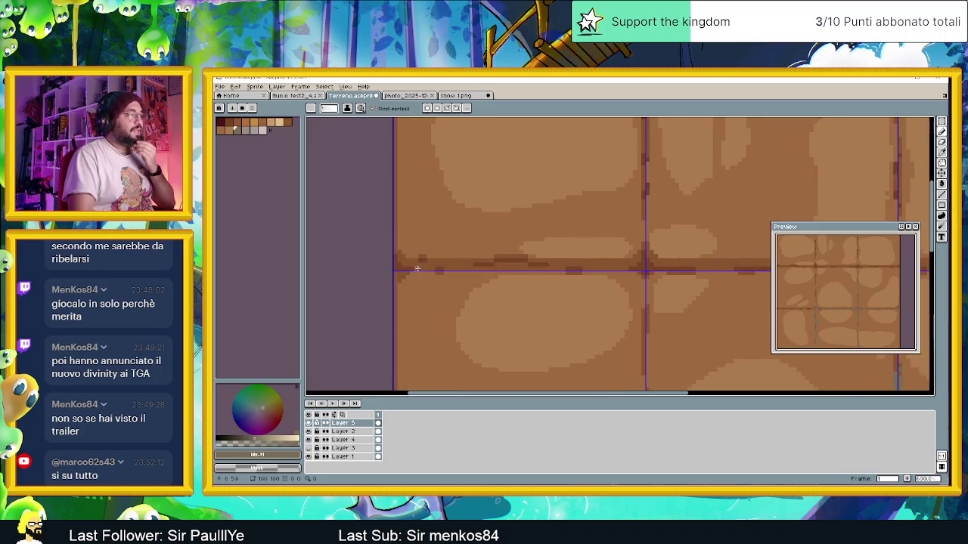
pyautogui.scroll(1, 393, 270)
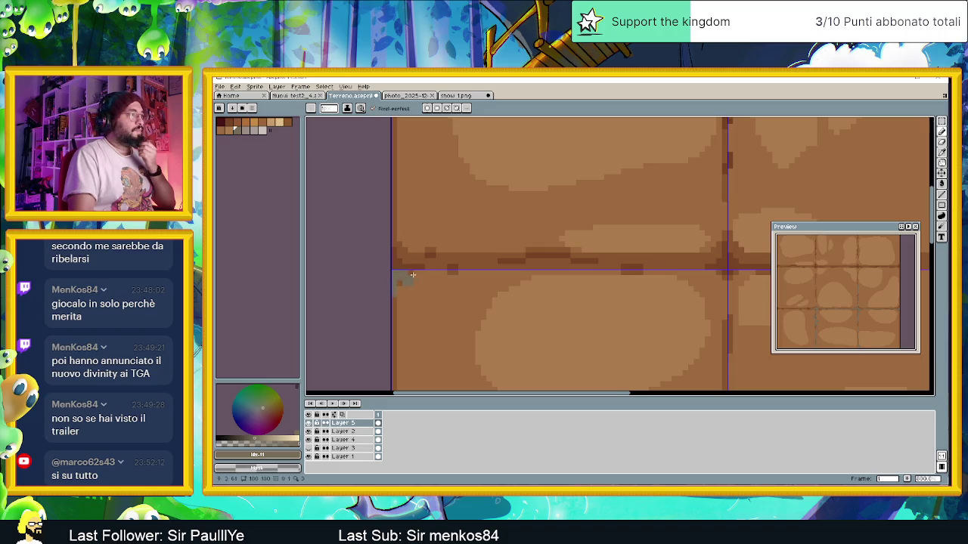
# - Paint grey pebbles along the horizontal seam, with a small cluster at its left end
pyautogui.moveTo(417, 270); pyautogui.dragTo(503, 269)
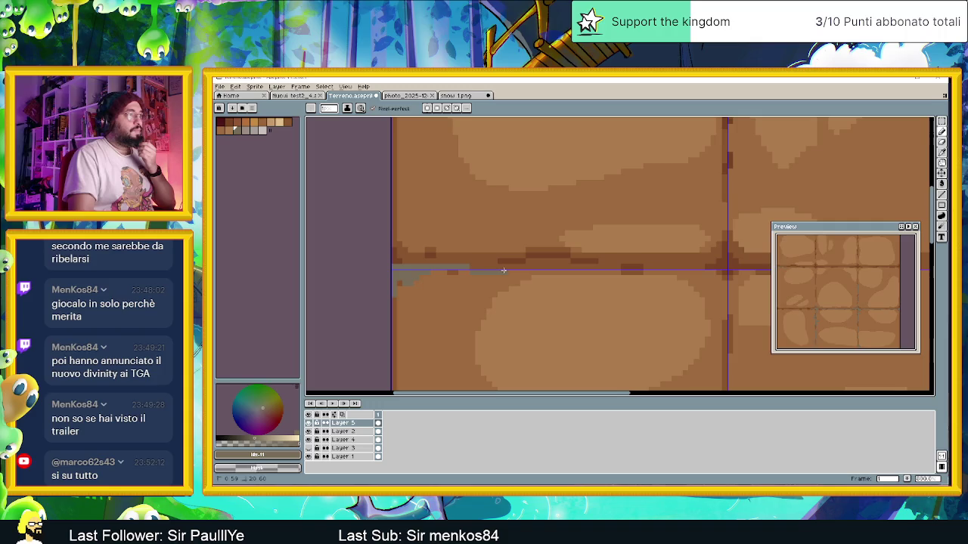
pyautogui.moveTo(591, 270); pyautogui.dragTo(726, 270)
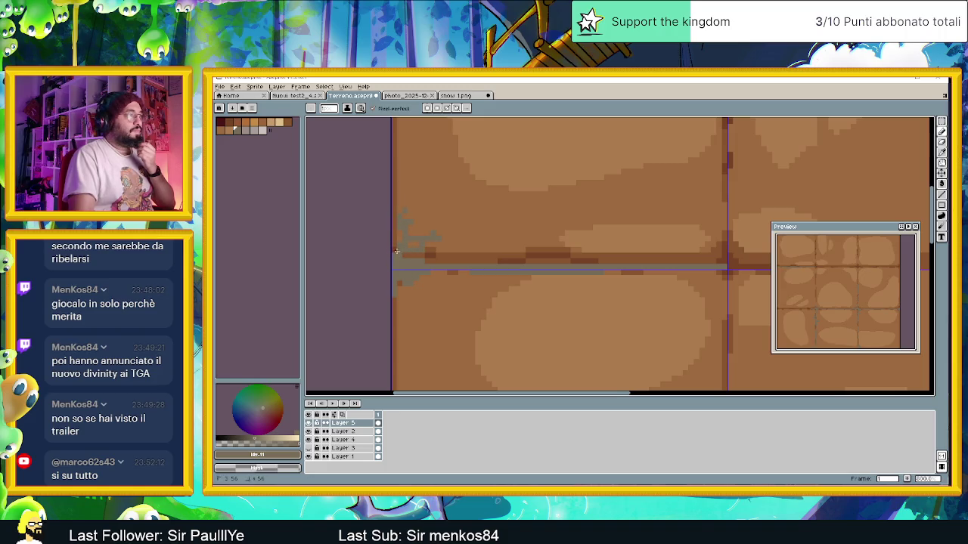
pyautogui.scroll(-2, 396, 251)
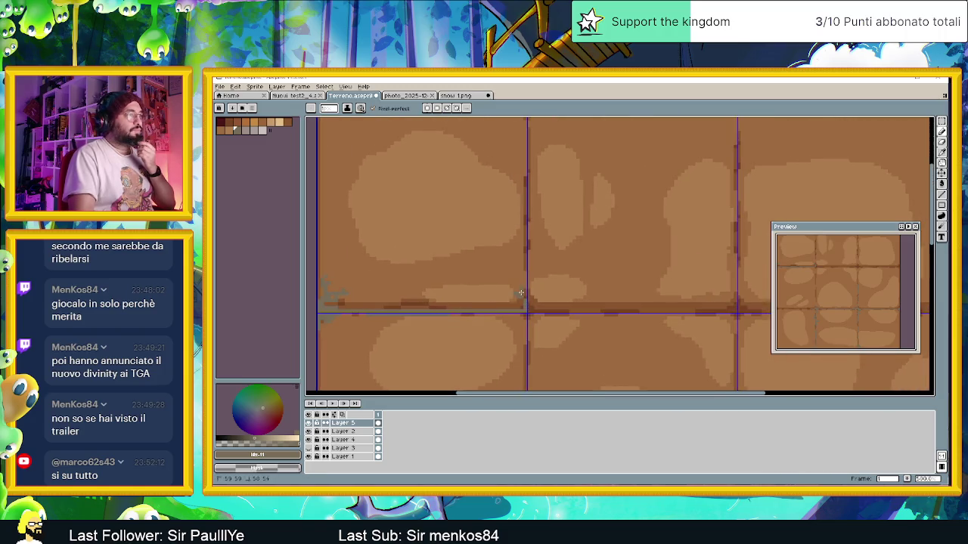
pyautogui.moveTo(525, 303); pyautogui.dragTo(437, 302)
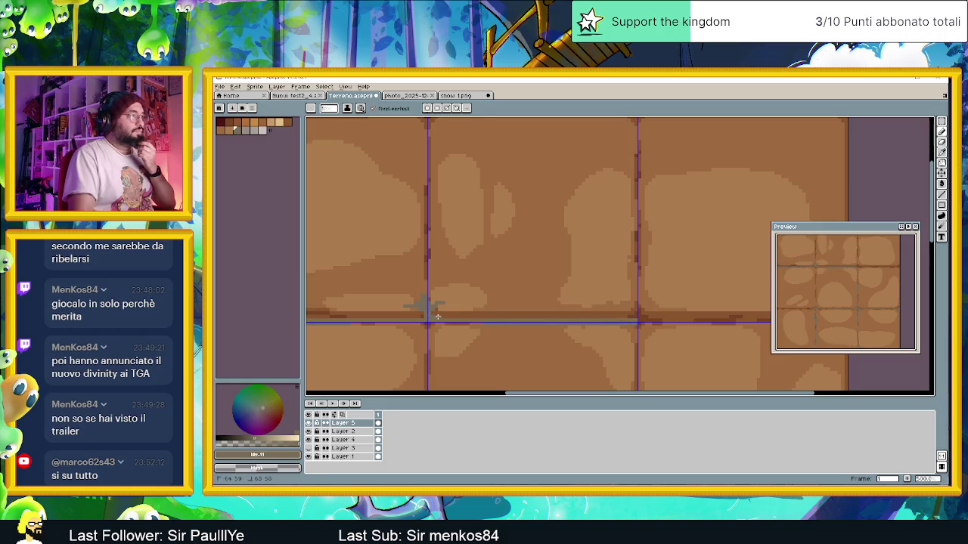
pyautogui.scroll(-2, 568, 317)
pyautogui.scroll(-1, 568, 318)
pyautogui.scroll(-2, 525, 299)
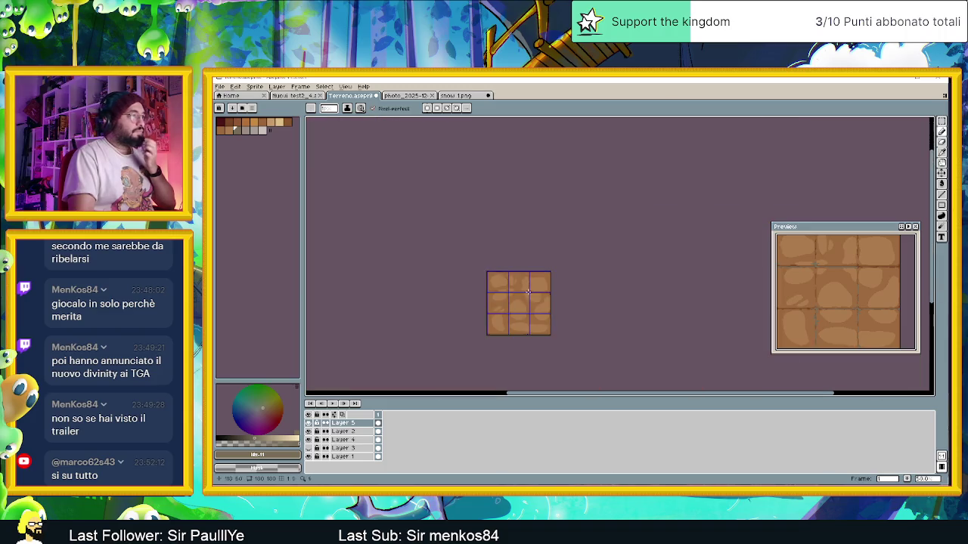
# - Zoom in and pan to bring the canvas's top edge into view
pyautogui.scroll(2, 525, 300)
pyautogui.scroll(1, 525, 299)
pyautogui.scroll(1, 518, 284)
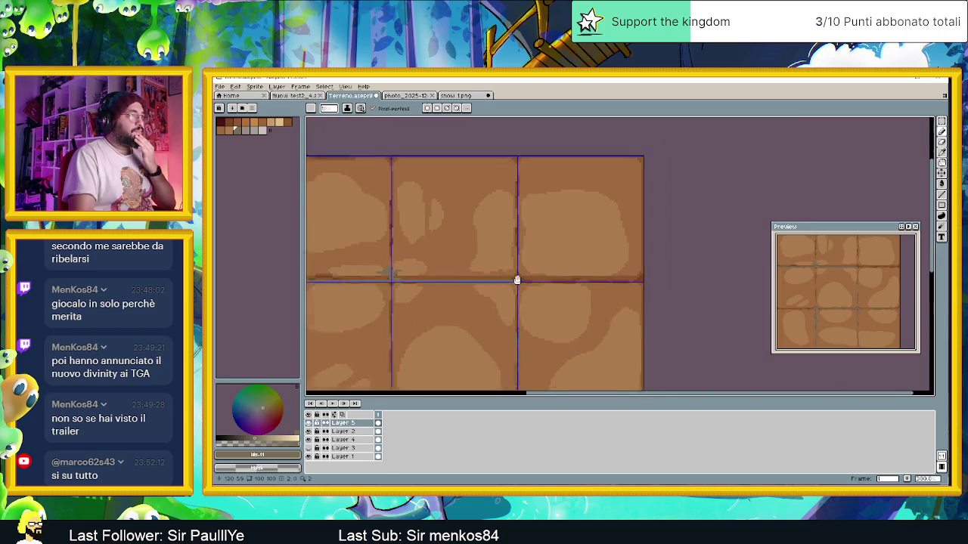
pyautogui.scroll(1, 507, 302)
pyautogui.scroll(1, 494, 319)
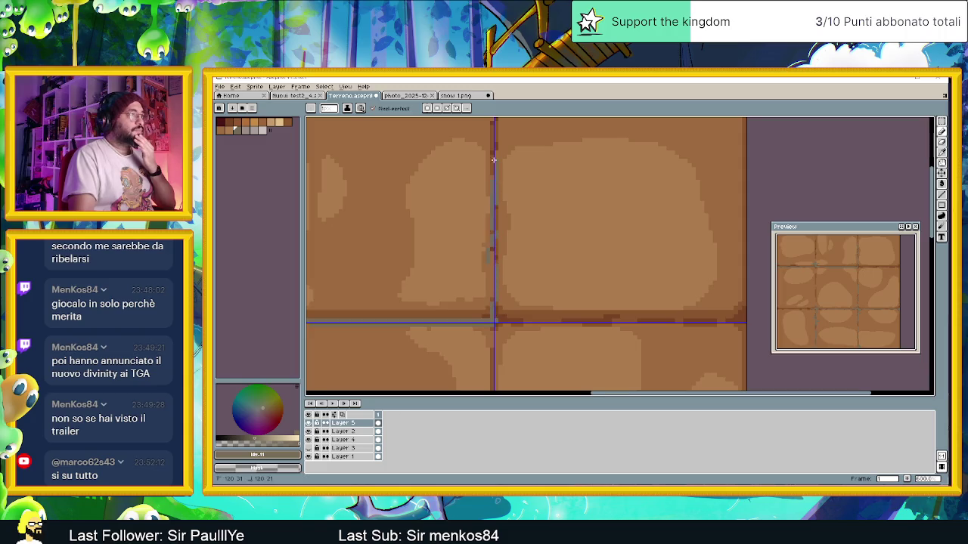
pyautogui.moveTo(494, 160); pyautogui.dragTo(479, 333)
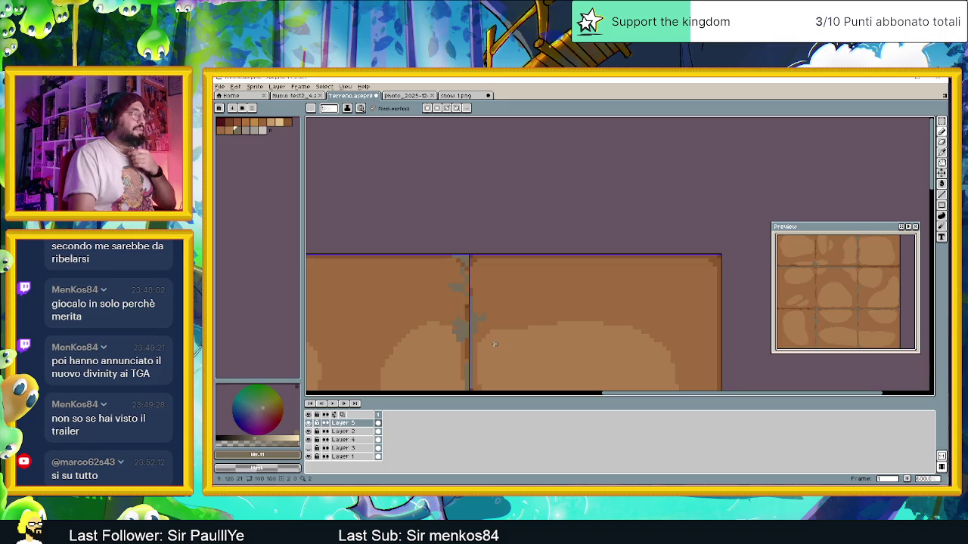
# - Paint grey pebble pixels near the right edge and over the tile's bottom seam
pyautogui.scroll(-3, 484, 272)
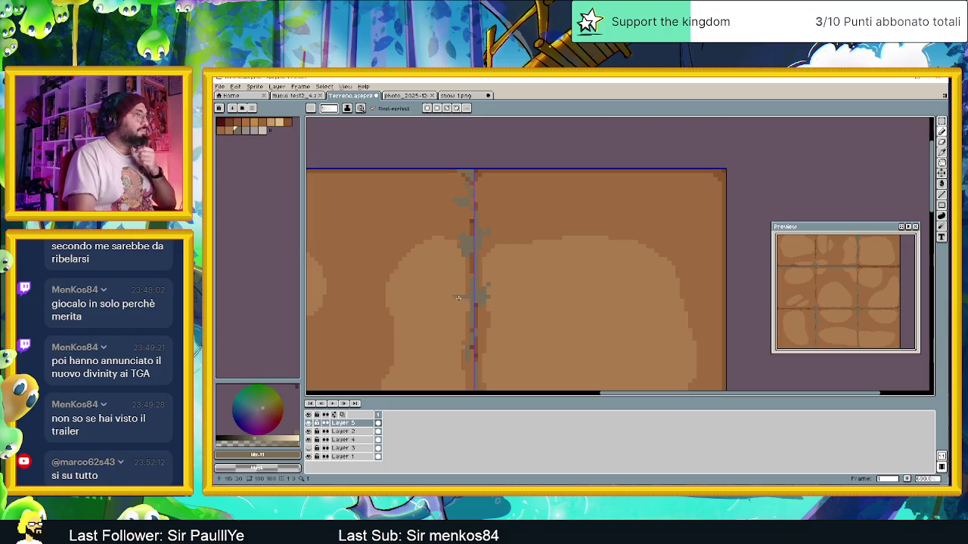
pyautogui.scroll(-3, 474, 316)
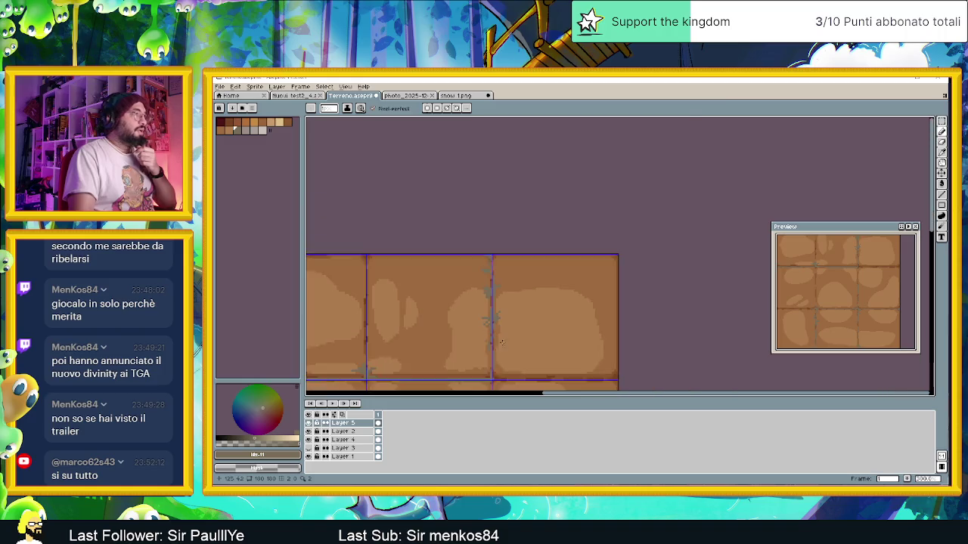
pyautogui.scroll(2, 487, 319)
pyautogui.scroll(1, 487, 319)
pyautogui.scroll(1, 491, 328)
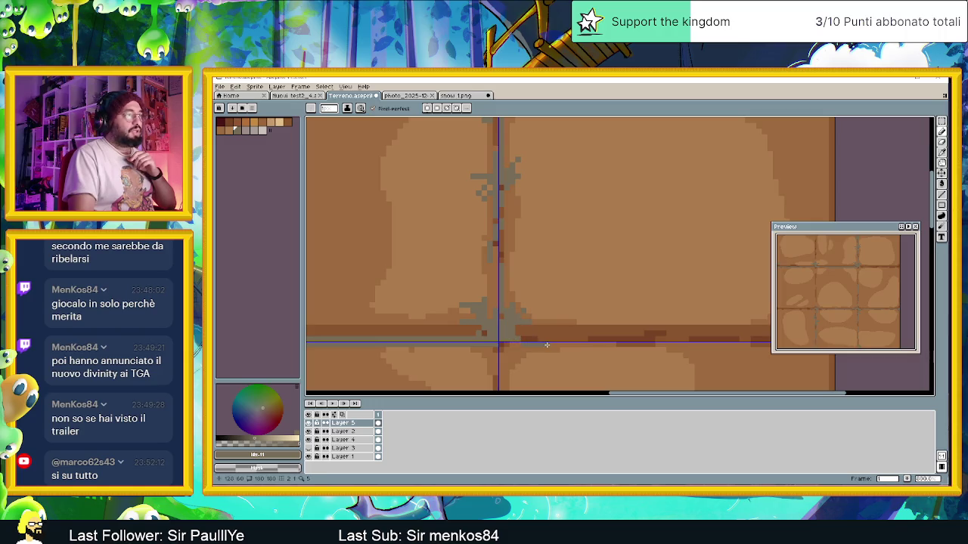
pyautogui.moveTo(609, 339)
pyautogui.mouseDown()
pyautogui.moveTo(376, 307)
pyautogui.moveTo(526, 308)
pyautogui.mouseUp()
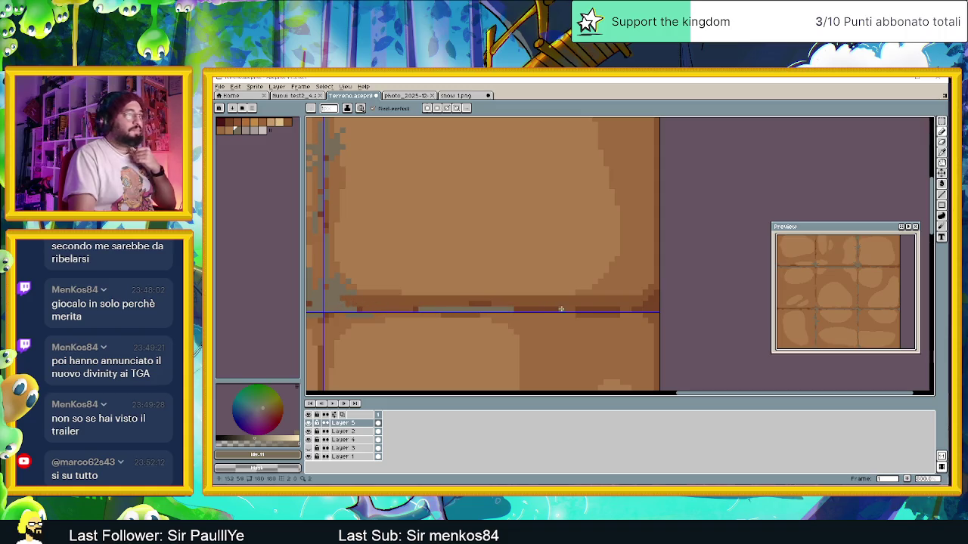
pyautogui.moveTo(650, 309)
pyautogui.mouseDown()
pyautogui.moveTo(652, 291)
pyautogui.moveTo(654, 334)
pyautogui.moveTo(641, 295)
pyautogui.moveTo(640, 339)
pyautogui.moveTo(614, 338)
pyautogui.mouseUp()
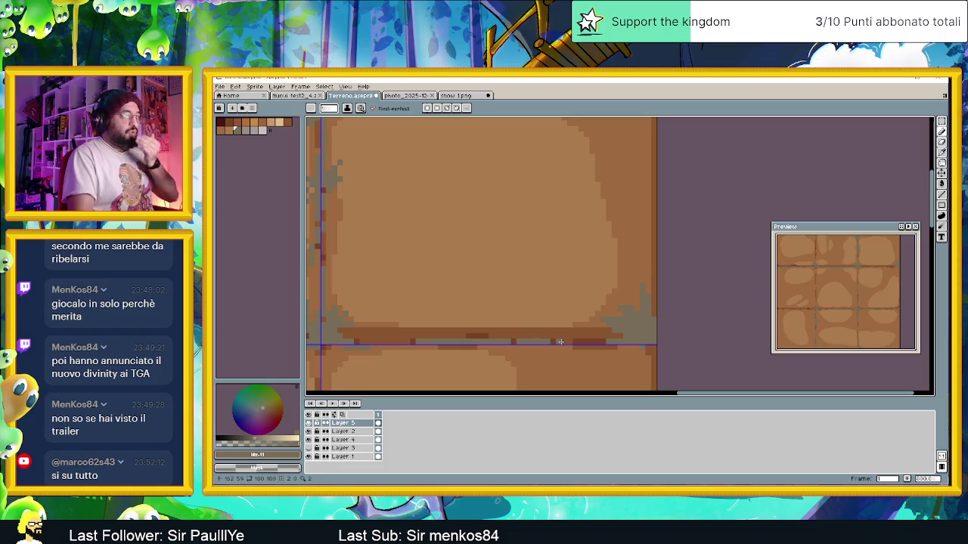
pyautogui.moveTo(482, 334)
pyautogui.mouseDown()
pyautogui.moveTo(503, 318)
pyautogui.moveTo(477, 324)
pyautogui.moveTo(467, 313)
pyautogui.moveTo(484, 328)
pyautogui.mouseUp()
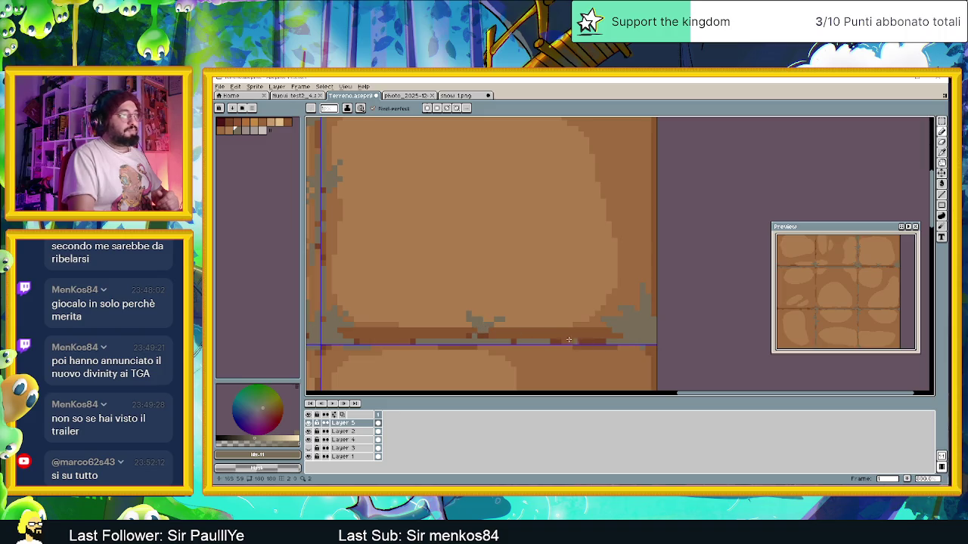
# - Paint grey pebbles along the top-right tile's right side and top edge
pyautogui.scroll(-2, 620, 332)
pyautogui.scroll(-1, 605, 264)
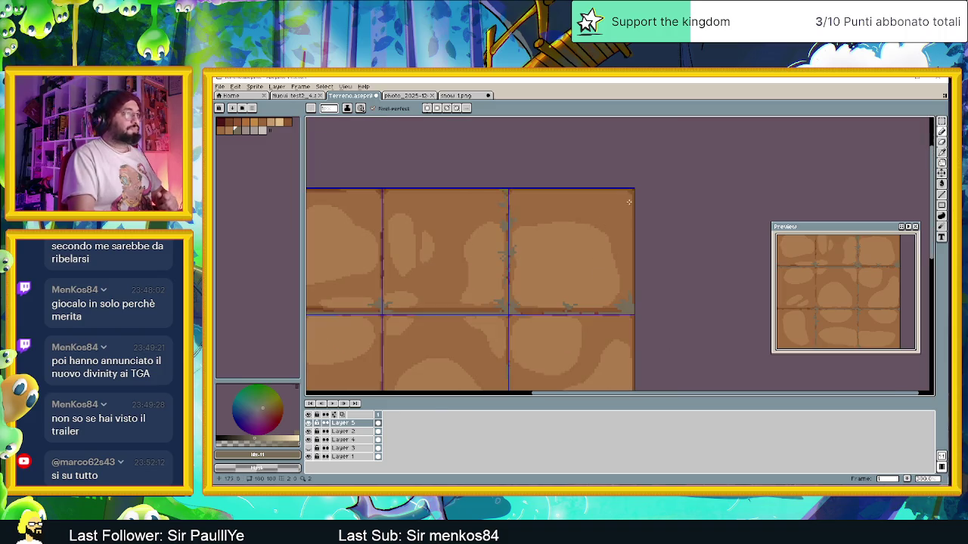
pyautogui.scroll(1, 631, 227)
pyautogui.scroll(2, 624, 242)
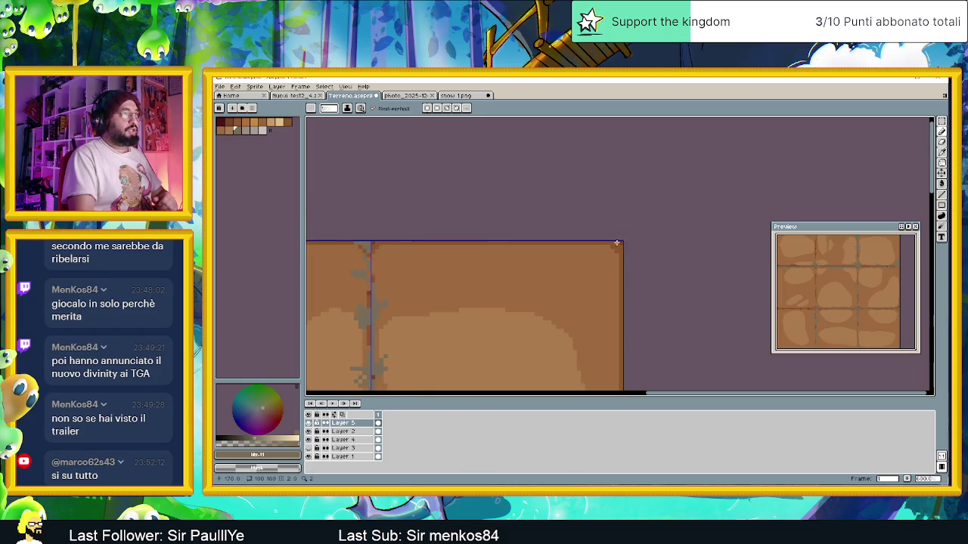
pyautogui.moveTo(619, 241)
pyautogui.mouseDown()
pyautogui.moveTo(576, 241)
pyautogui.moveTo(624, 269)
pyautogui.moveTo(624, 279)
pyautogui.moveTo(592, 258)
pyautogui.moveTo(602, 251)
pyautogui.moveTo(602, 279)
pyautogui.moveTo(624, 301)
pyautogui.mouseUp()
pyautogui.moveTo(570, 242); pyautogui.dragTo(440, 241)
pyautogui.moveTo(469, 278)
pyautogui.mouseDown()
pyautogui.moveTo(610, 269)
pyautogui.moveTo(550, 287)
pyautogui.mouseUp()
pyautogui.moveTo(496, 247); pyautogui.dragTo(395, 246)
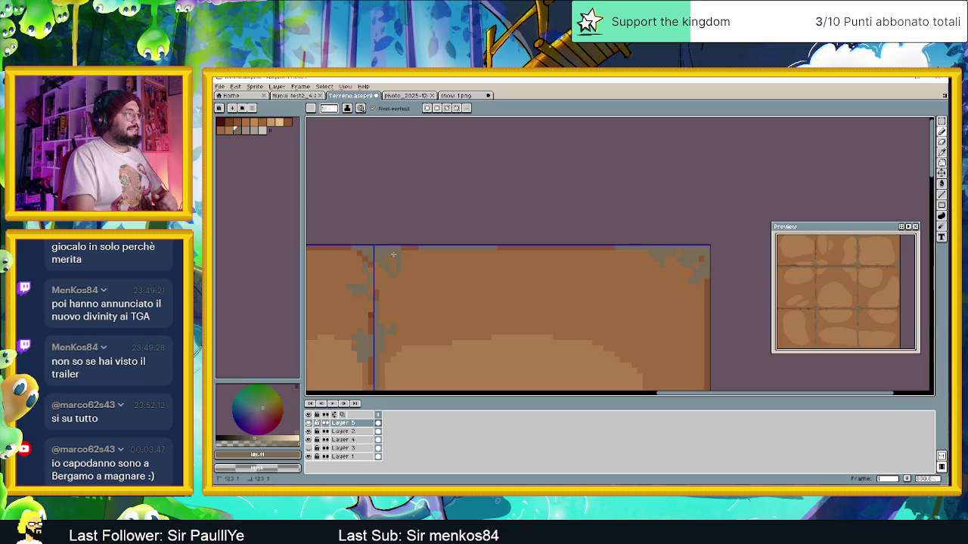
# - Add a larger grey pebble patch near the tile's top-left corner
pyautogui.moveTo(394, 256); pyautogui.dragTo(414, 262)
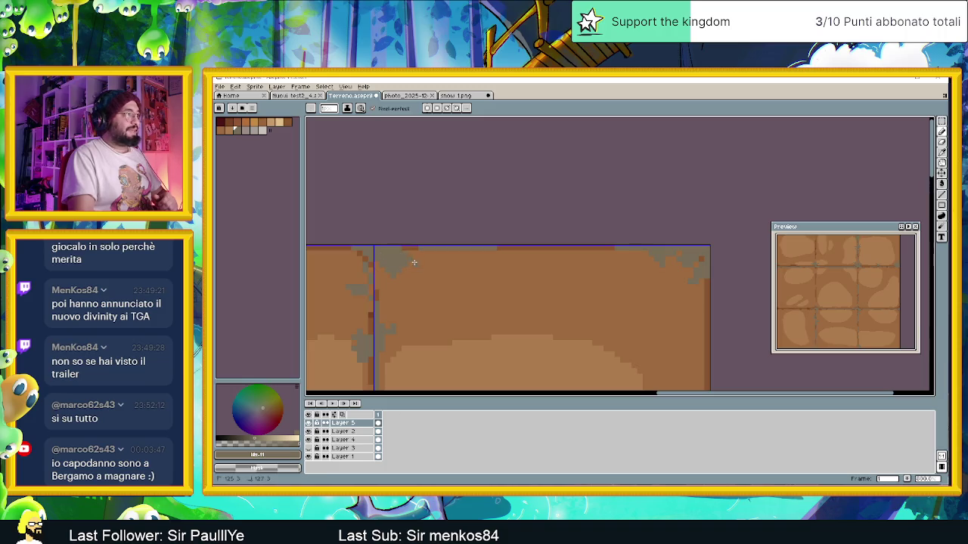
pyautogui.scroll(-1, 417, 263)
pyautogui.scroll(-1, 468, 273)
pyautogui.scroll(-1, 540, 287)
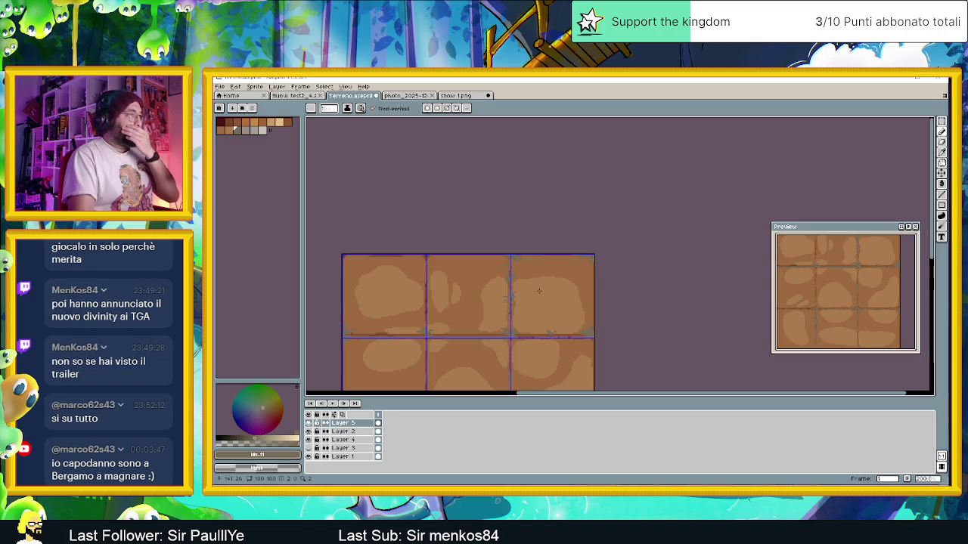
pyautogui.scroll(1, 548, 295)
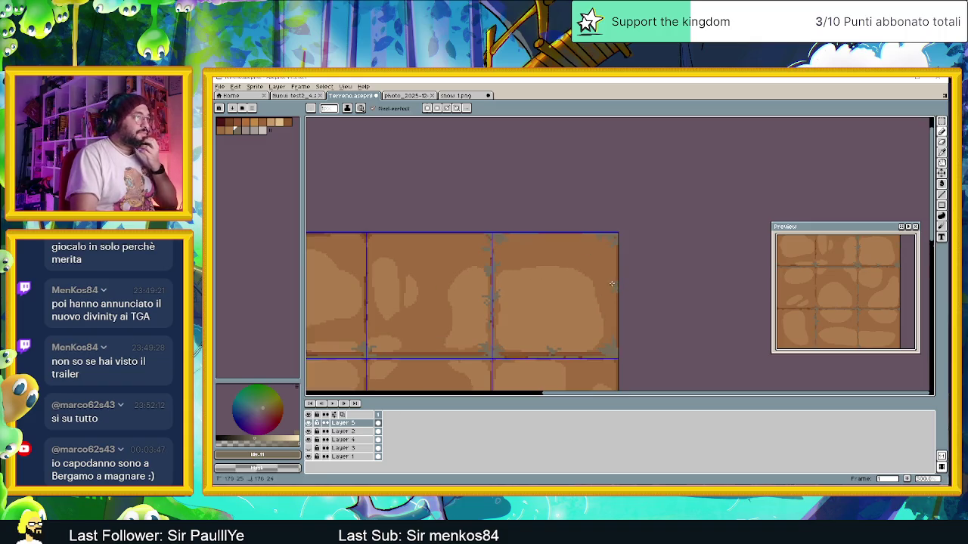
pyautogui.hscroll(-2, 694, 244)
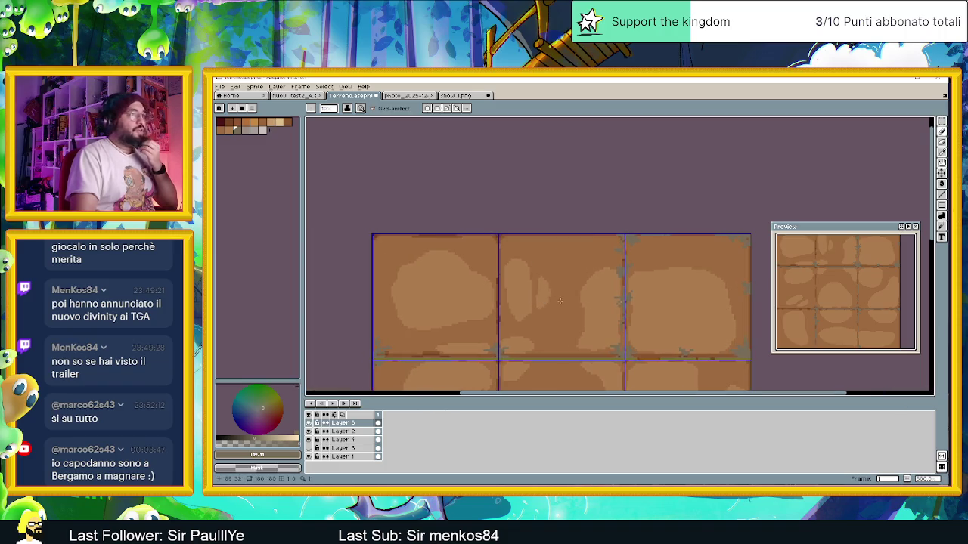
pyautogui.scroll(1, 694, 244)
pyautogui.scroll(1, 550, 256)
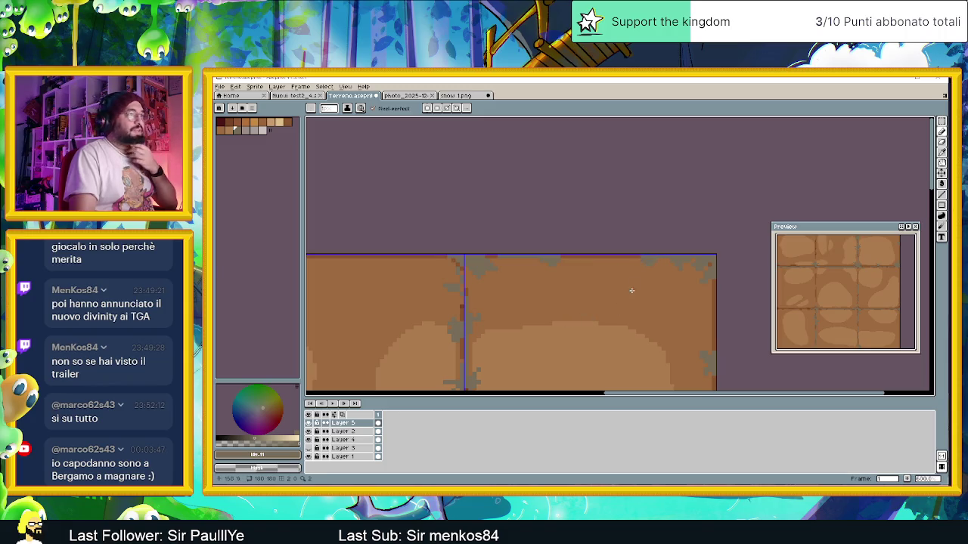
pyautogui.scroll(-1, 529, 294)
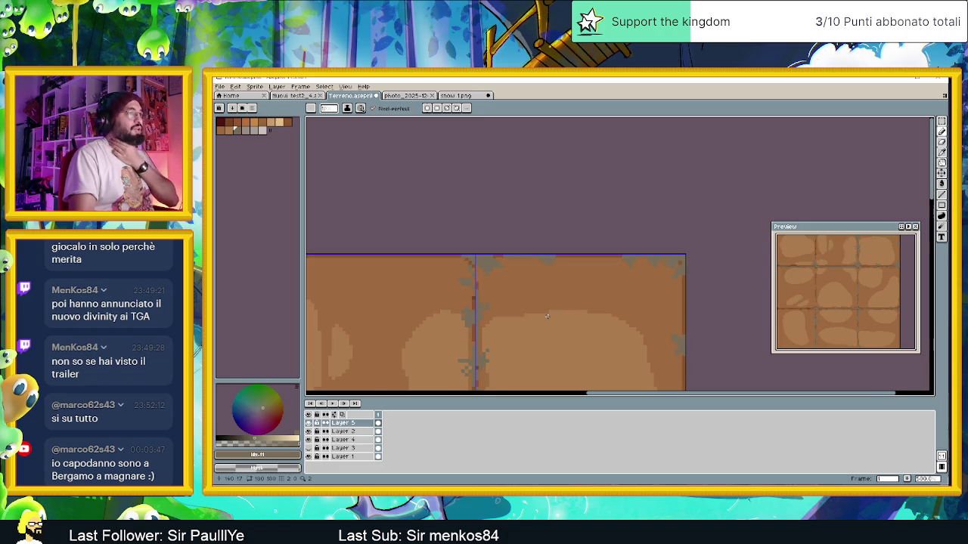
pyautogui.scroll(-1, 463, 320)
pyautogui.scroll(-1, 533, 240)
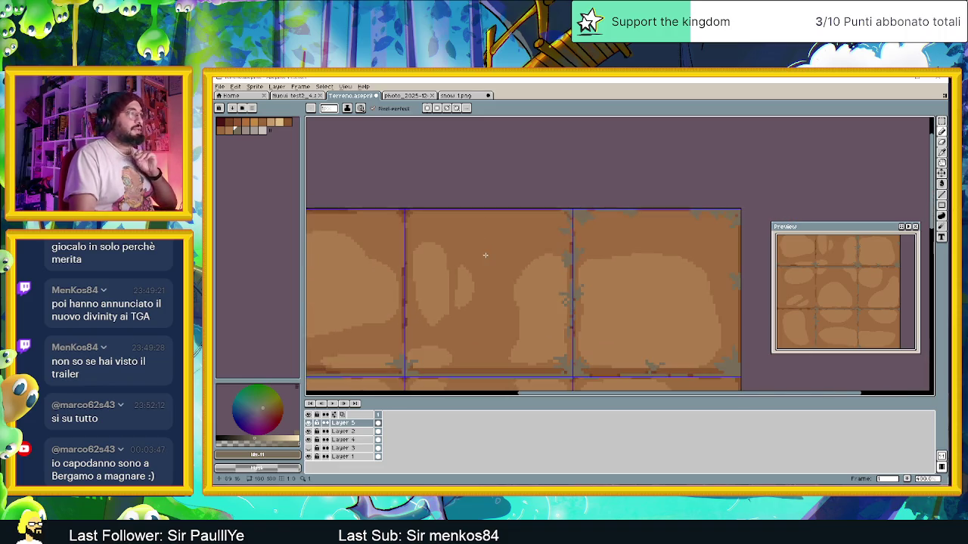
pyautogui.scroll(1, 446, 199)
pyautogui.scroll(1, 446, 200)
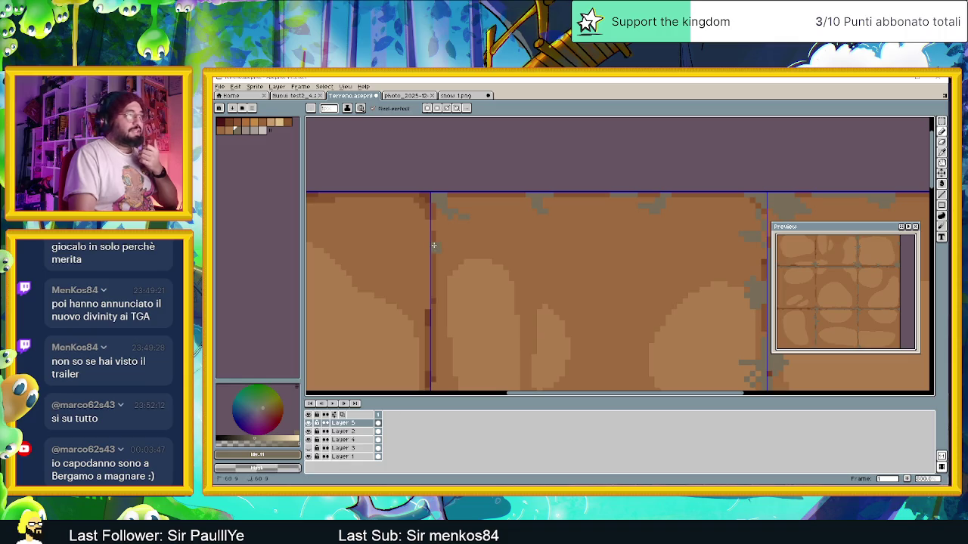
pyautogui.scroll(-3, 444, 260)
pyautogui.hscroll(1, 461, 188)
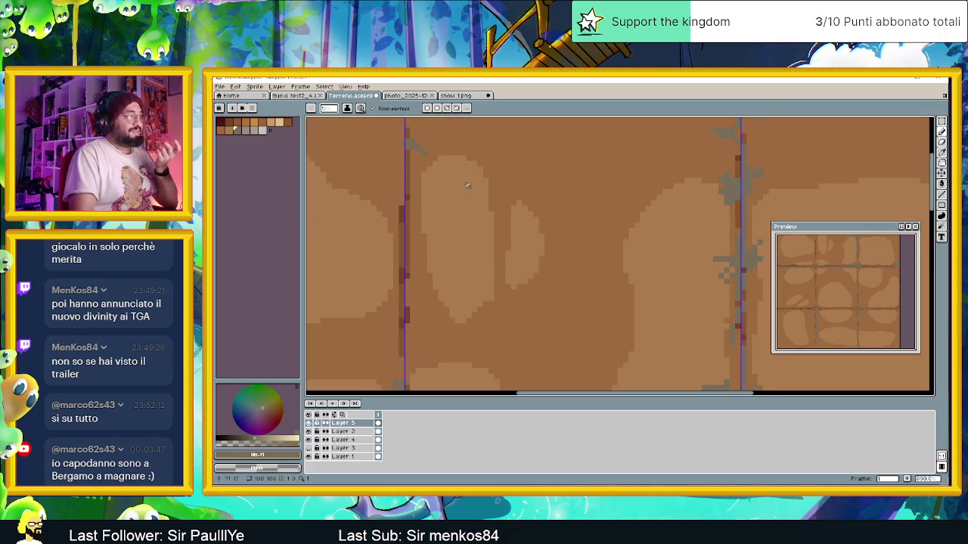
pyautogui.scroll(-1, 407, 187)
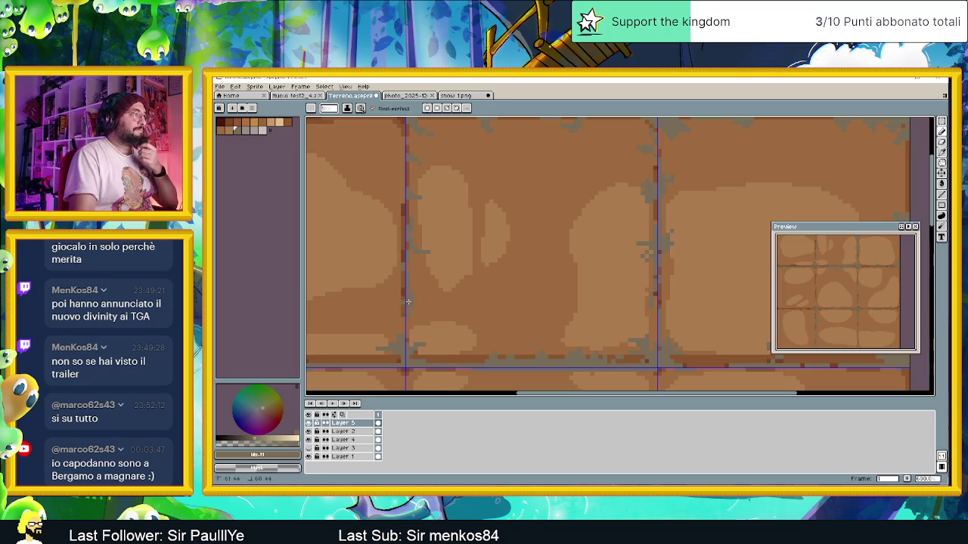
pyautogui.scroll(-1, 423, 314)
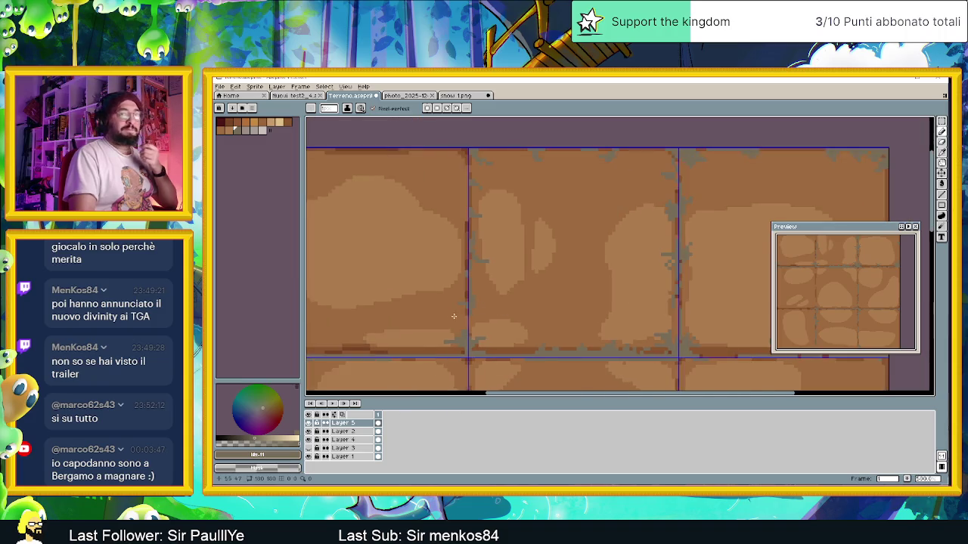
pyautogui.scroll(-1, 462, 329)
pyautogui.scroll(-1, 489, 341)
pyautogui.scroll(-1, 488, 332)
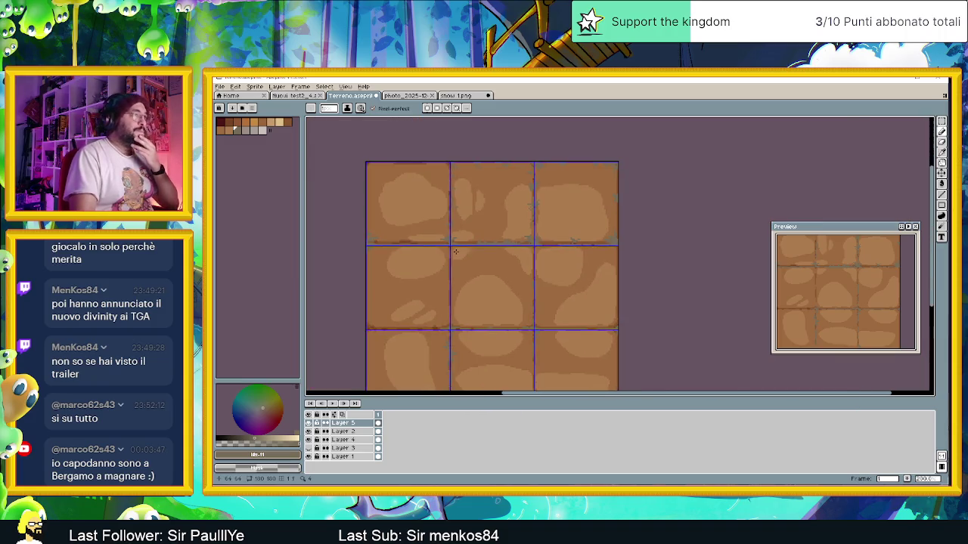
pyautogui.scroll(-1, 481, 279)
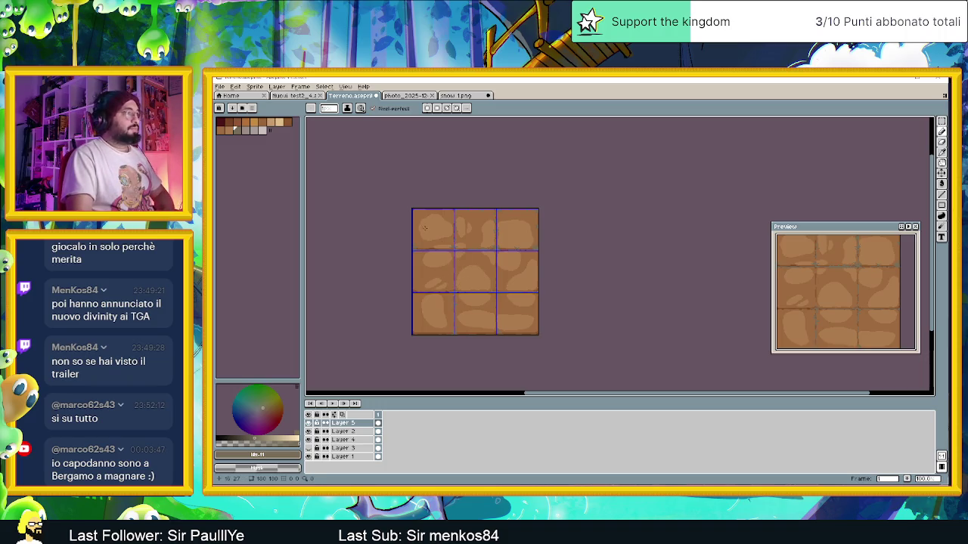
pyautogui.scroll(1, 425, 227)
pyautogui.scroll(1, 408, 219)
pyautogui.scroll(1, 367, 204)
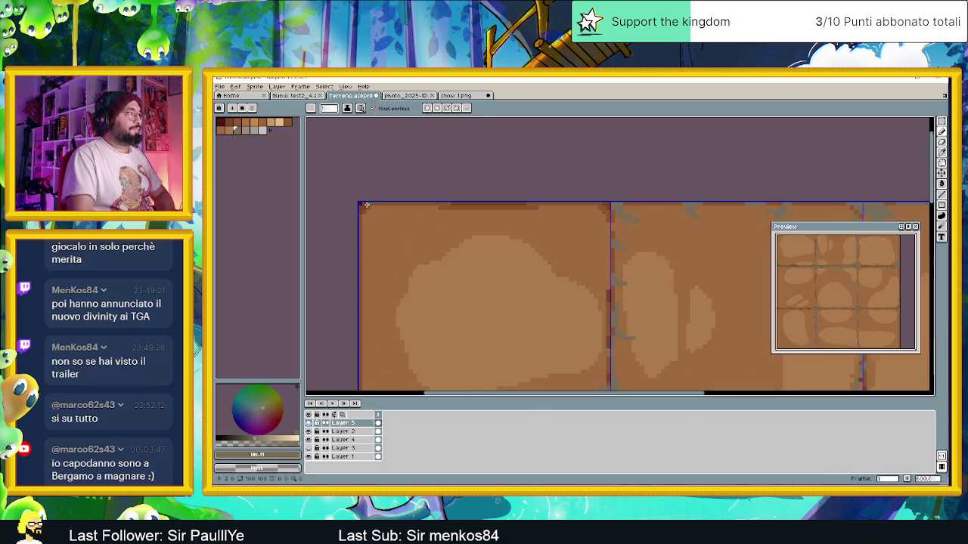
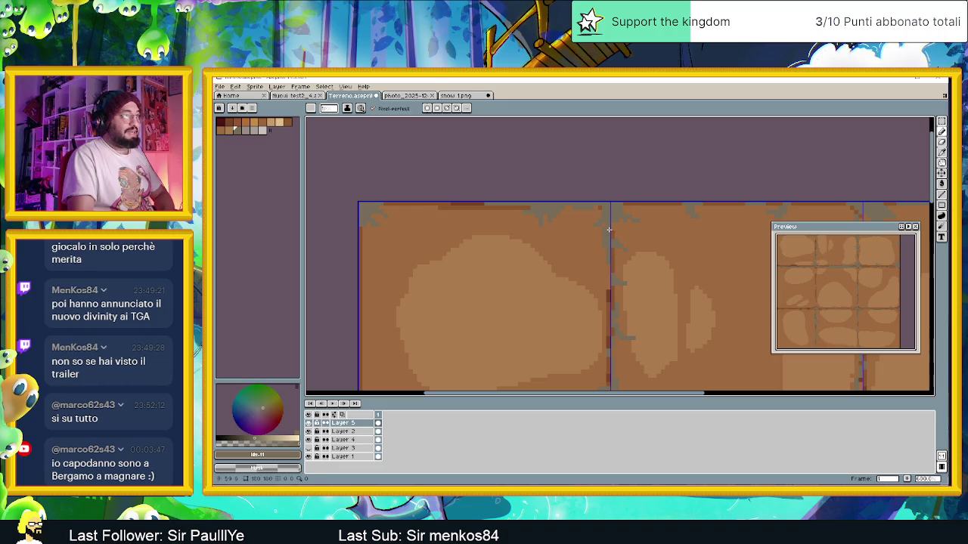
# - Draw two short grey crack strokes beside the vertical tile seam
pyautogui.scroll(-1, 580, 257)
pyautogui.moveTo(580, 257); pyautogui.dragTo(564, 98)
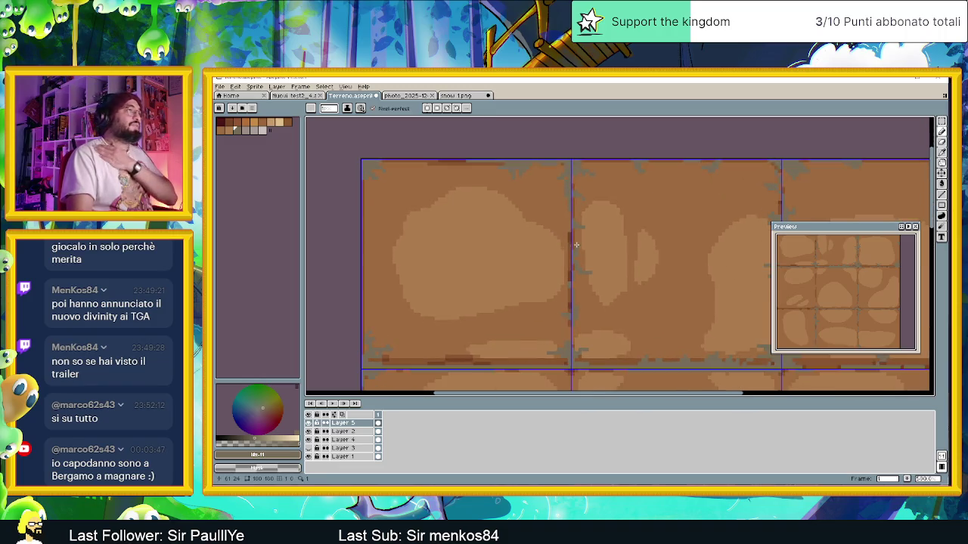
pyautogui.scroll(1, 575, 233)
pyautogui.scroll(1, 576, 233)
pyautogui.moveTo(573, 240); pyautogui.dragTo(544, 240)
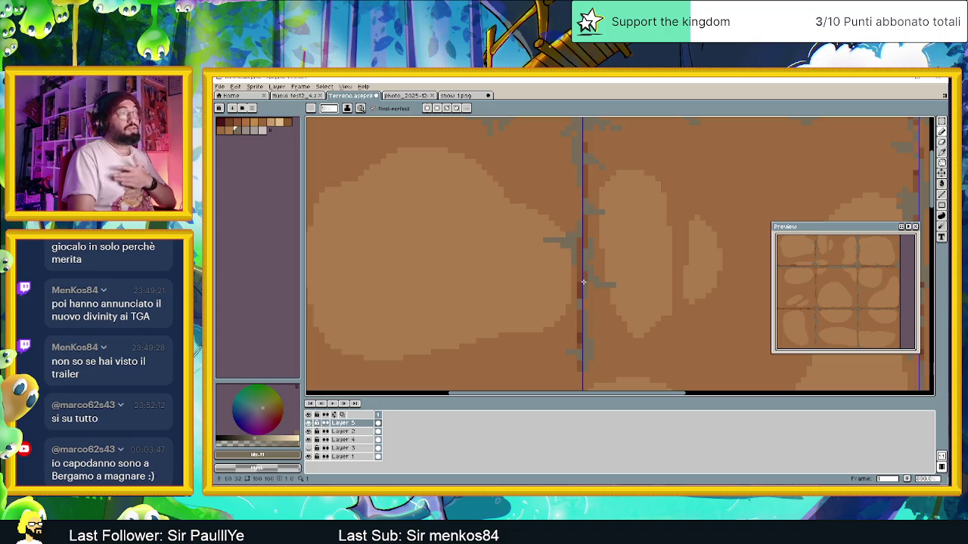
pyautogui.moveTo(560, 296); pyautogui.dragTo(576, 296)
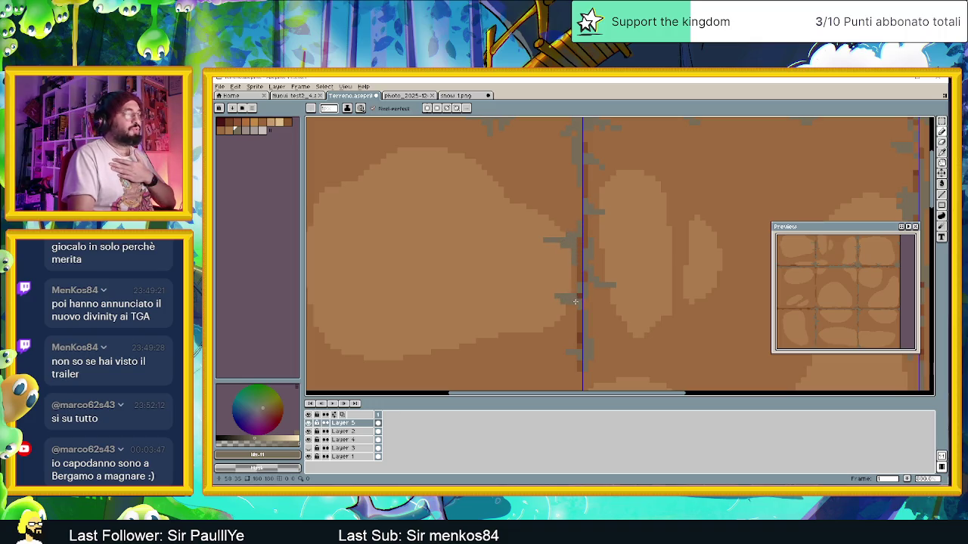
# - Paint grey cracks along the horizontal tile seam
pyautogui.scroll(-2, 432, 268)
pyautogui.scroll(1, 432, 268)
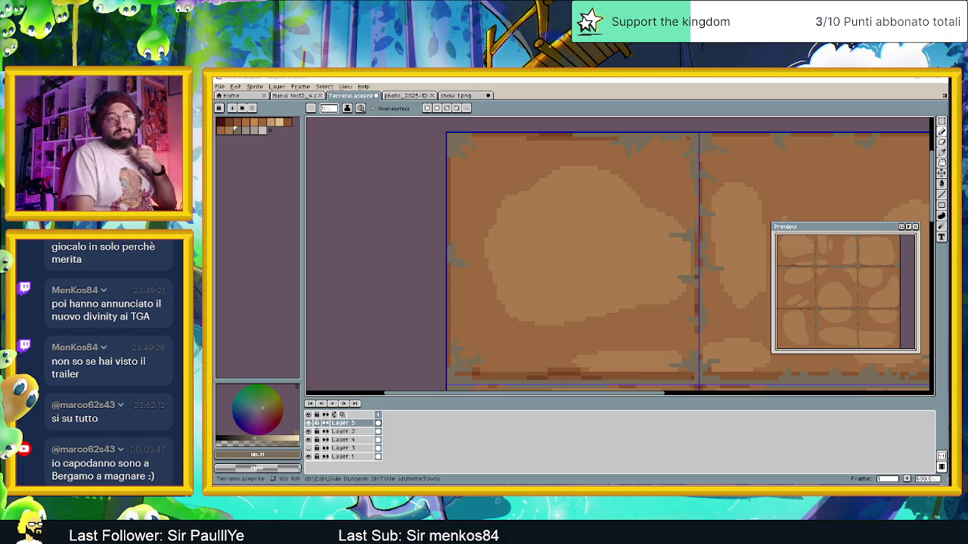
pyautogui.moveTo(582, 339); pyautogui.dragTo(519, 237)
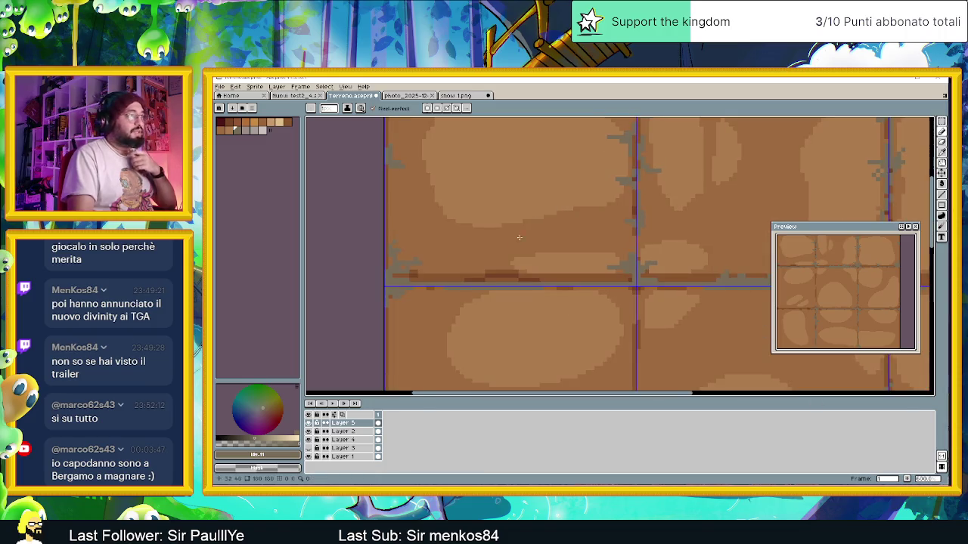
pyautogui.scroll(1, 498, 253)
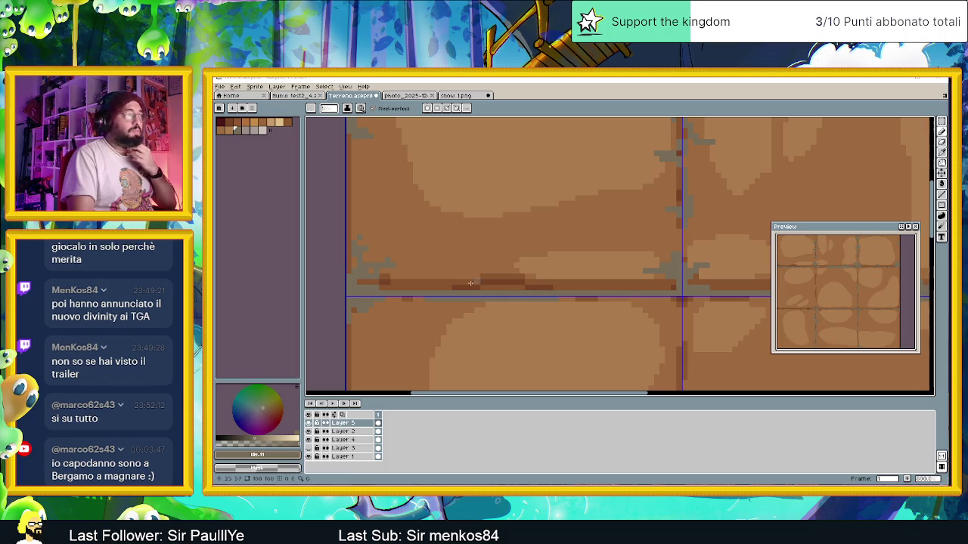
pyautogui.moveTo(489, 290); pyautogui.dragTo(588, 283)
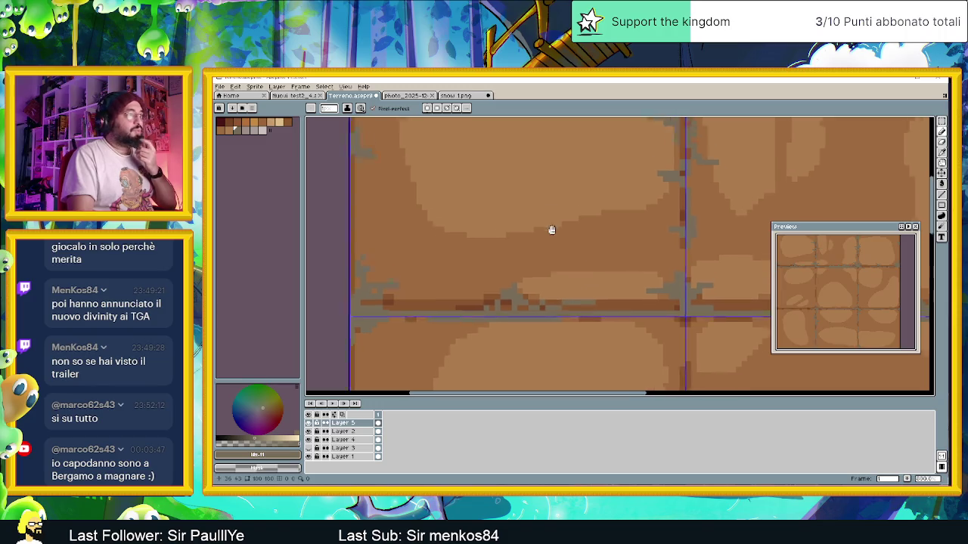
# - Paint grey cracks down the left canvas edge
pyautogui.scroll(5, 551, 227)
pyautogui.hscroll(-2, 426, 270)
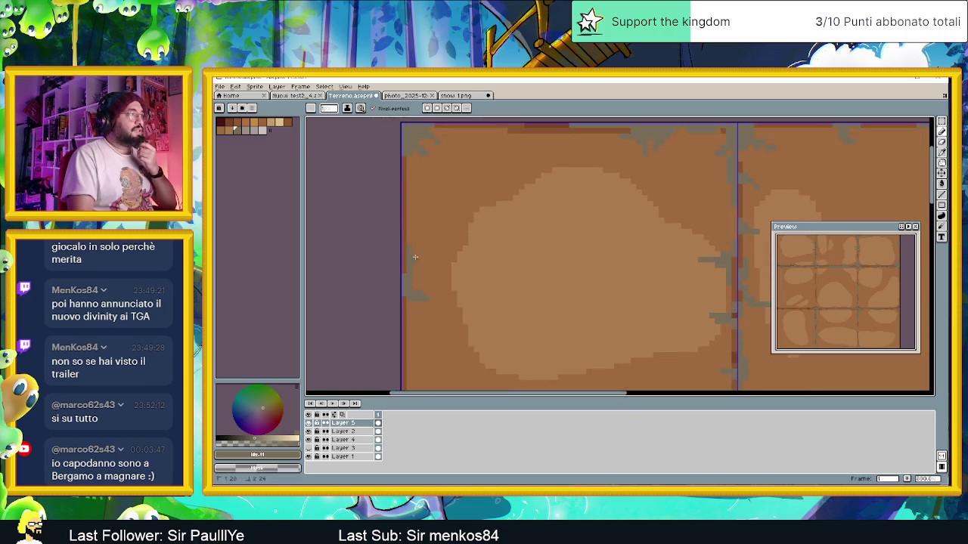
pyautogui.moveTo(419, 261); pyautogui.dragTo(411, 352)
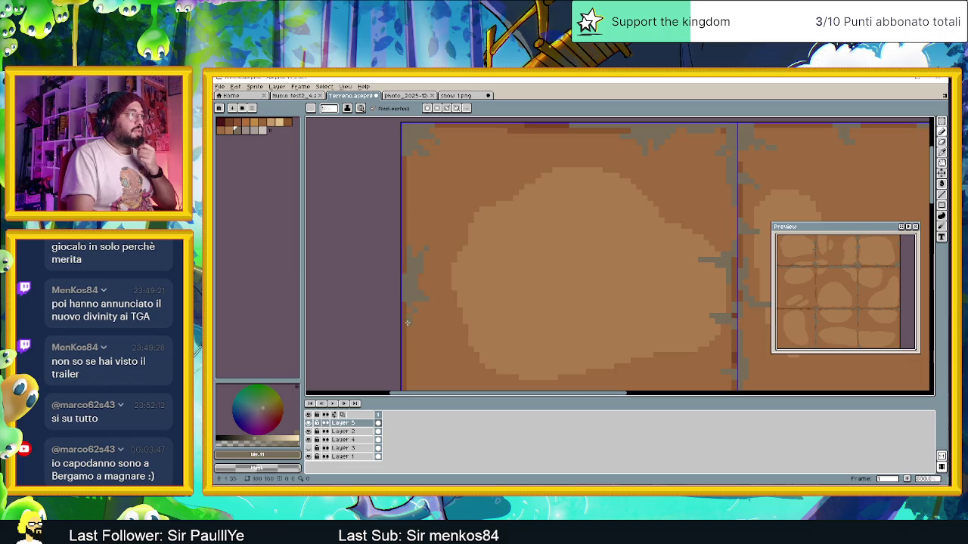
pyautogui.scroll(-2, 453, 317)
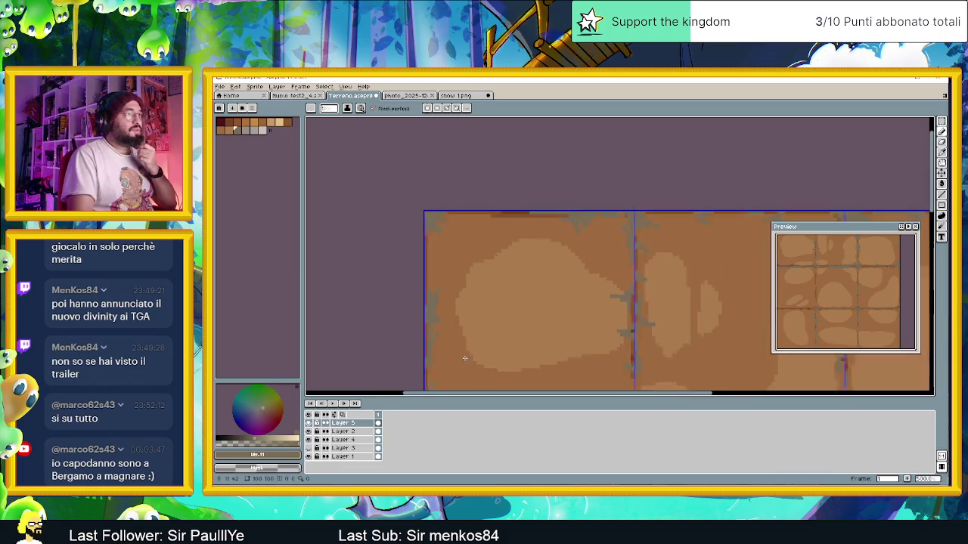
pyautogui.scroll(-1, 494, 279)
pyautogui.scroll(2, 496, 269)
pyautogui.scroll(-2, 496, 268)
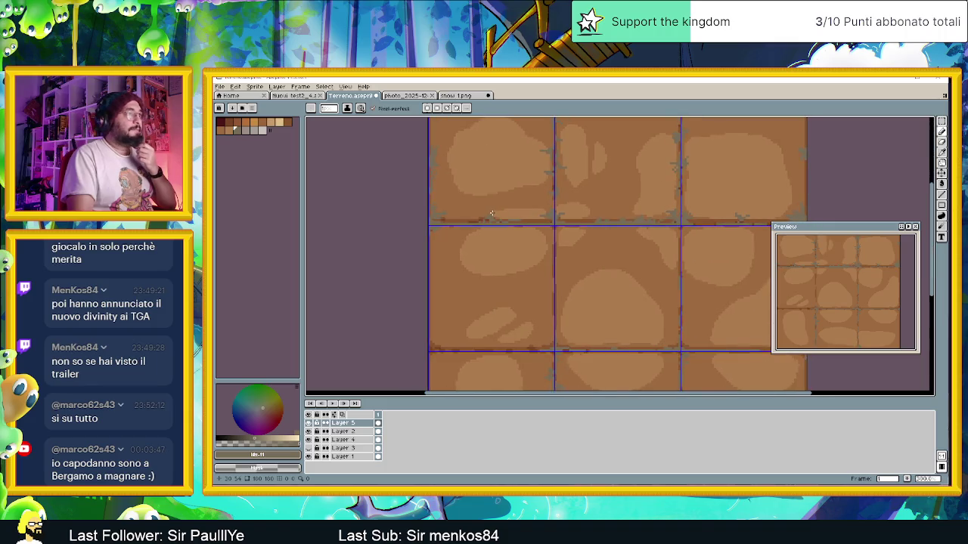
# - Zoom in on the left tile and paint grey cracks along its left edge
pyautogui.scroll(-1, 584, 295)
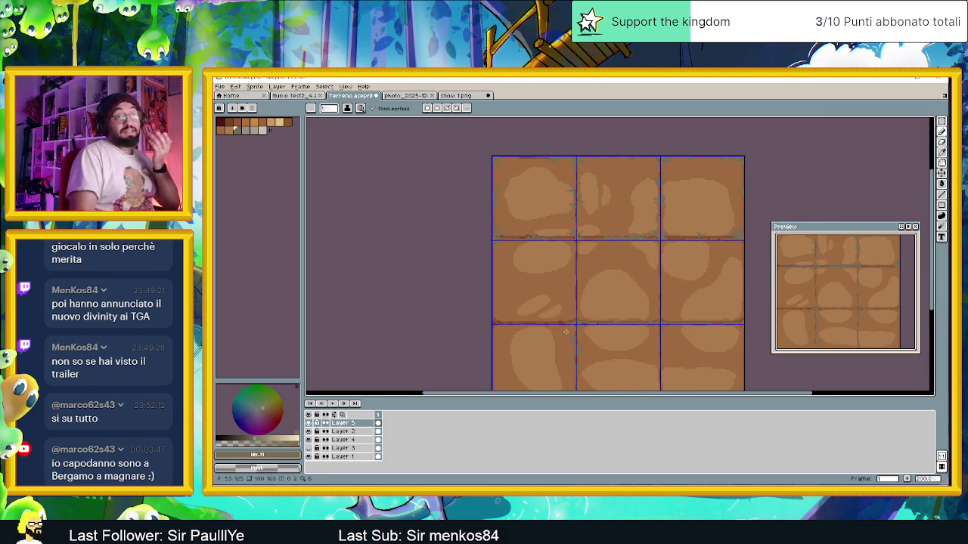
pyautogui.scroll(1, 520, 291)
pyautogui.scroll(1, 488, 325)
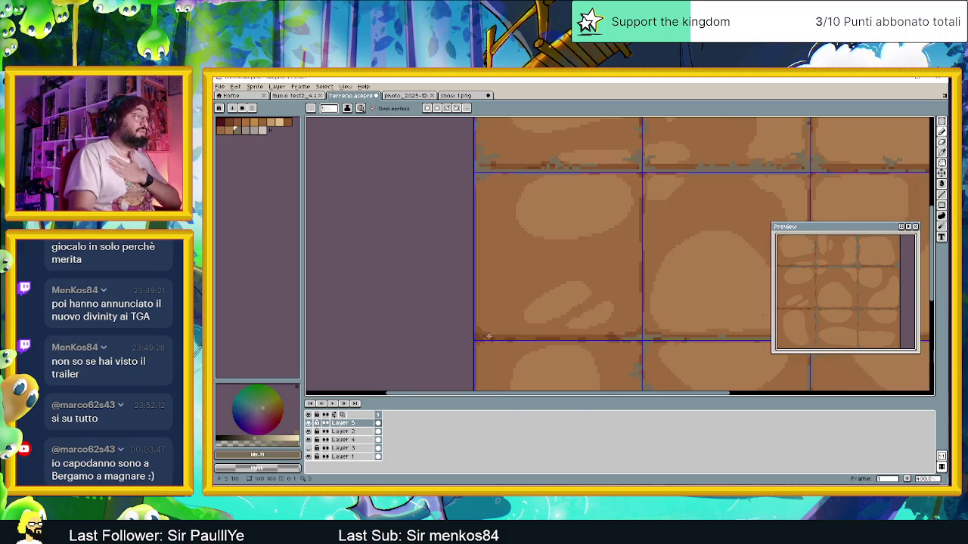
pyautogui.scroll(1, 484, 334)
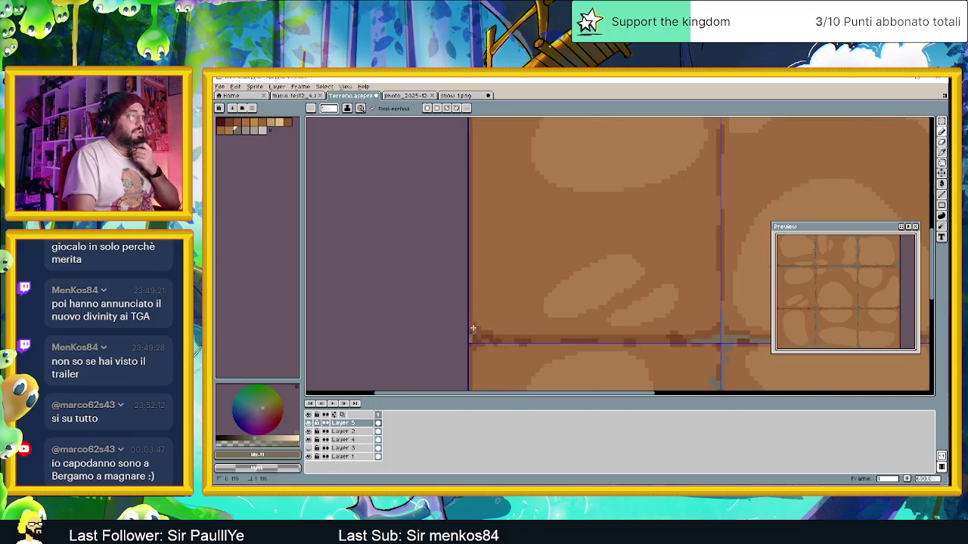
pyautogui.scroll(-2, 486, 301)
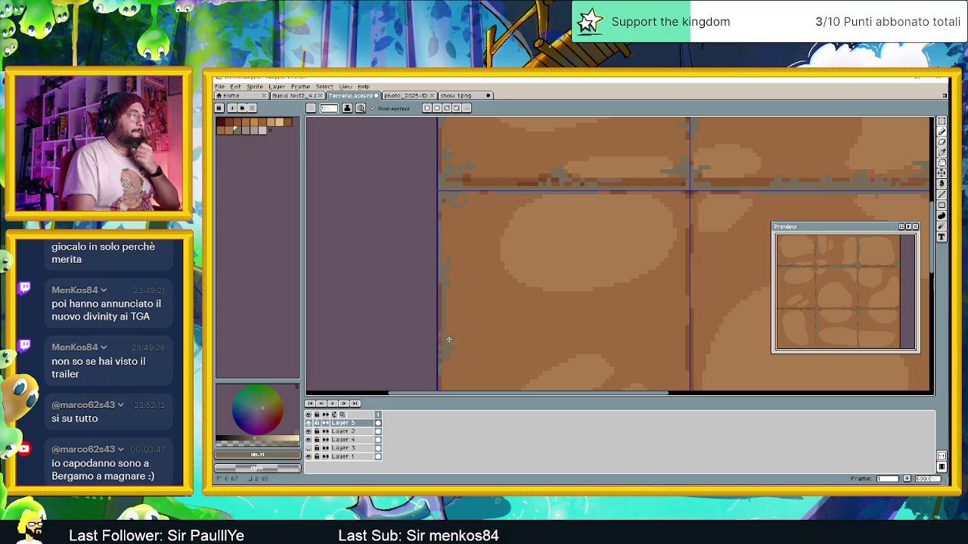
pyautogui.scroll(1, 449, 340)
pyautogui.scroll(1, 454, 332)
pyautogui.moveTo(441, 173); pyautogui.dragTo(440, 235)
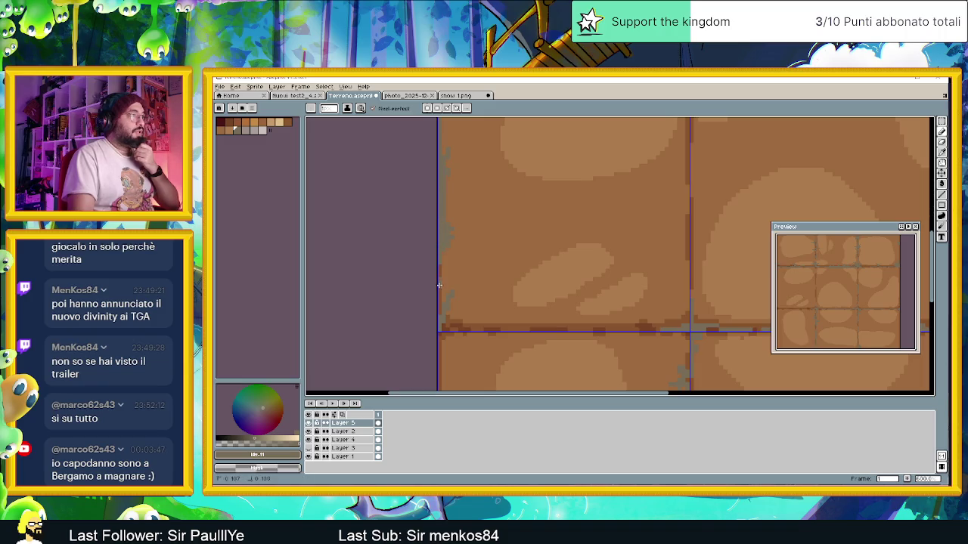
# - Add light grey cracks, a small cluster and a single pixel along the left tile's bottom seam
pyautogui.moveTo(440, 330); pyautogui.dragTo(479, 331)
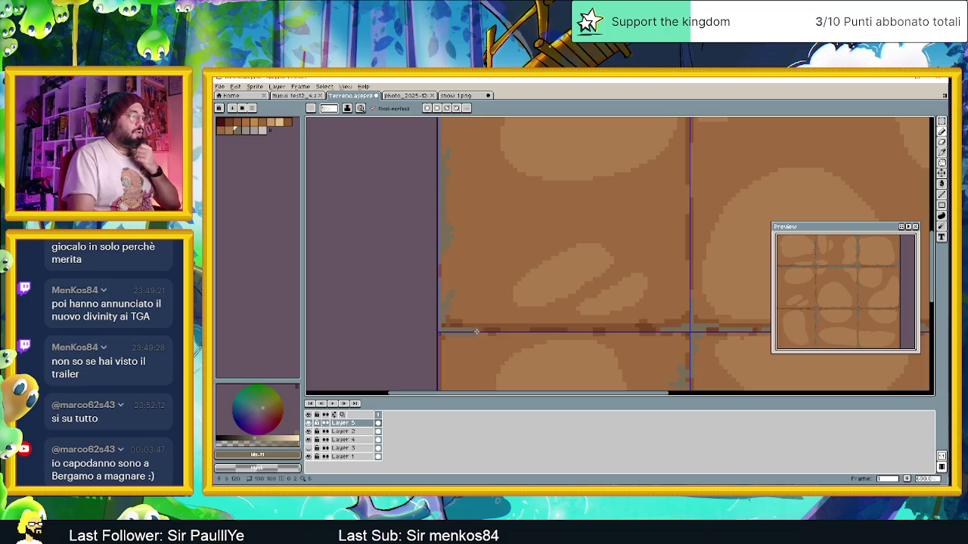
pyautogui.moveTo(480, 327); pyautogui.dragTo(519, 325)
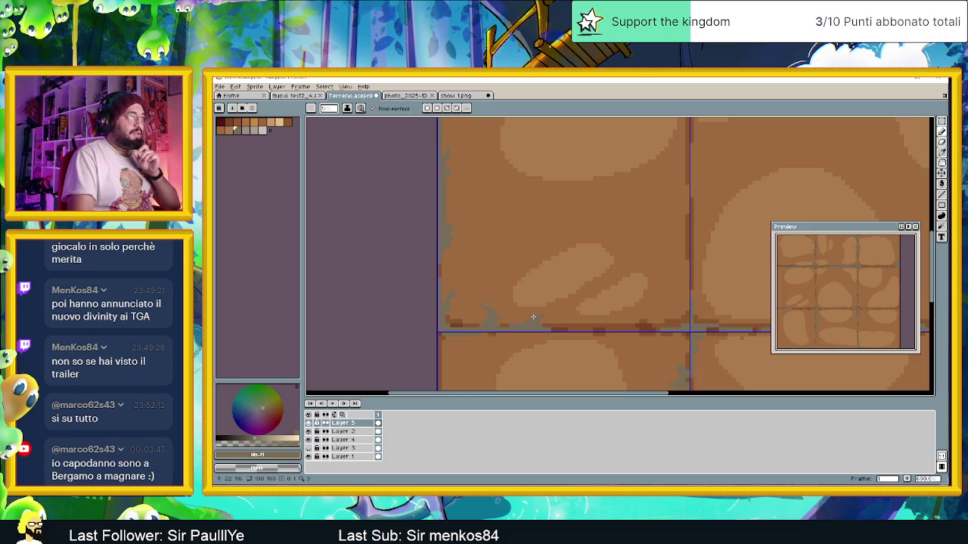
pyautogui.click(530, 319)
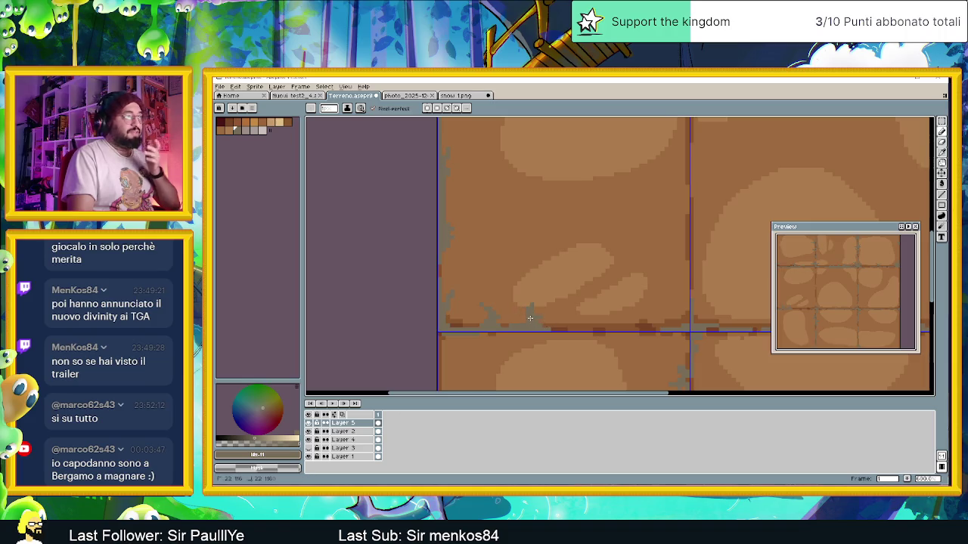
pyautogui.press('v')
pyautogui.press('b')
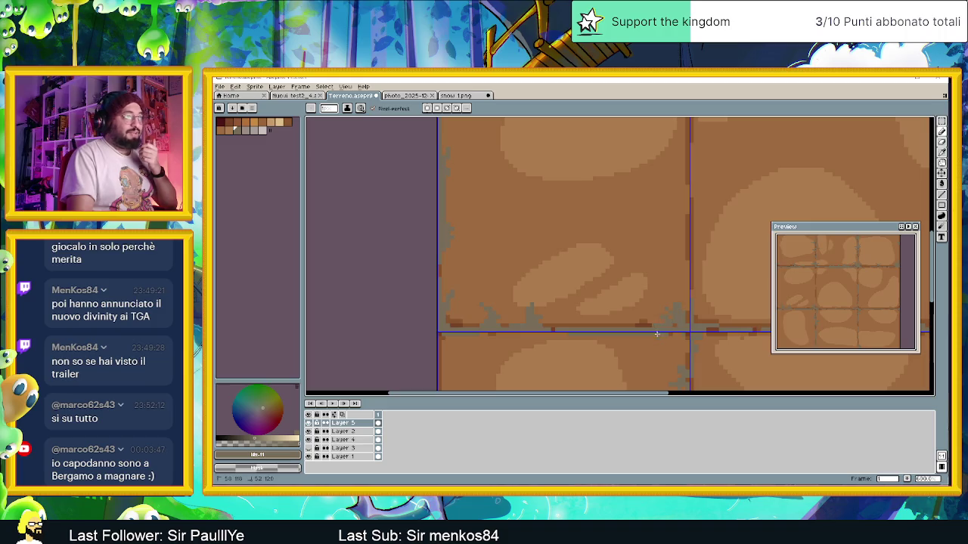
pyautogui.scroll(-2, 665, 322)
pyautogui.scroll(-1, 627, 314)
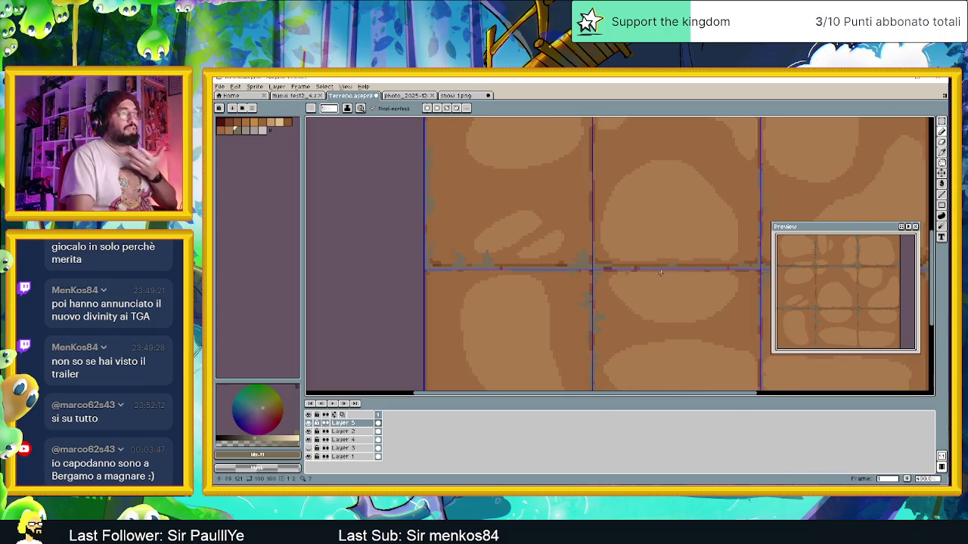
pyautogui.scroll(-2, 589, 307)
pyautogui.scroll(-1, 589, 306)
pyautogui.scroll(1, 507, 340)
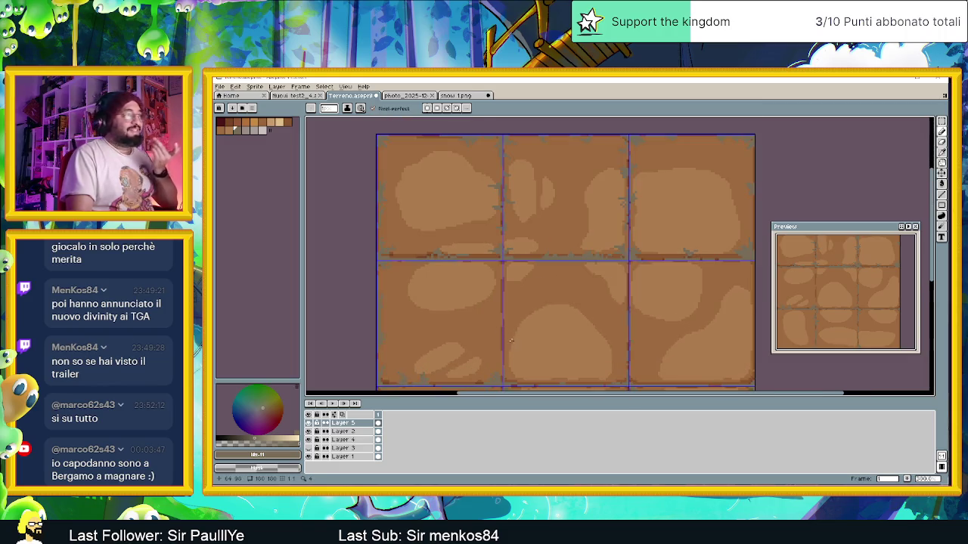
pyautogui.scroll(1, 510, 310)
pyautogui.scroll(1, 502, 297)
pyautogui.scroll(1, 502, 298)
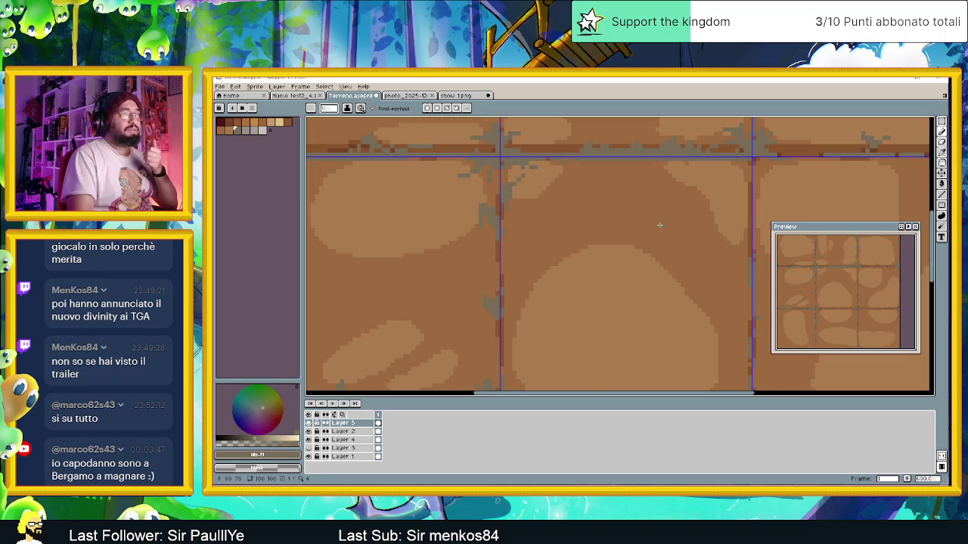
pyautogui.scroll(-1, 659, 224)
pyautogui.scroll(-1, 605, 242)
pyautogui.scroll(2, 516, 279)
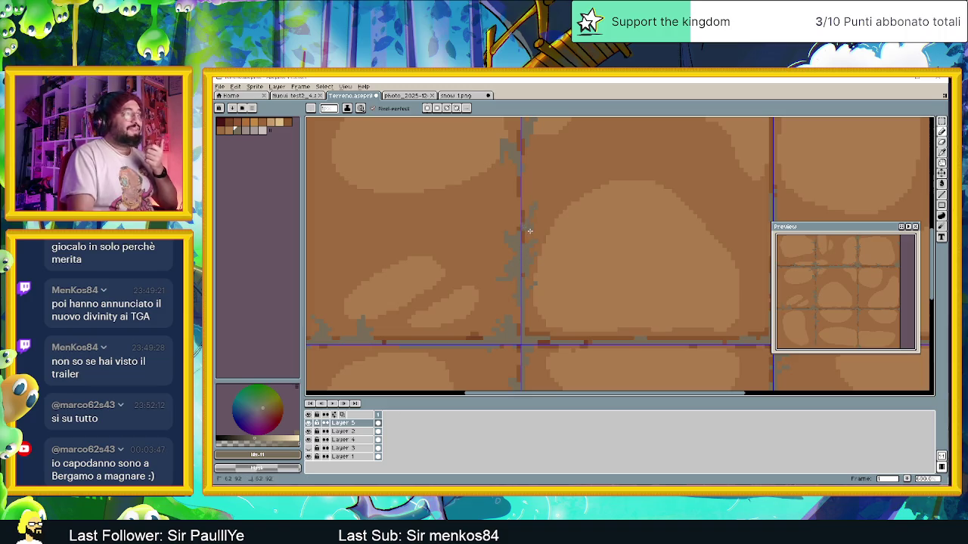
pyautogui.scroll(-1, 529, 249)
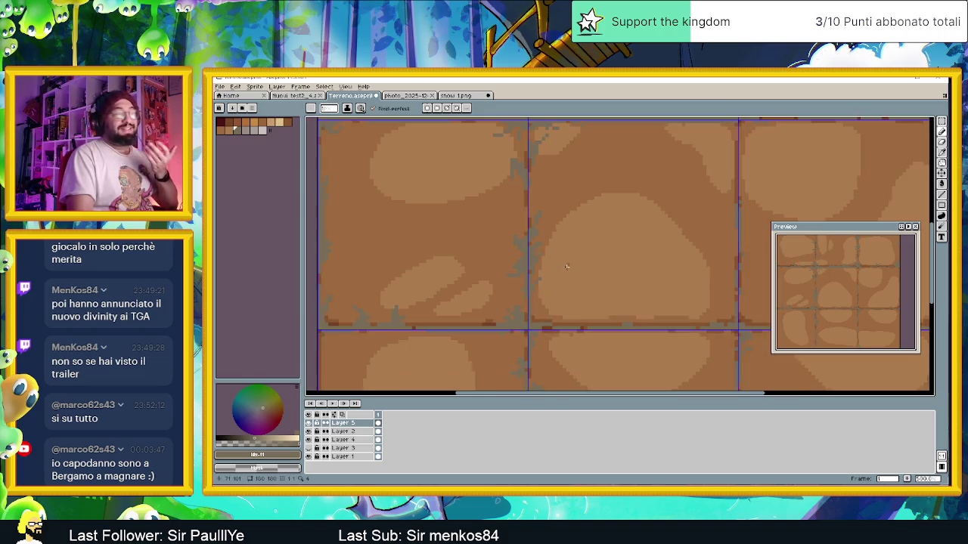
pyautogui.scroll(-1, 554, 274)
pyautogui.scroll(-1, 569, 293)
pyautogui.scroll(-1, 529, 272)
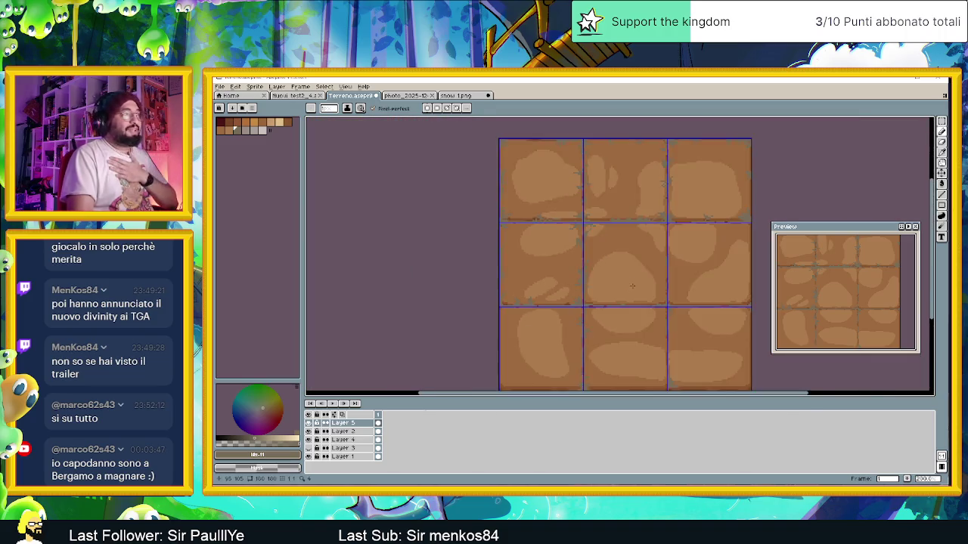
pyautogui.hscroll(3, 484, 249)
pyautogui.scroll(1, 407, 213)
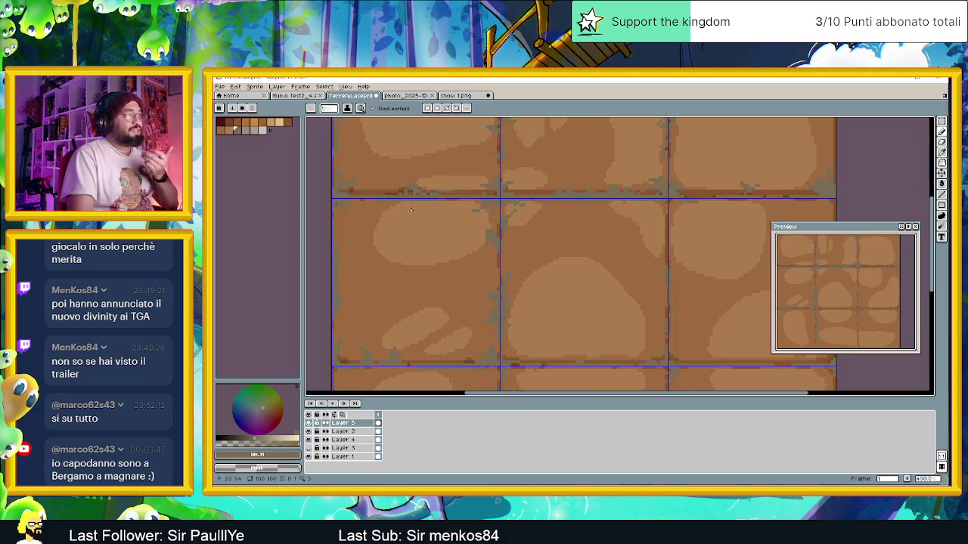
pyautogui.moveTo(411, 209); pyautogui.dragTo(388, 282)
pyautogui.scroll(1, 388, 281)
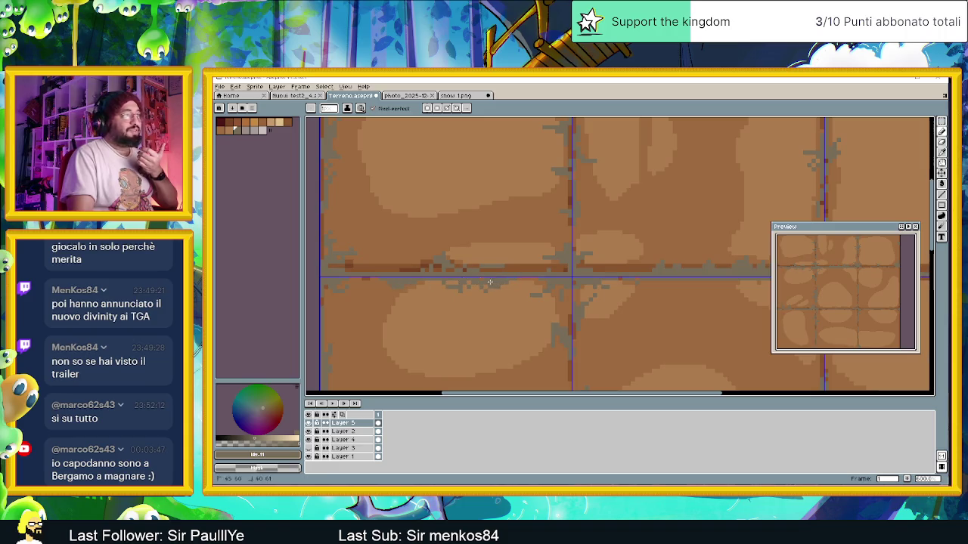
pyautogui.scroll(-1, 489, 287)
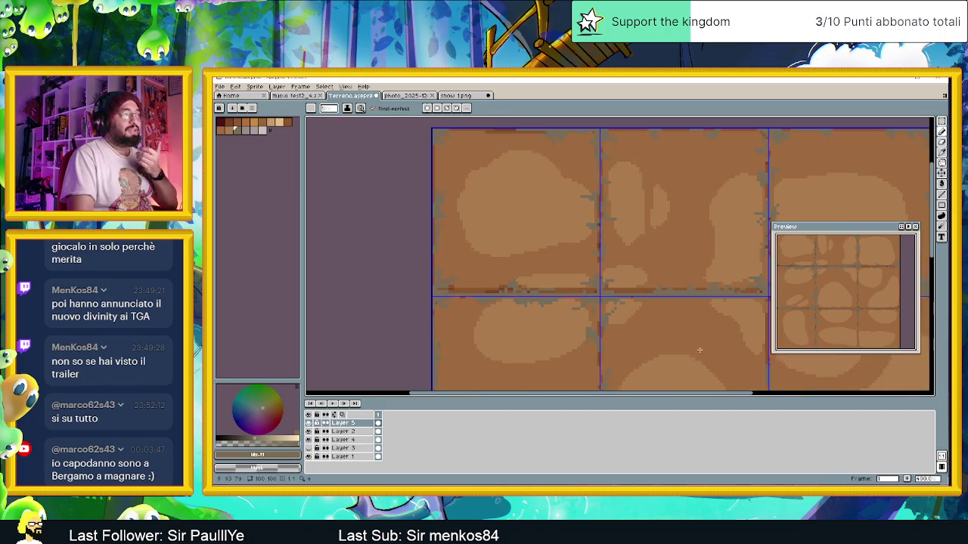
pyautogui.scroll(-1, 513, 262)
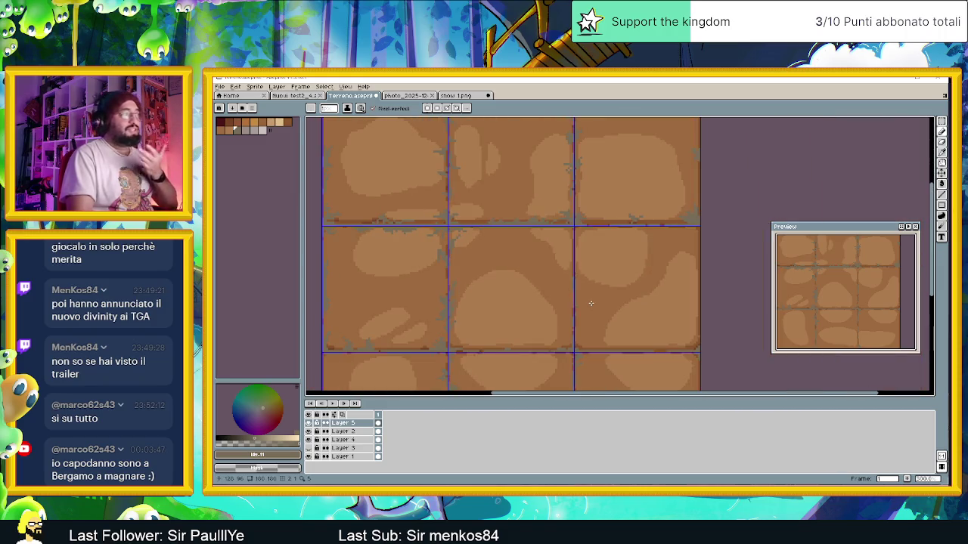
pyautogui.scroll(-1, 591, 304)
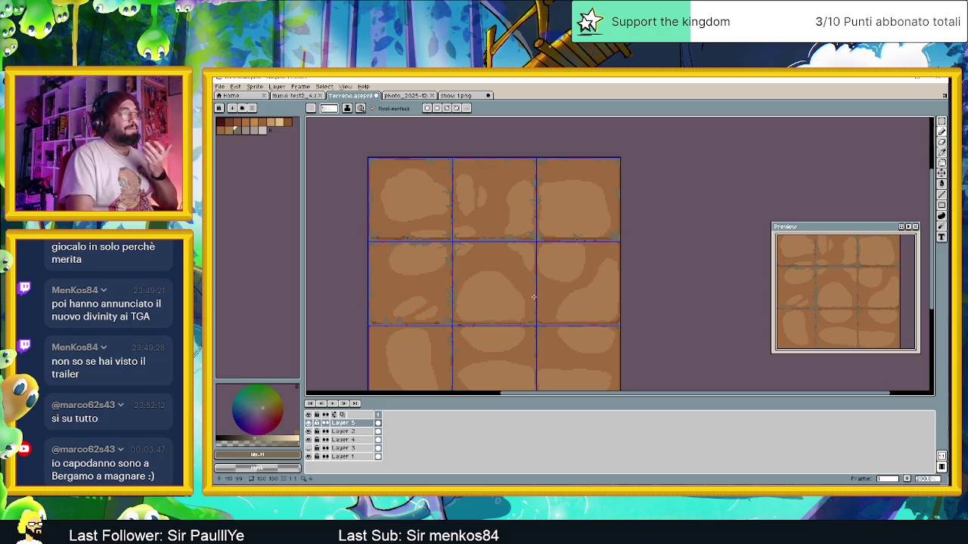
# - Zoom into the seams on the right side and add grey crack pixels along one seam
pyautogui.scroll(-1, 533, 298)
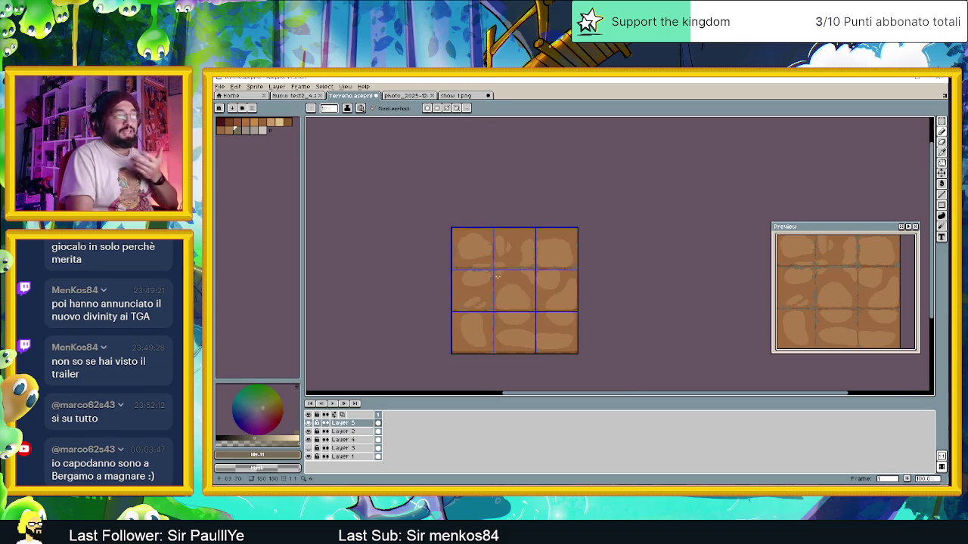
pyautogui.scroll(-1, 533, 296)
pyautogui.scroll(1, 533, 296)
pyautogui.scroll(2, 484, 318)
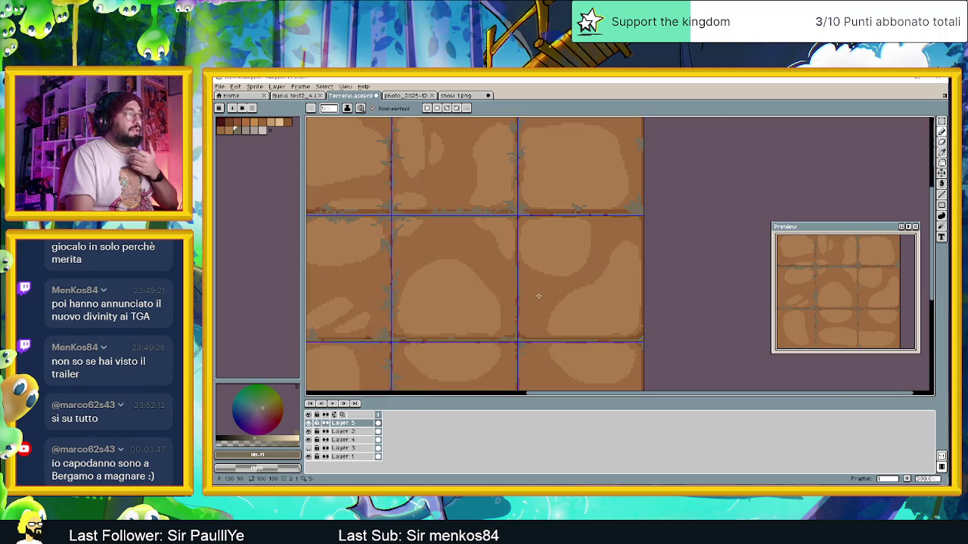
pyautogui.scroll(1, 462, 334)
pyautogui.scroll(1, 462, 333)
pyautogui.scroll(1, 453, 332)
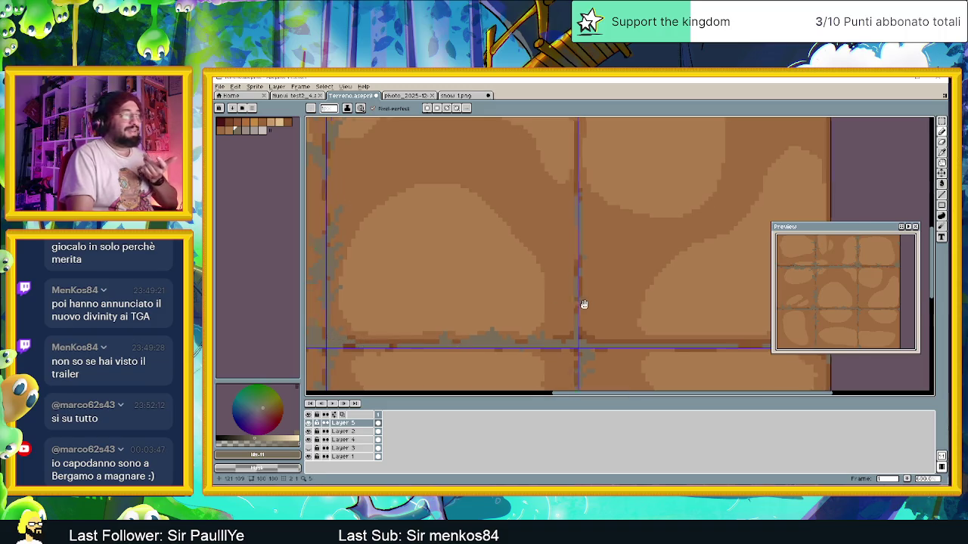
pyautogui.scroll(-1, 583, 305)
pyautogui.scroll(1, 640, 324)
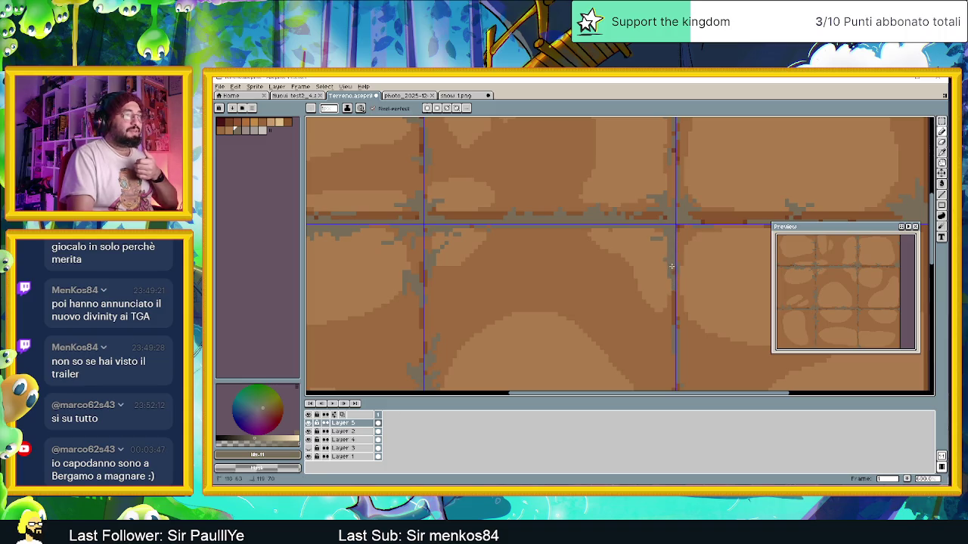
pyautogui.hscroll(3, 698, 266)
pyautogui.hscroll(2, 453, 263)
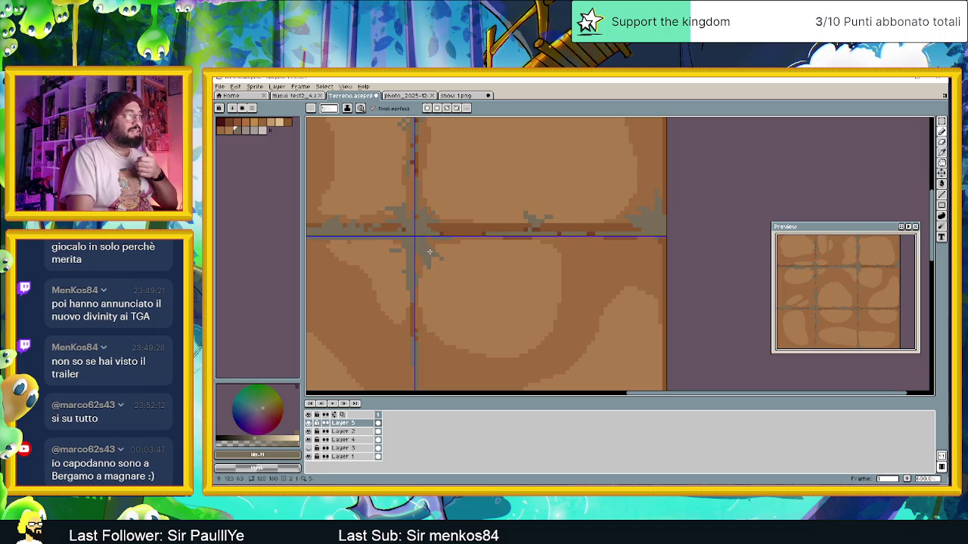
pyautogui.scroll(-3, 622, 292)
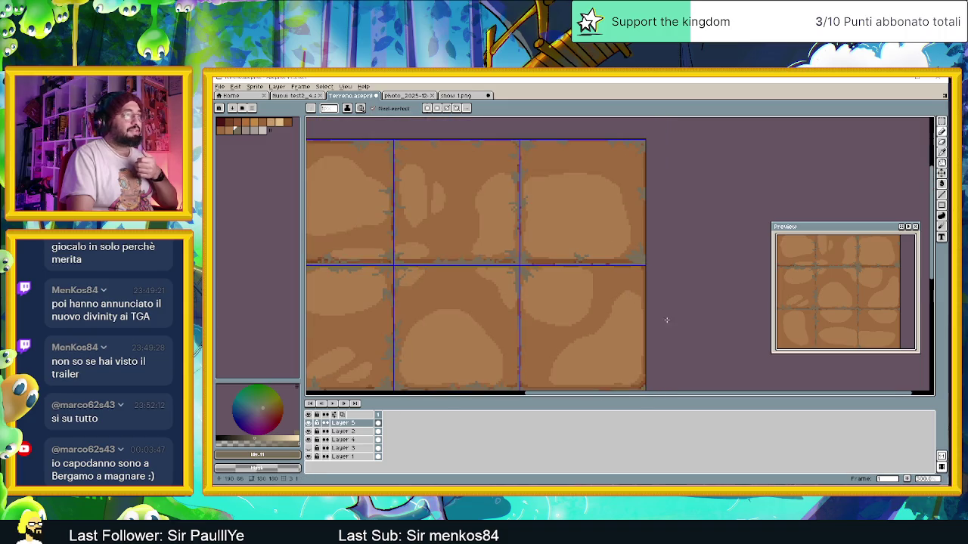
pyautogui.scroll(1, 625, 285)
pyautogui.scroll(-1, 626, 283)
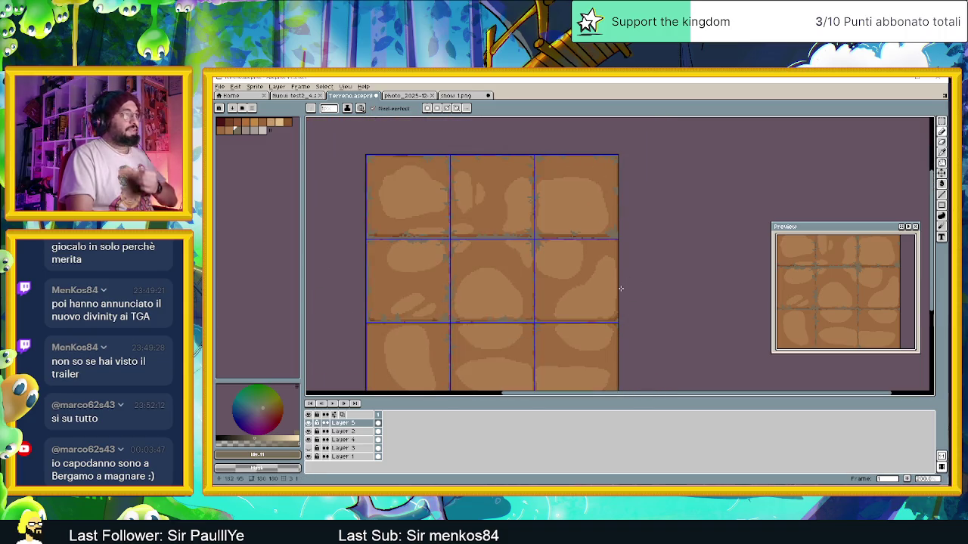
pyautogui.scroll(1, 621, 289)
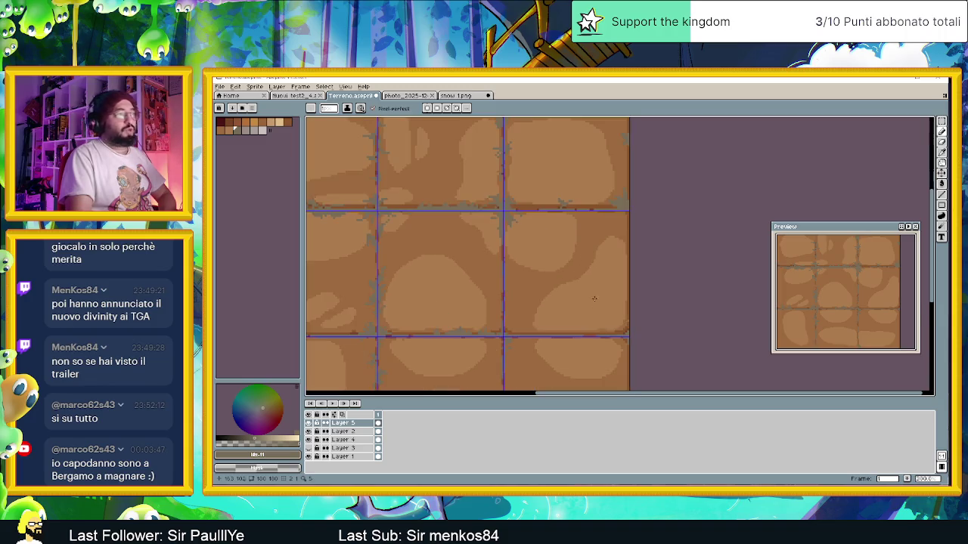
pyautogui.scroll(1, 603, 332)
pyautogui.scroll(1, 628, 336)
pyautogui.scroll(2, 627, 329)
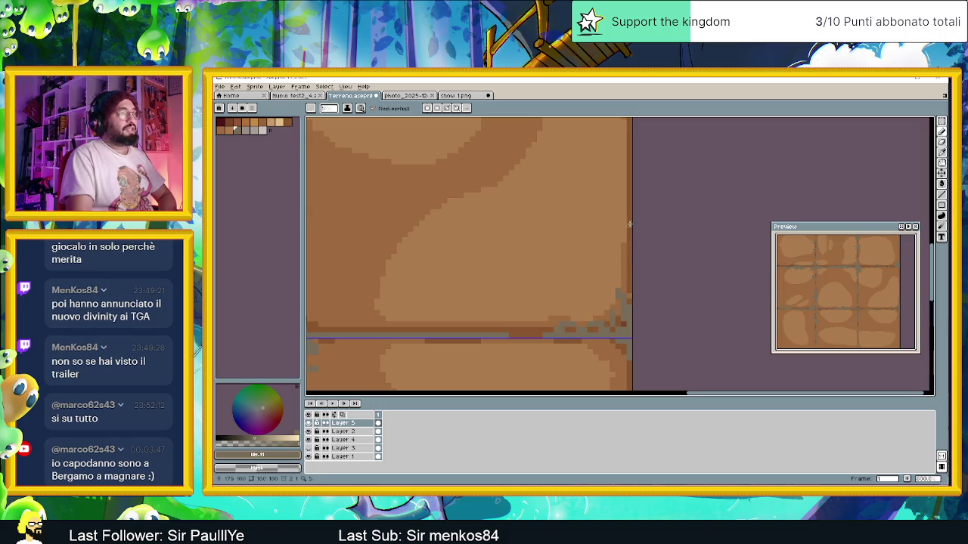
pyautogui.scroll(-3, 557, 329)
pyautogui.scroll(3, 654, 199)
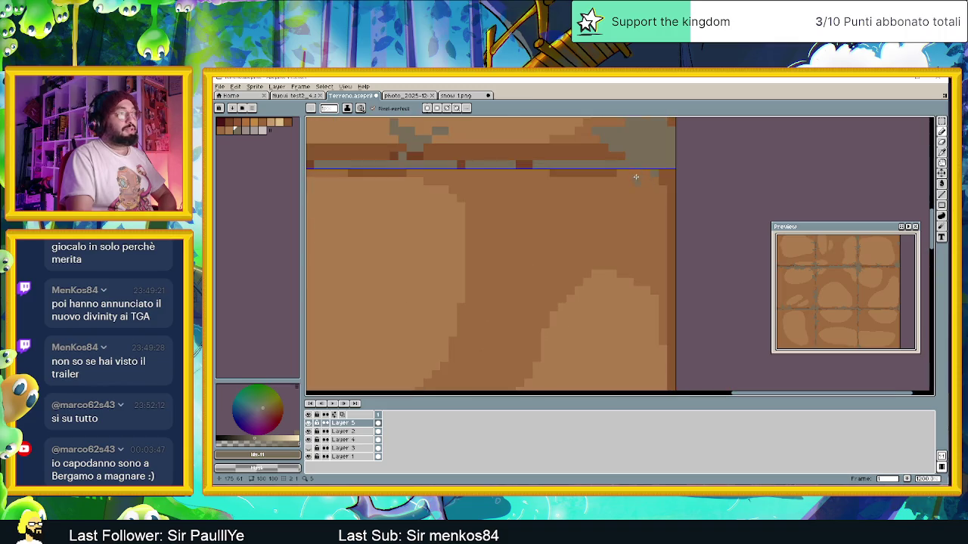
pyautogui.moveTo(669, 173)
pyautogui.mouseDown()
pyautogui.moveTo(654, 185)
pyautogui.moveTo(668, 201)
pyautogui.moveTo(649, 186)
pyautogui.mouseUp()
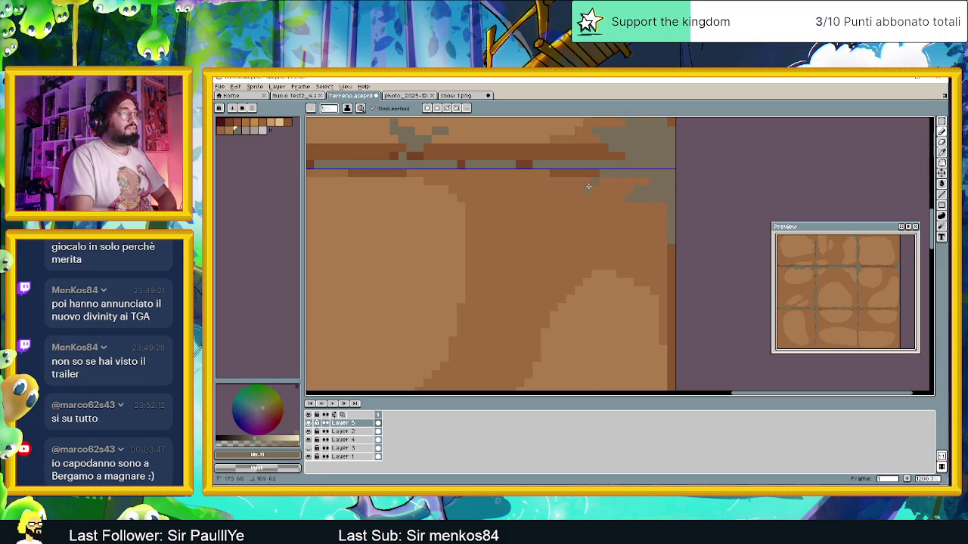
# - Paint grey-green crack pixels along another seam stretch near the right edge
pyautogui.moveTo(452, 209)
pyautogui.mouseDown()
pyautogui.moveTo(547, 264)
pyautogui.moveTo(567, 263)
pyautogui.mouseUp()
pyautogui.scroll(-1, 498, 259)
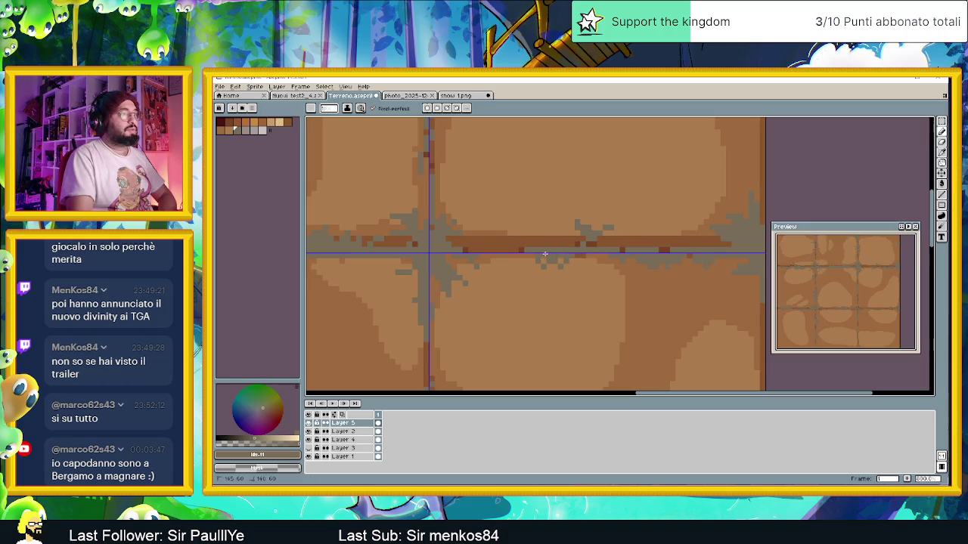
pyautogui.scroll(-2, 510, 253)
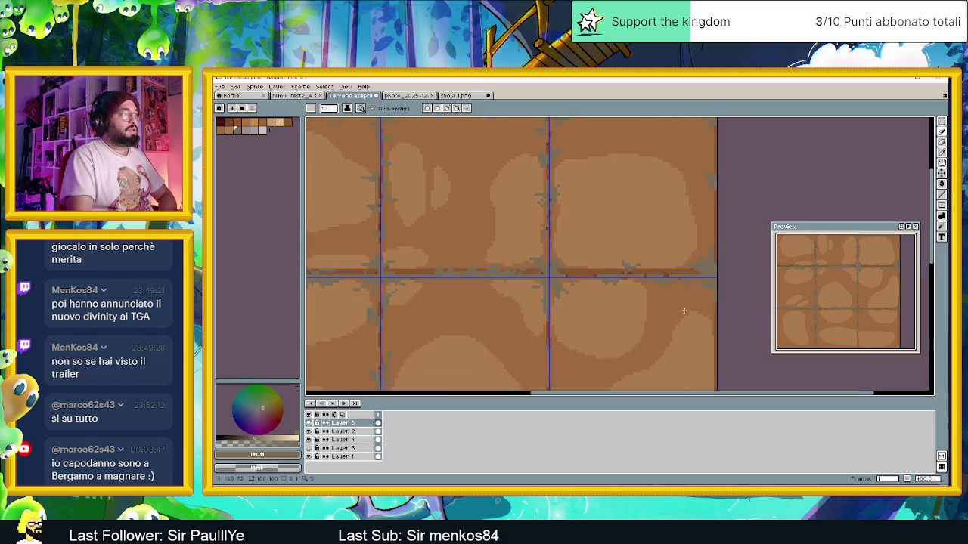
pyautogui.scroll(1, 605, 212)
pyautogui.scroll(1, 622, 193)
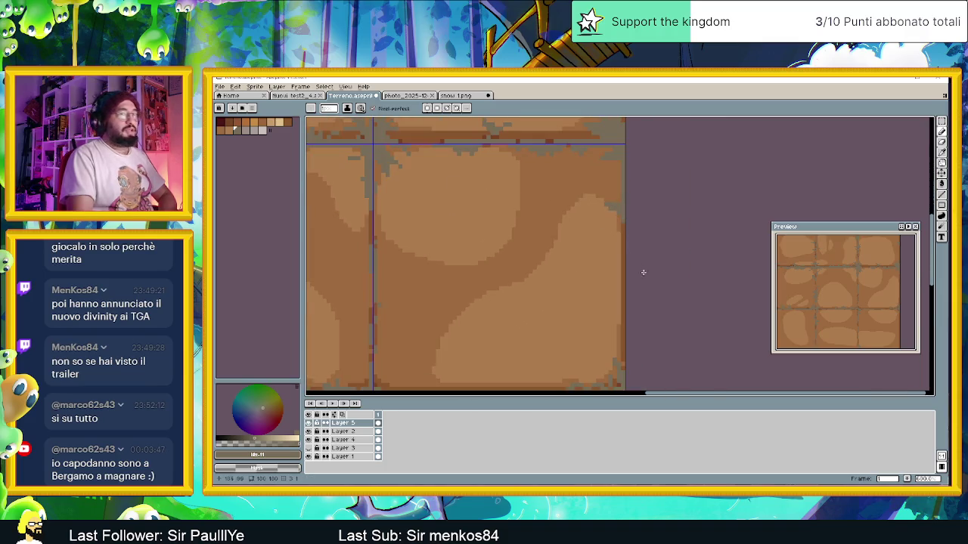
pyautogui.scroll(-2, 642, 272)
pyautogui.moveTo(613, 264)
pyautogui.mouseDown()
pyautogui.moveTo(608, 249)
pyautogui.moveTo(615, 260)
pyautogui.moveTo(602, 281)
pyautogui.mouseUp()
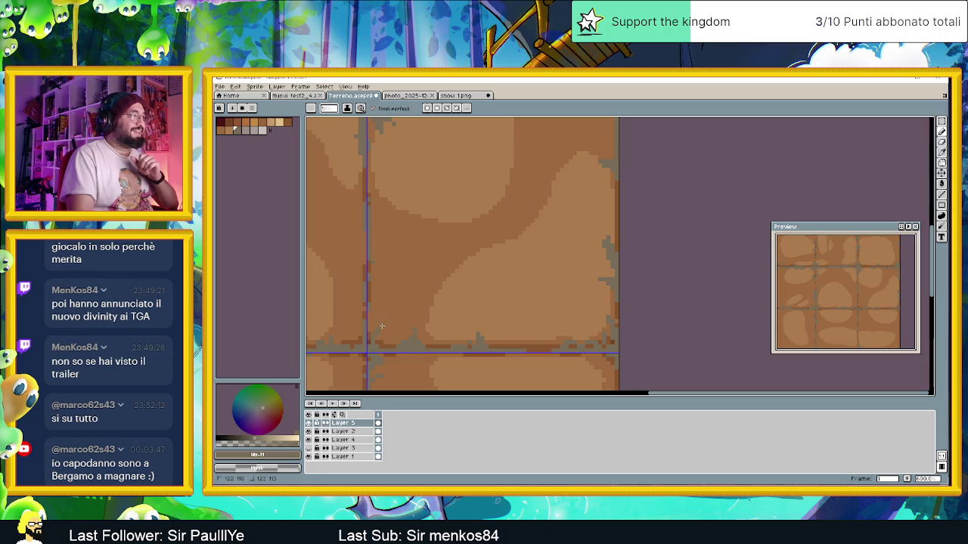
pyautogui.scroll(-5, 449, 318)
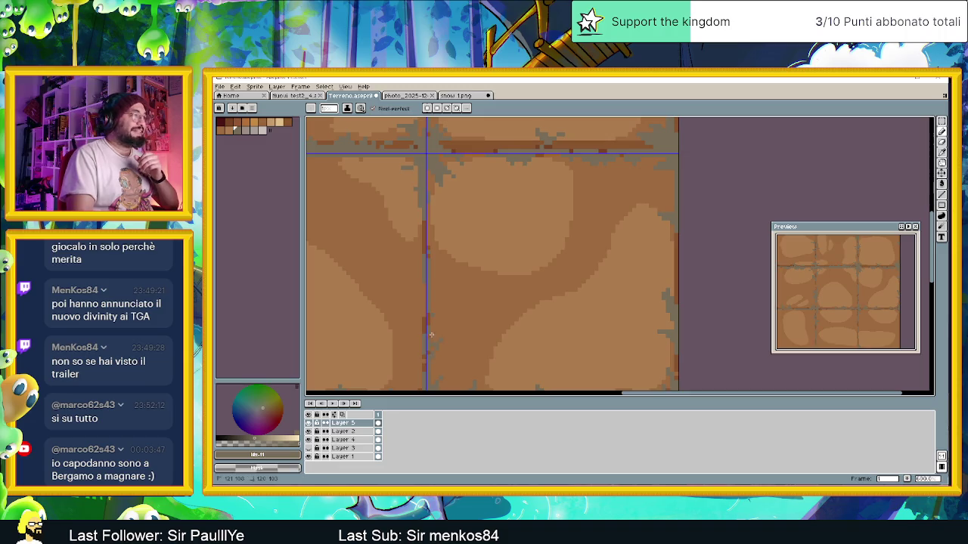
pyautogui.scroll(-4, 473, 303)
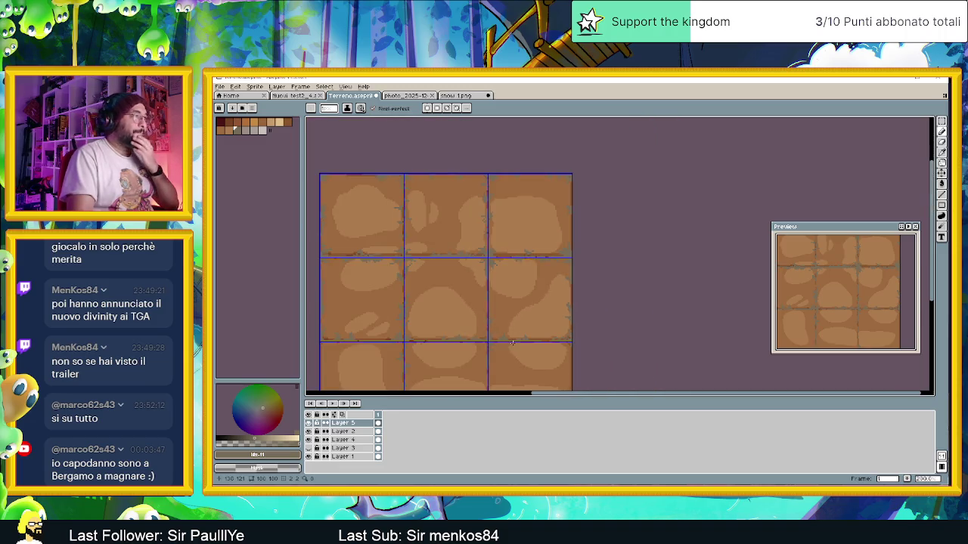
pyautogui.scroll(-1, 511, 343)
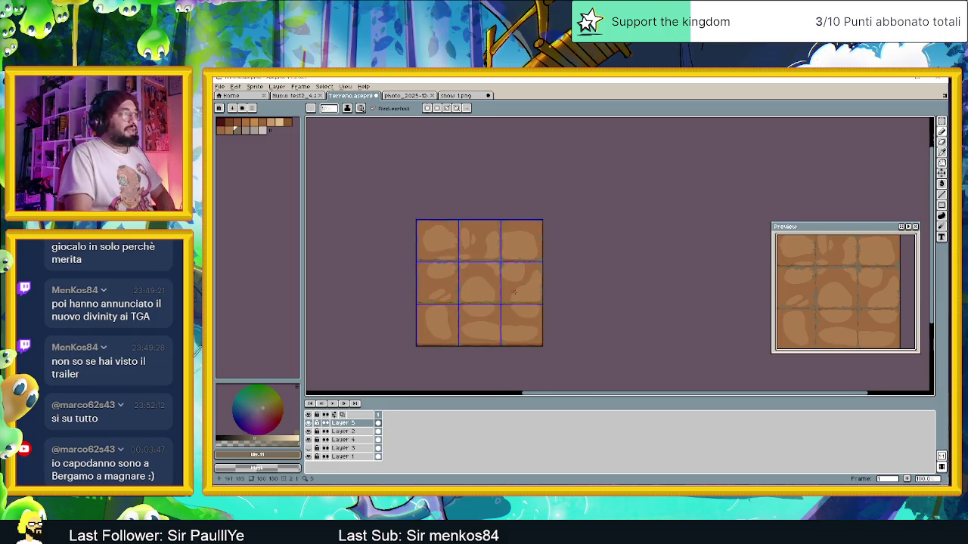
pyautogui.scroll(2, 476, 248)
pyautogui.scroll(3, 475, 247)
pyautogui.scroll(1, 408, 231)
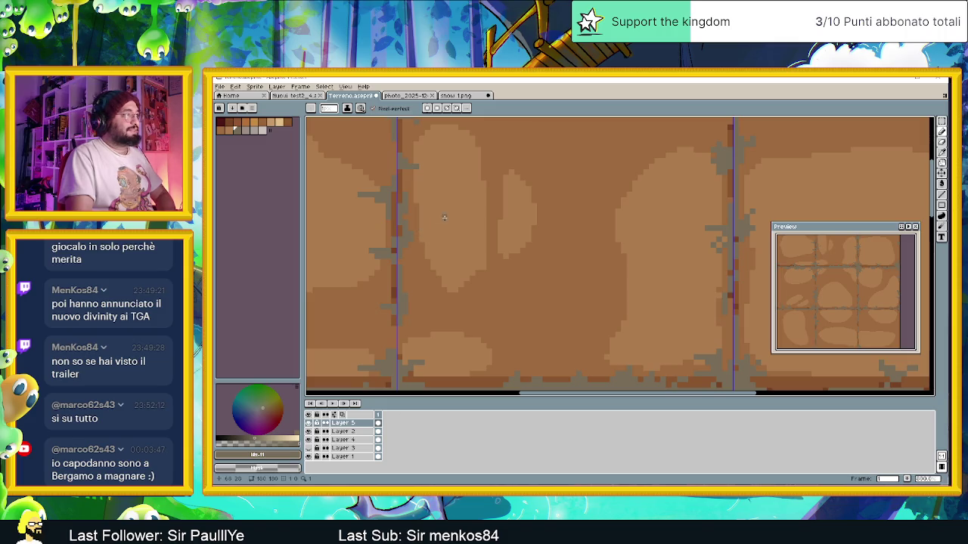
pyautogui.scroll(-2, 421, 227)
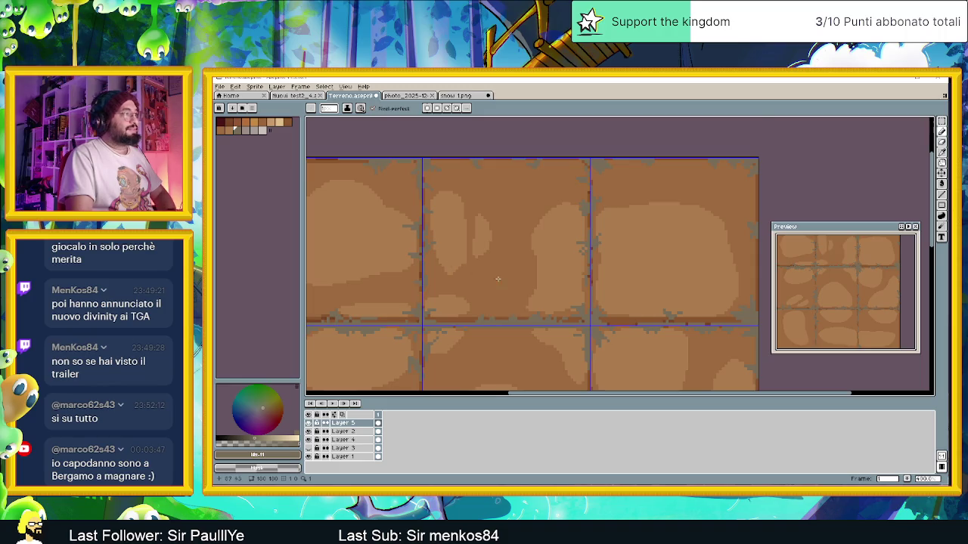
pyautogui.scroll(-1, 483, 238)
pyautogui.scroll(-1, 512, 245)
pyautogui.scroll(-2, 540, 296)
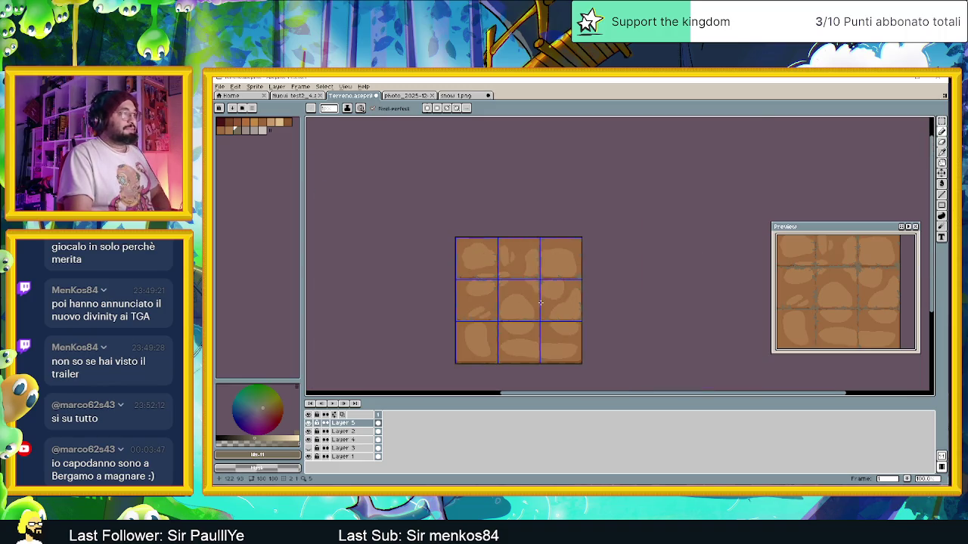
pyautogui.moveTo(540, 322); pyautogui.dragTo(492, 299)
pyautogui.scroll(1, 490, 298)
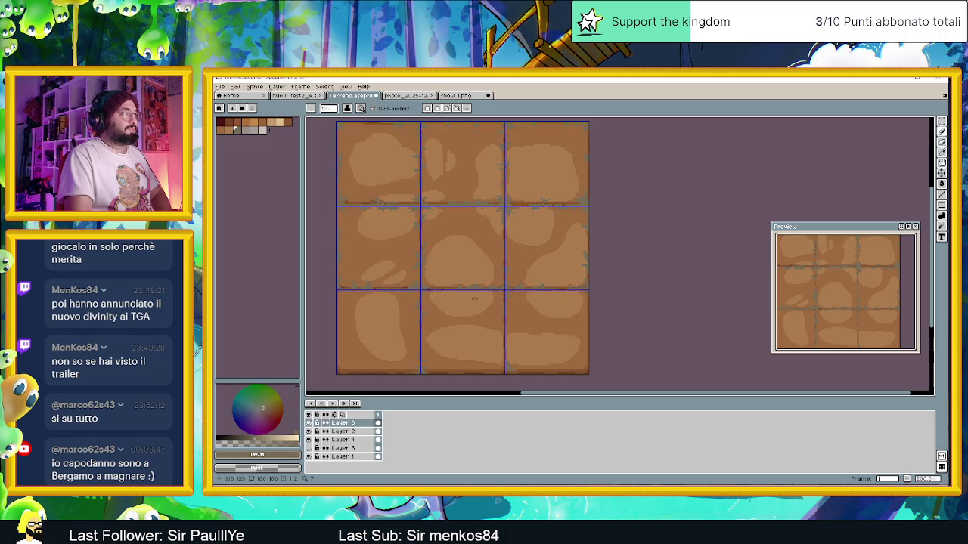
pyautogui.scroll(1, 474, 299)
pyautogui.scroll(1, 477, 240)
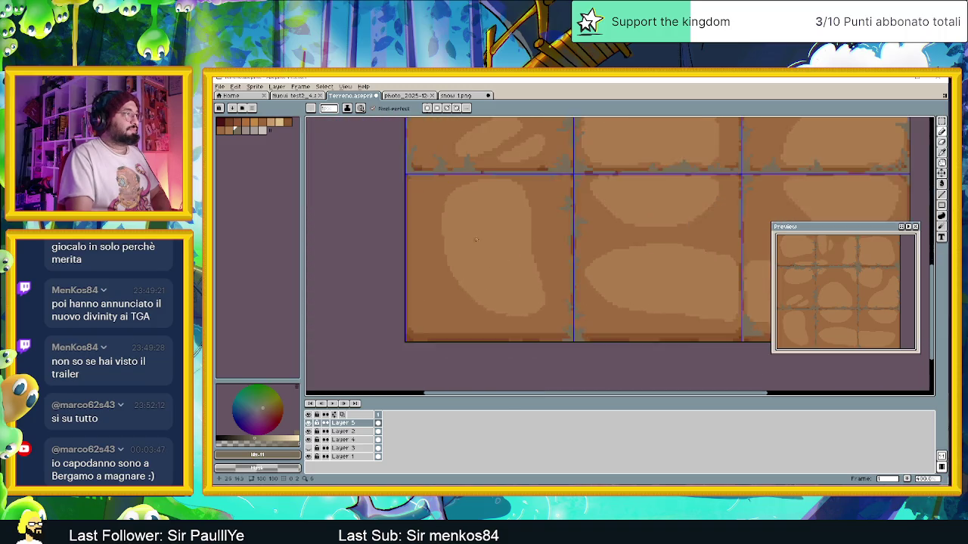
pyautogui.scroll(1, 477, 240)
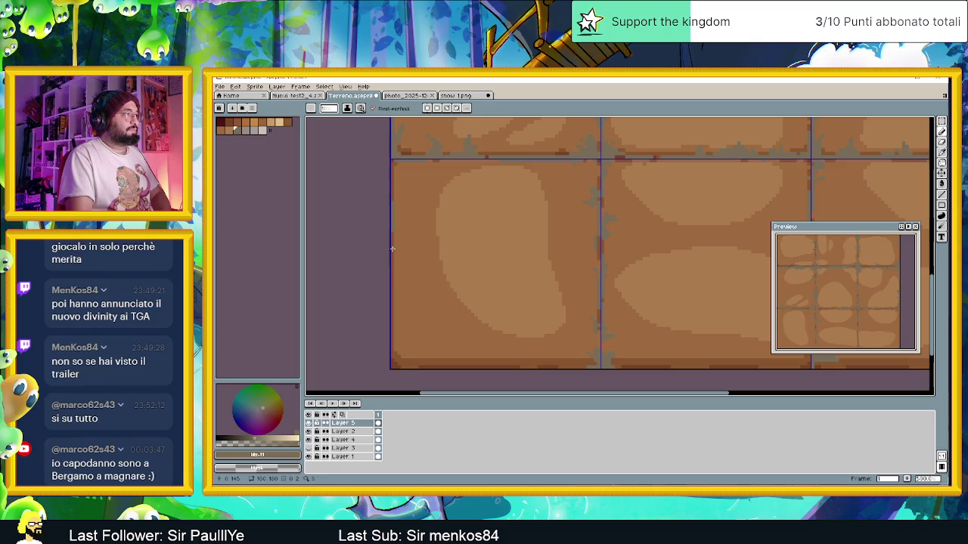
# - Repaint the tileset's bottom-edge pixel row in a lighter brown across its full width
pyautogui.moveTo(408, 366); pyautogui.dragTo(584, 366)
pyautogui.moveTo(431, 366); pyautogui.dragTo(489, 368)
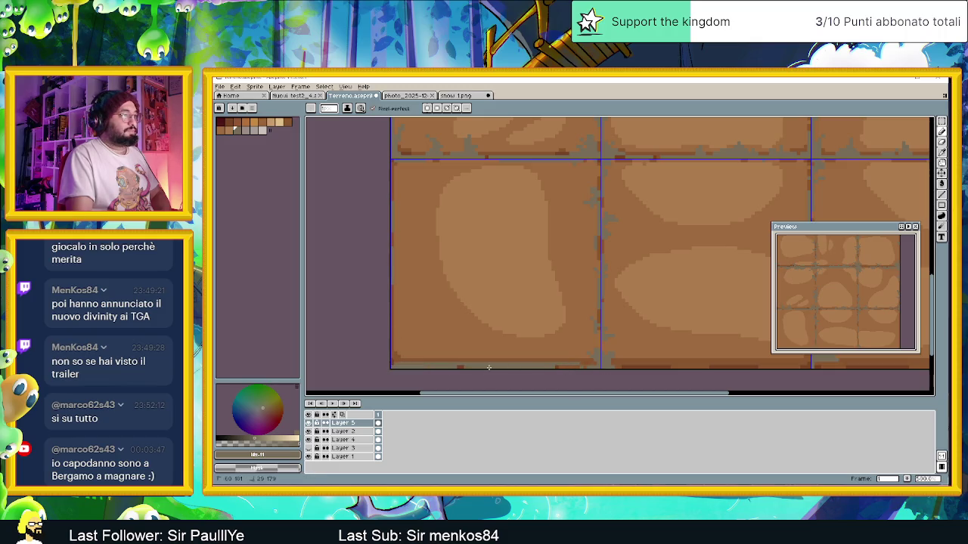
pyautogui.moveTo(555, 383); pyautogui.dragTo(384, 327)
pyautogui.click(363, 321)
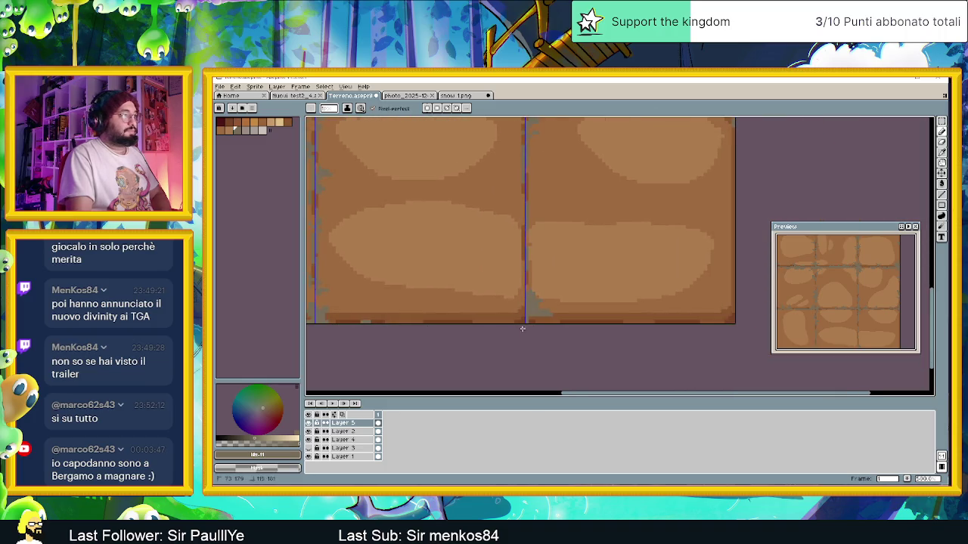
pyautogui.moveTo(469, 323)
pyautogui.mouseDown()
pyautogui.moveTo(340, 319)
pyautogui.moveTo(749, 318)
pyautogui.mouseUp()
pyautogui.moveTo(611, 323); pyautogui.dragTo(688, 323)
pyautogui.moveTo(530, 322); pyautogui.dragTo(619, 332)
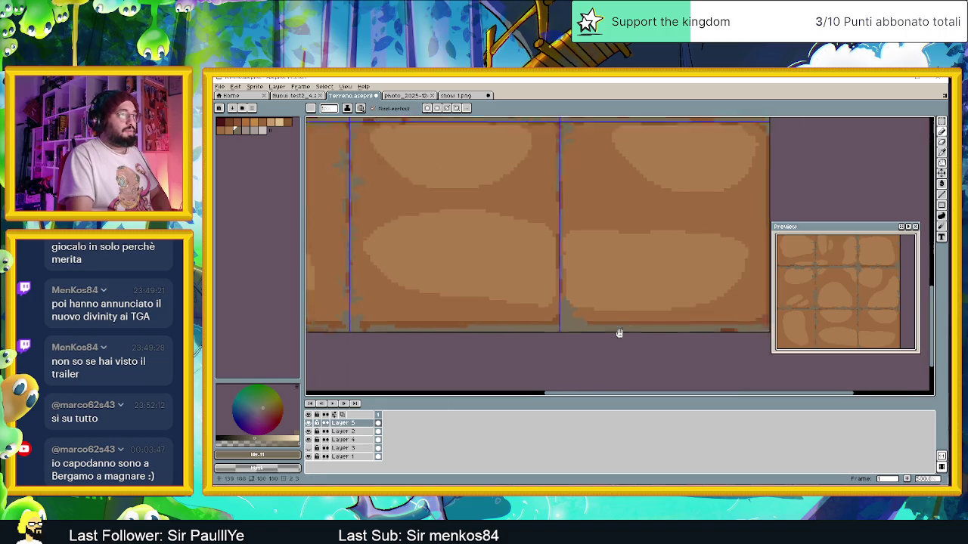
pyautogui.moveTo(703, 330); pyautogui.dragTo(591, 337)
pyautogui.scroll(-1, 650, 338)
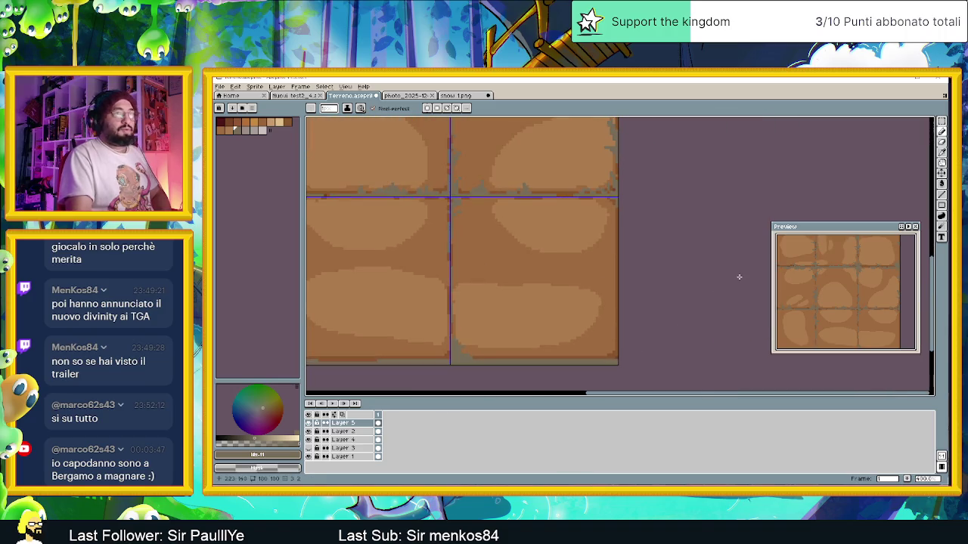
pyautogui.click(942, 196)
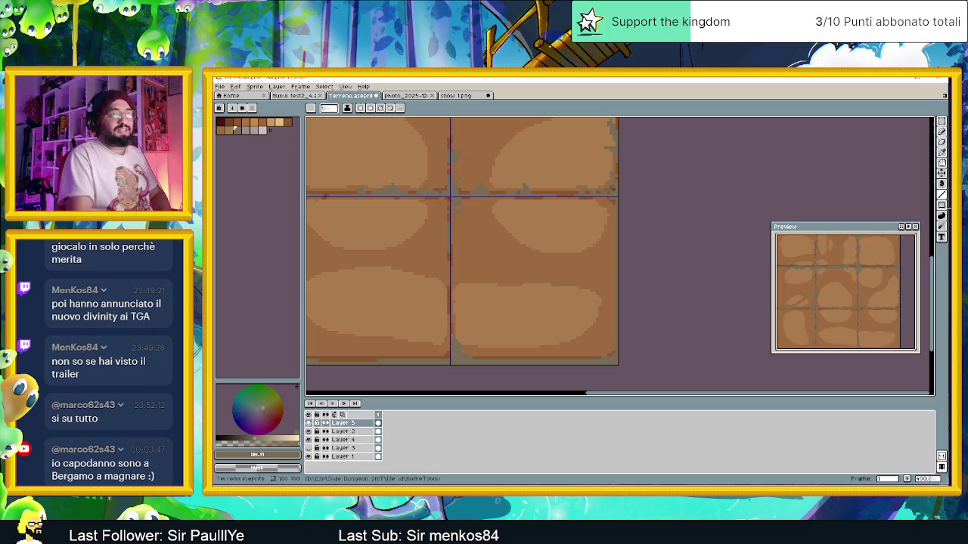
# - With the Pencil, paint a short crack stroke along a vertical tile seam
pyautogui.scroll(1, 612, 369)
pyautogui.hscroll(-3, 612, 380)
pyautogui.hscroll(-2, 590, 356)
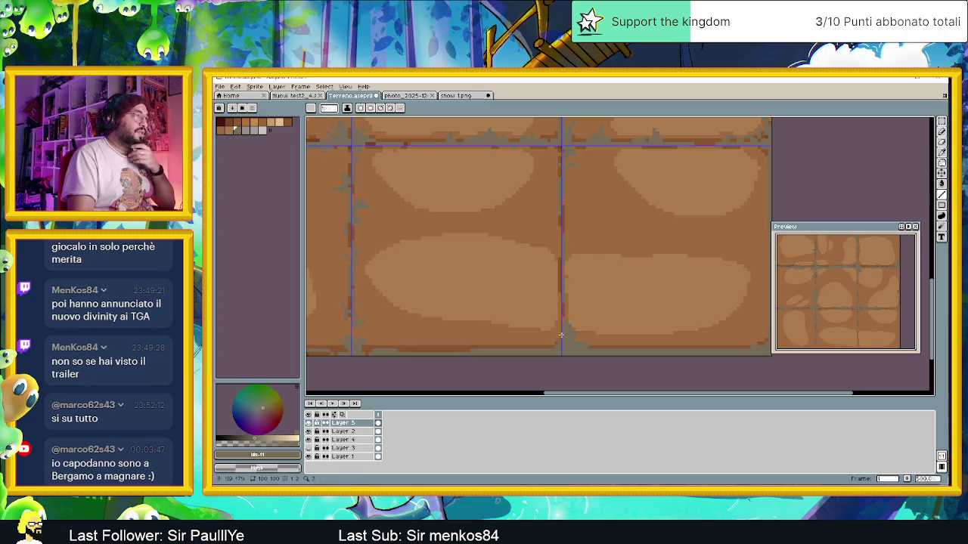
pyautogui.click(942, 131)
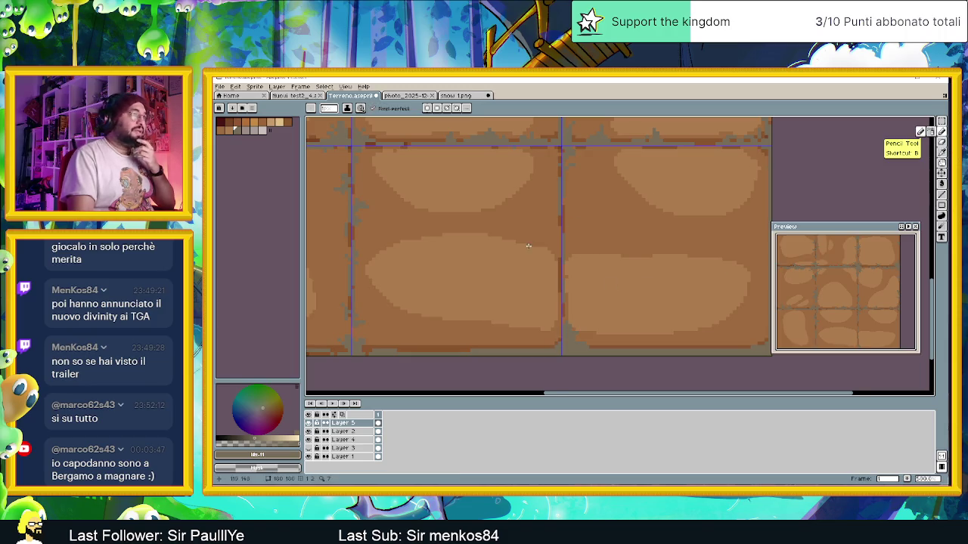
pyautogui.scroll(2, 563, 200)
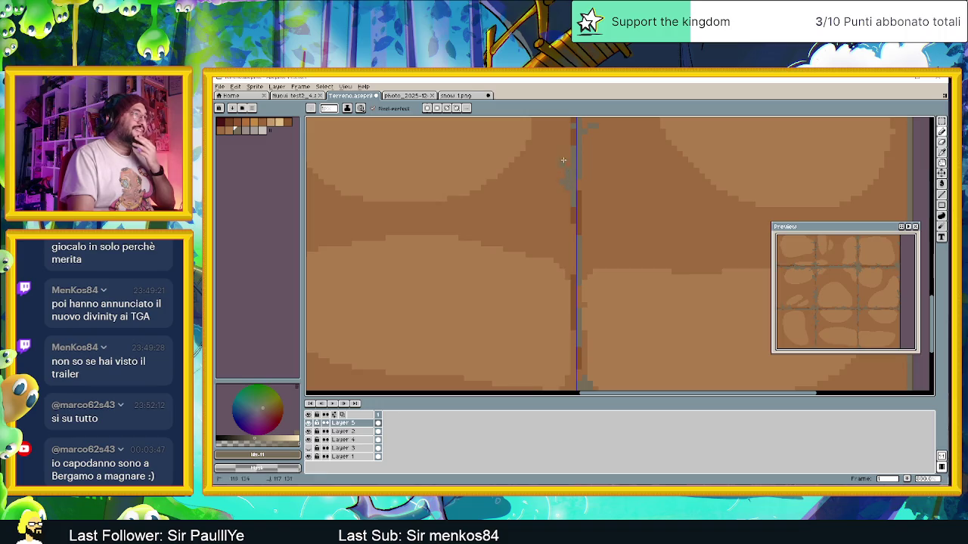
pyautogui.scroll(-3, 568, 151)
pyautogui.scroll(2, 612, 277)
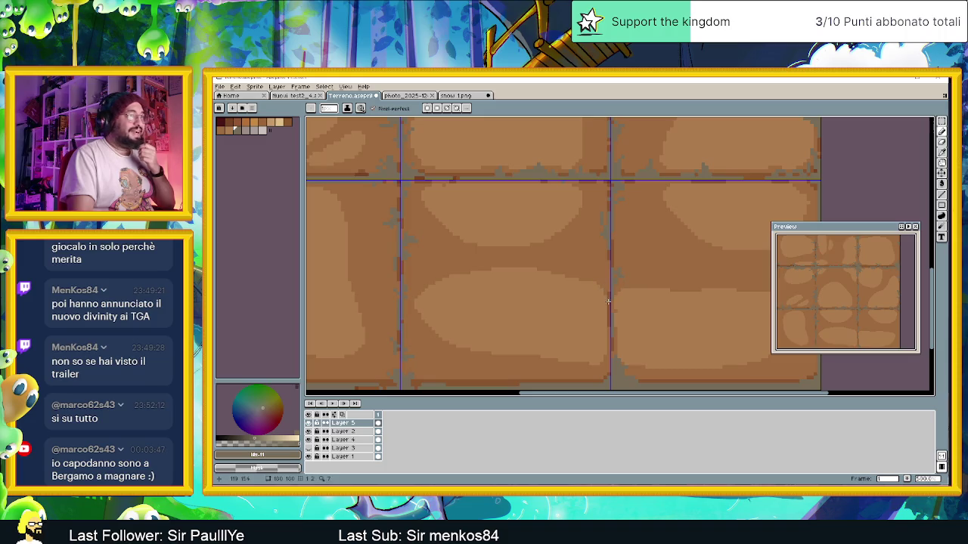
pyautogui.moveTo(611, 284); pyautogui.dragTo(605, 341)
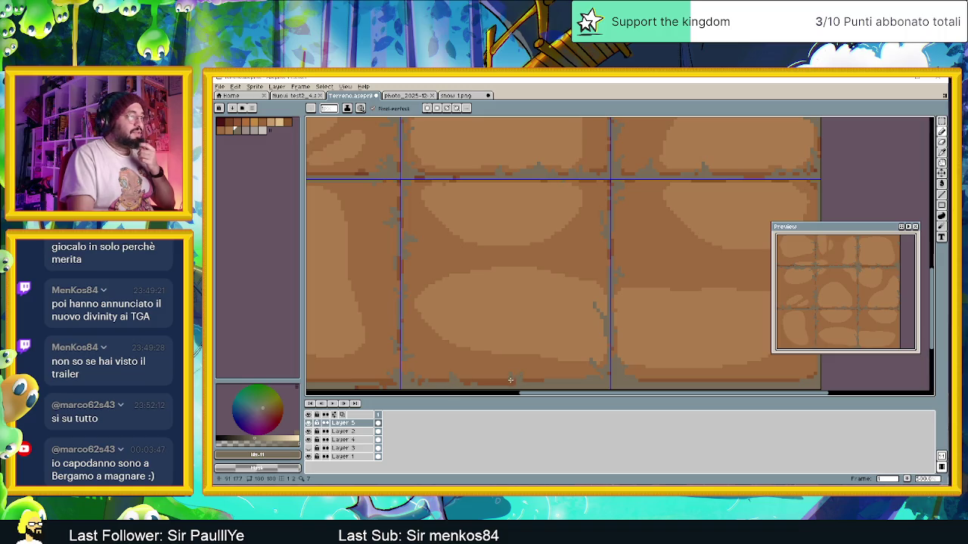
# - Zoom in and out to inspect the new crack along the tile seams
pyautogui.scroll(-1, 661, 361)
pyautogui.scroll(-1, 661, 360)
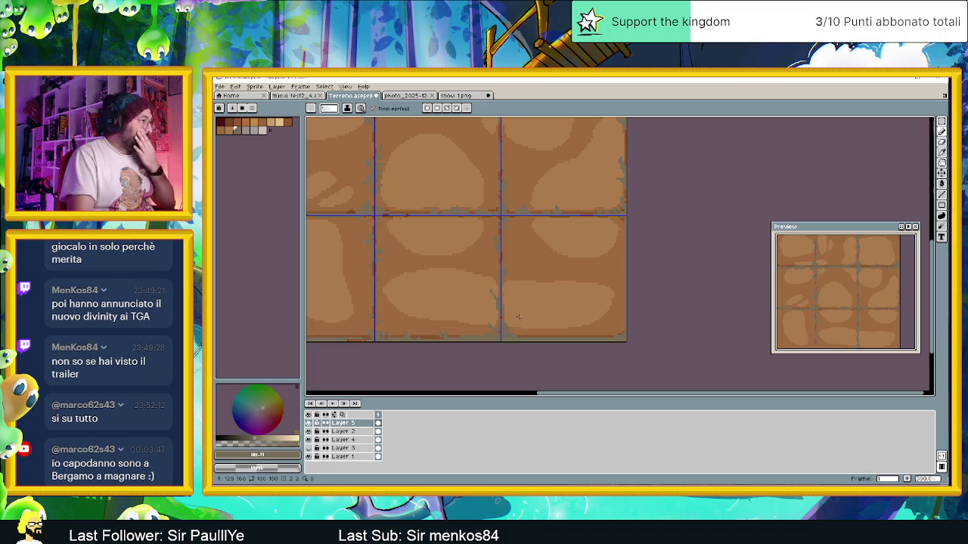
pyautogui.scroll(1, 575, 329)
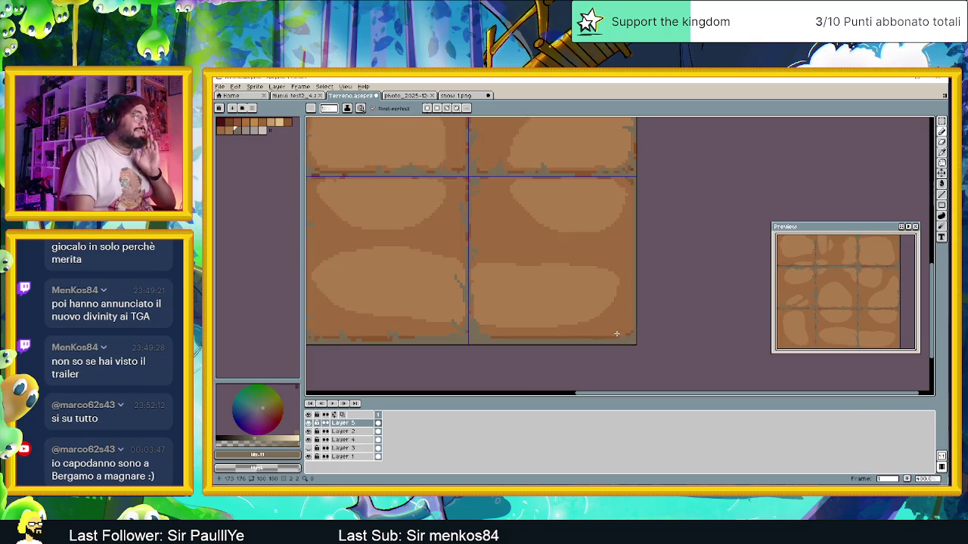
pyautogui.scroll(1, 617, 334)
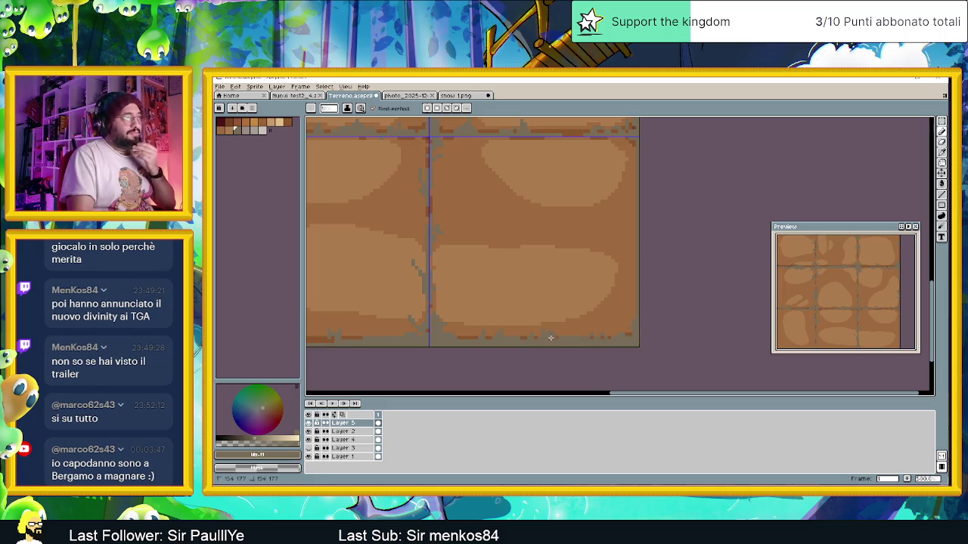
pyautogui.scroll(-1, 625, 267)
pyautogui.scroll(1, 625, 267)
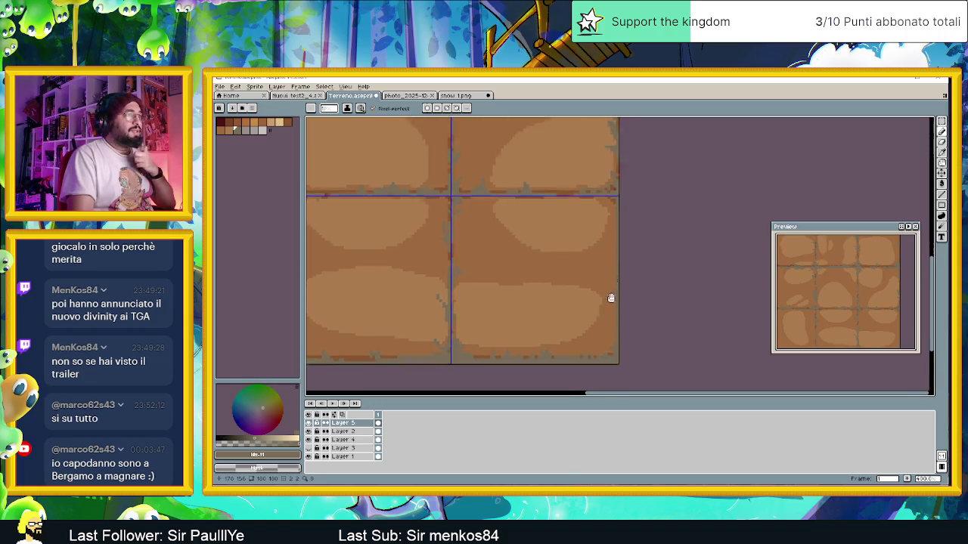
pyautogui.scroll(1, 621, 302)
pyautogui.scroll(-1, 619, 340)
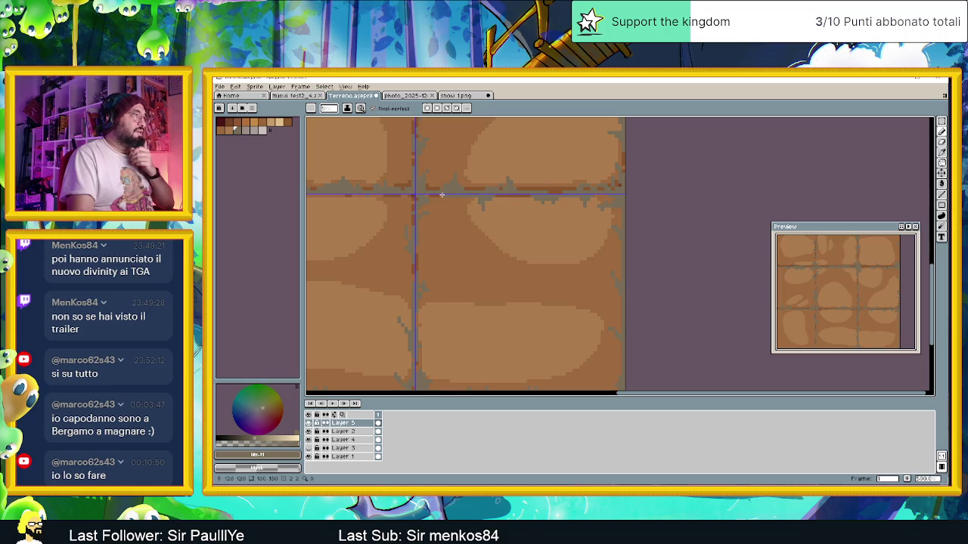
pyautogui.scroll(-2, 464, 214)
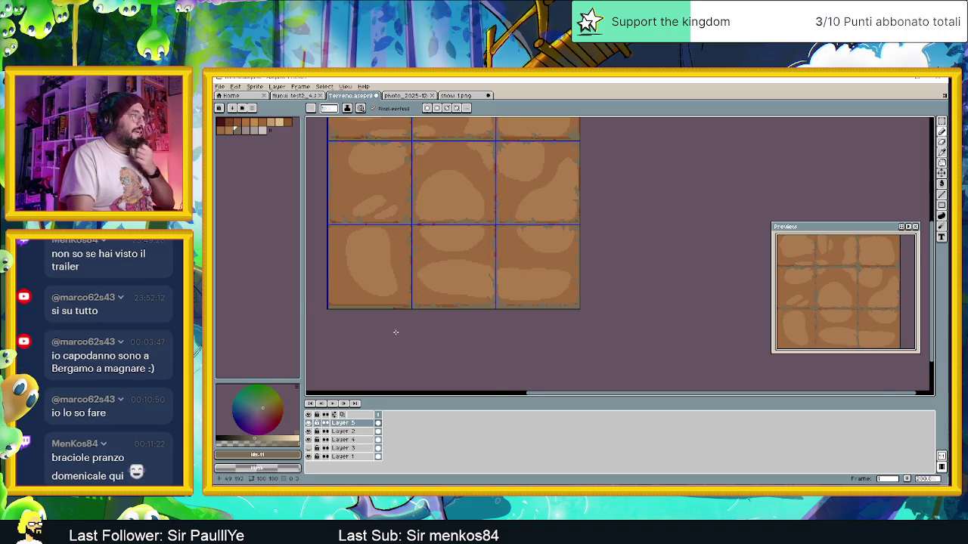
pyautogui.scroll(2, 399, 308)
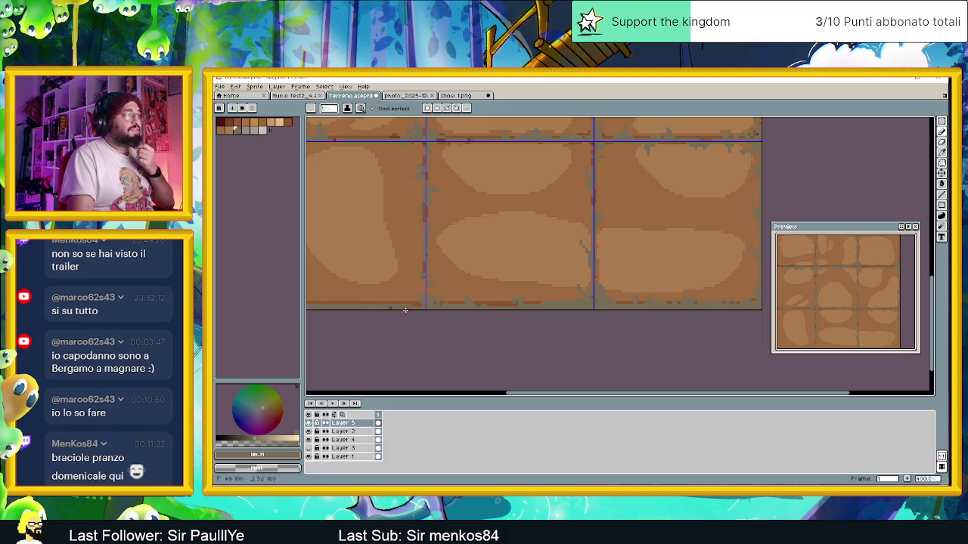
pyautogui.moveTo(444, 318); pyautogui.dragTo(564, 341)
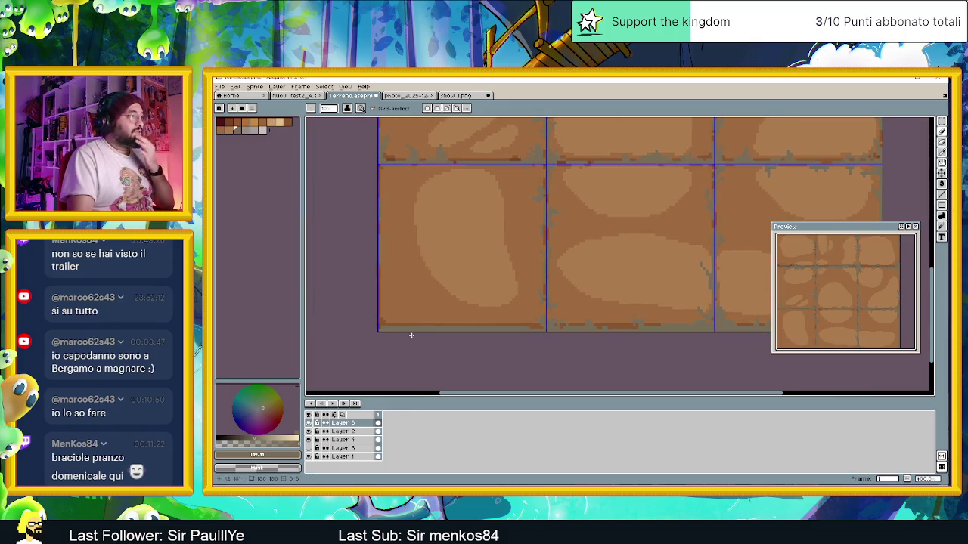
pyautogui.scroll(1, 412, 335)
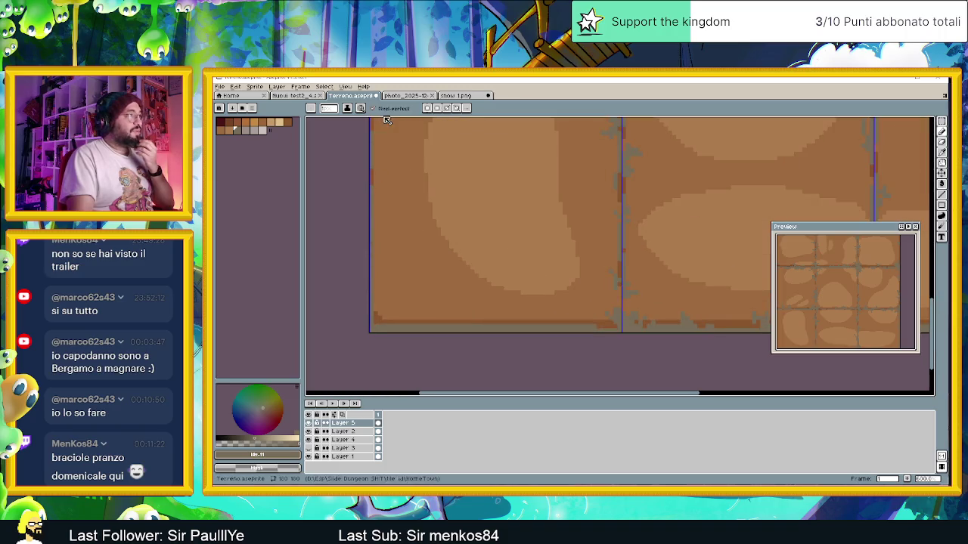
pyautogui.scroll(2, 417, 249)
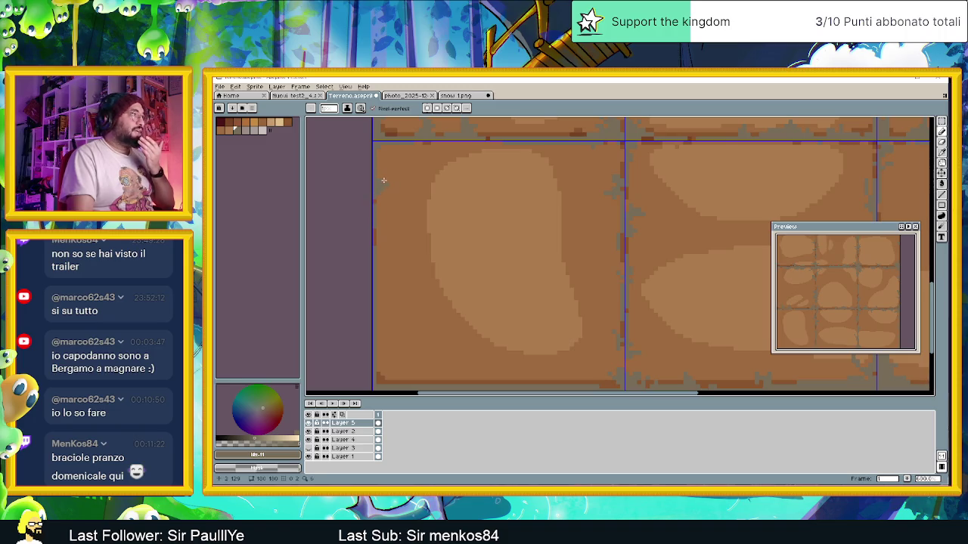
pyautogui.scroll(-1, 416, 233)
pyautogui.scroll(-2, 459, 245)
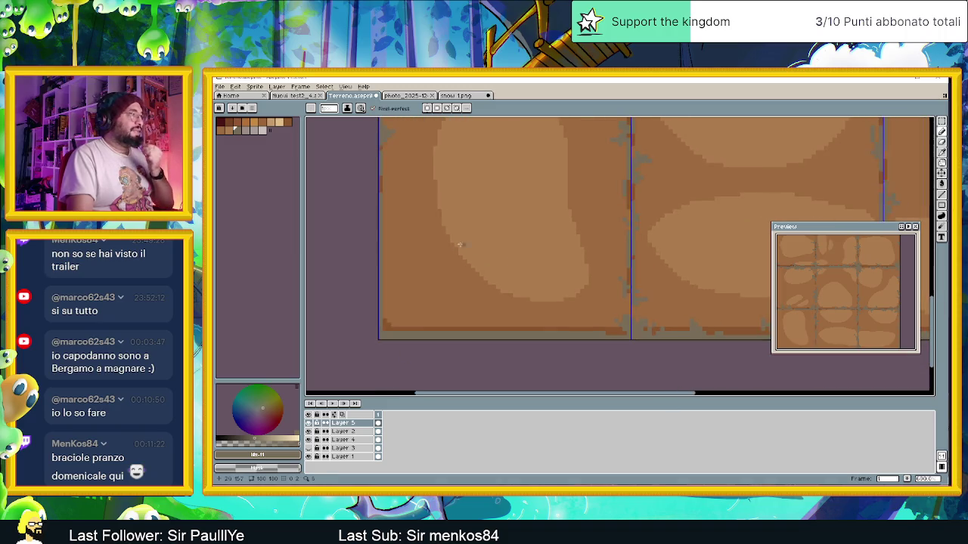
pyautogui.scroll(1, 384, 234)
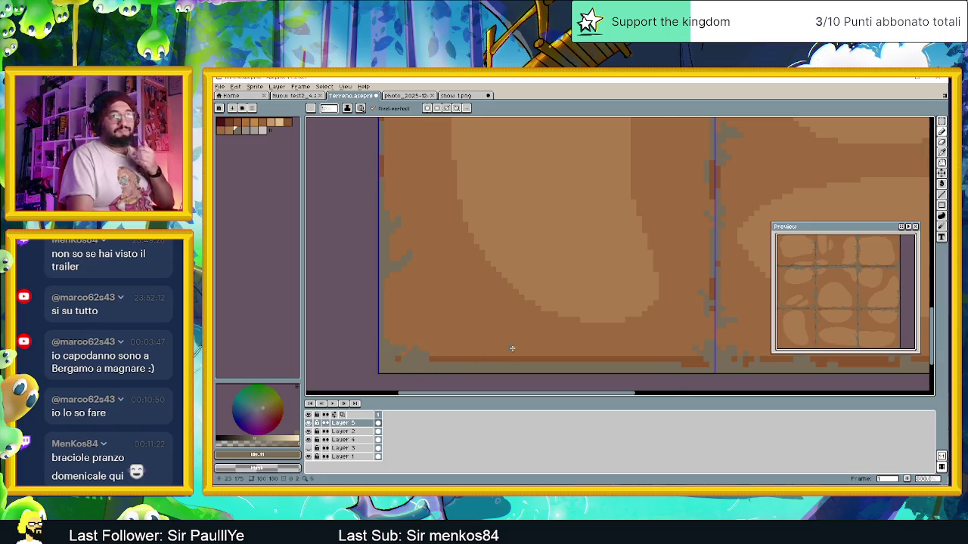
pyautogui.scroll(-1, 533, 338)
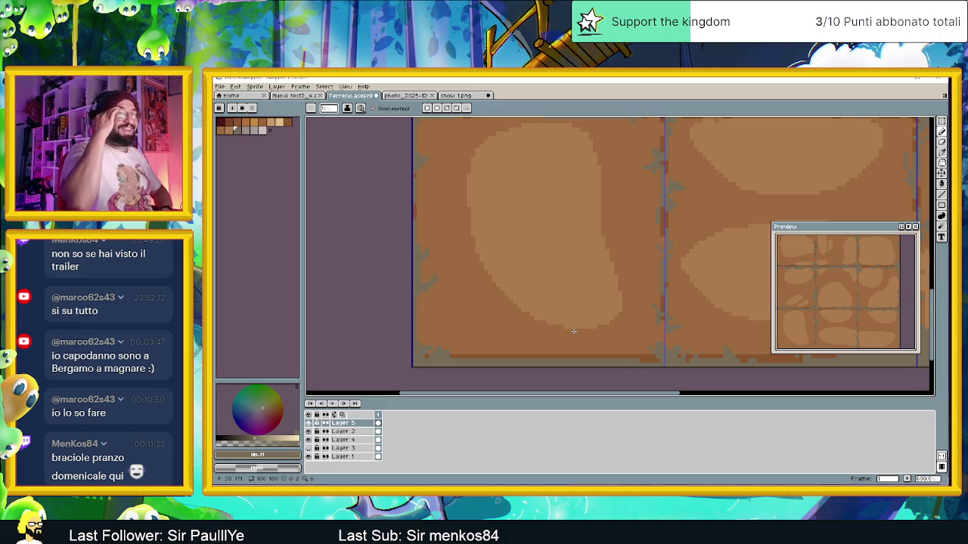
pyautogui.scroll(-1, 646, 329)
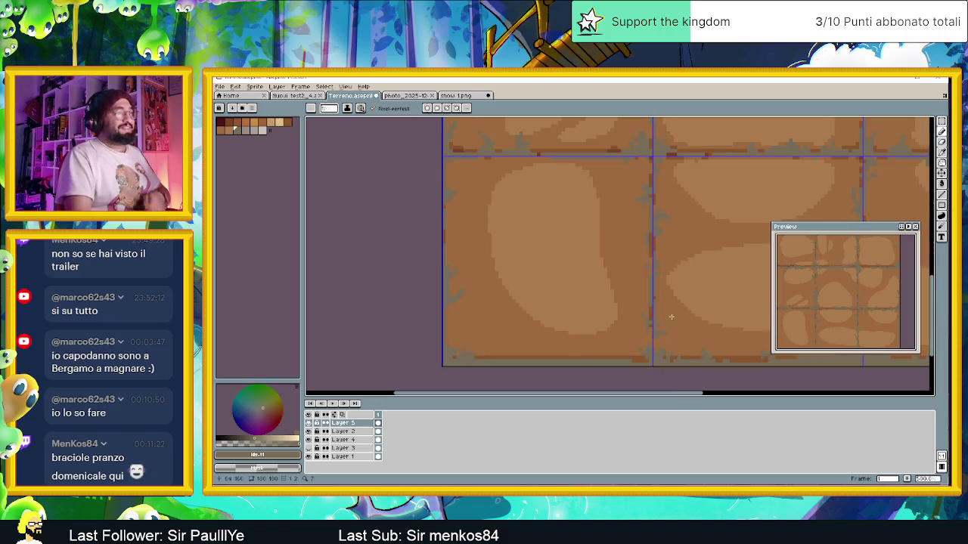
pyautogui.hscroll(2, 643, 310)
pyautogui.scroll(-1, 603, 313)
pyautogui.scroll(2, 574, 325)
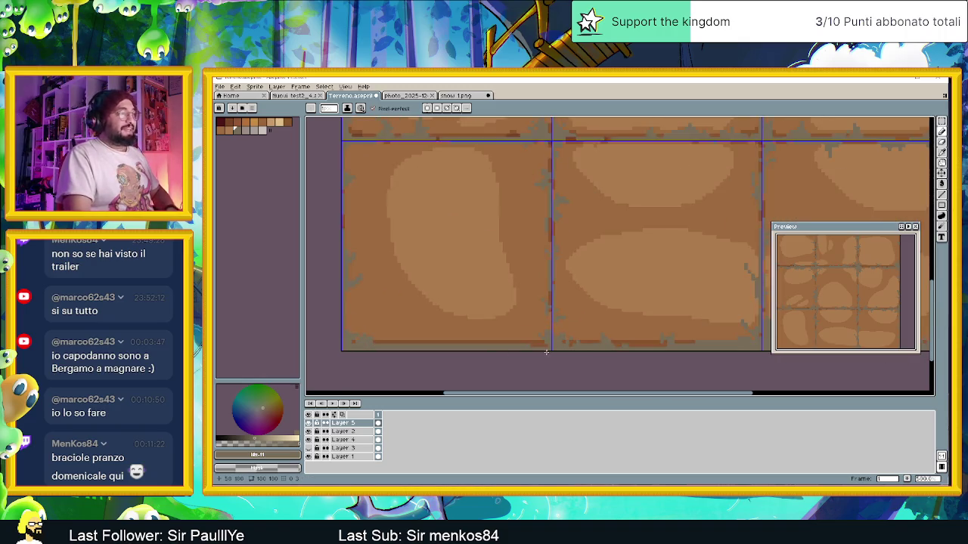
pyautogui.scroll(2, 540, 343)
pyautogui.scroll(3, 540, 344)
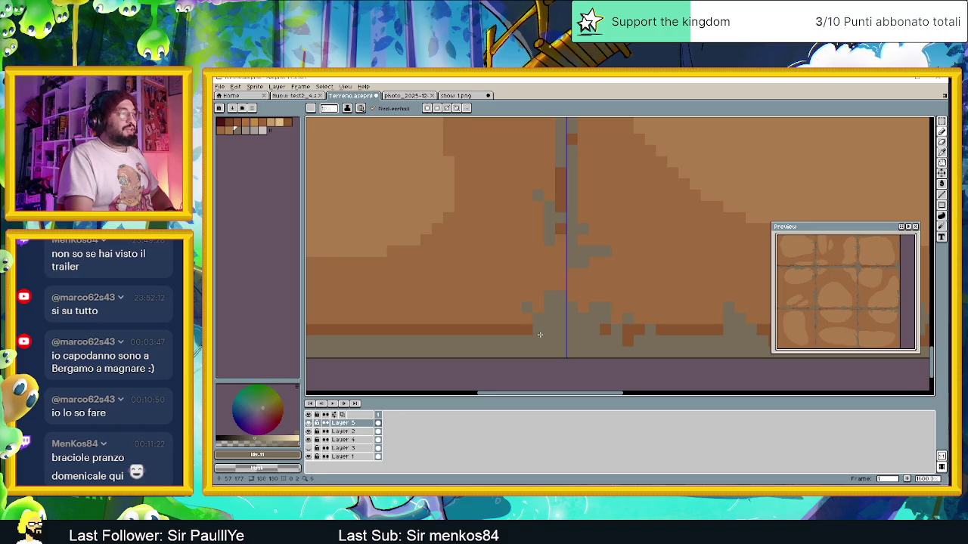
pyautogui.scroll(-1, 537, 337)
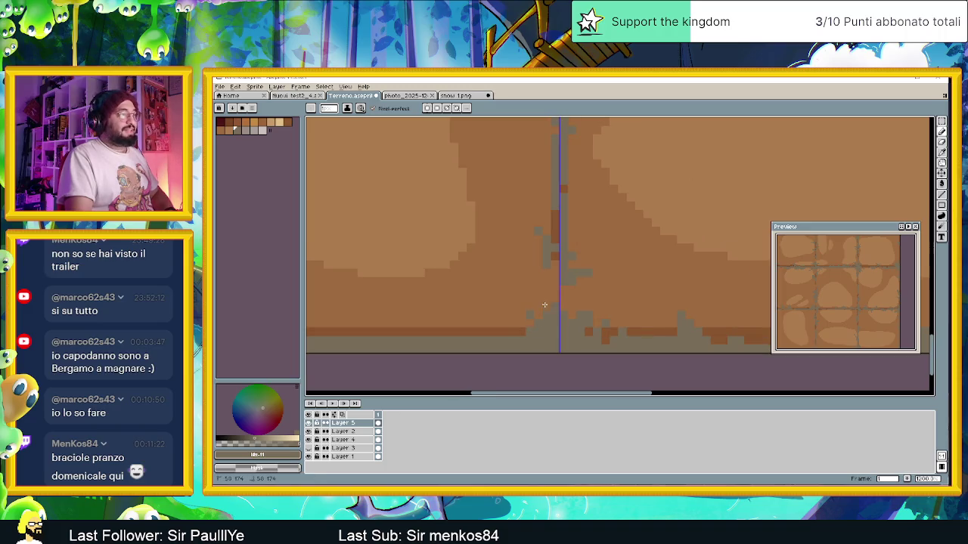
pyautogui.scroll(-2, 538, 325)
pyautogui.scroll(-2, 533, 323)
pyautogui.scroll(-1, 522, 320)
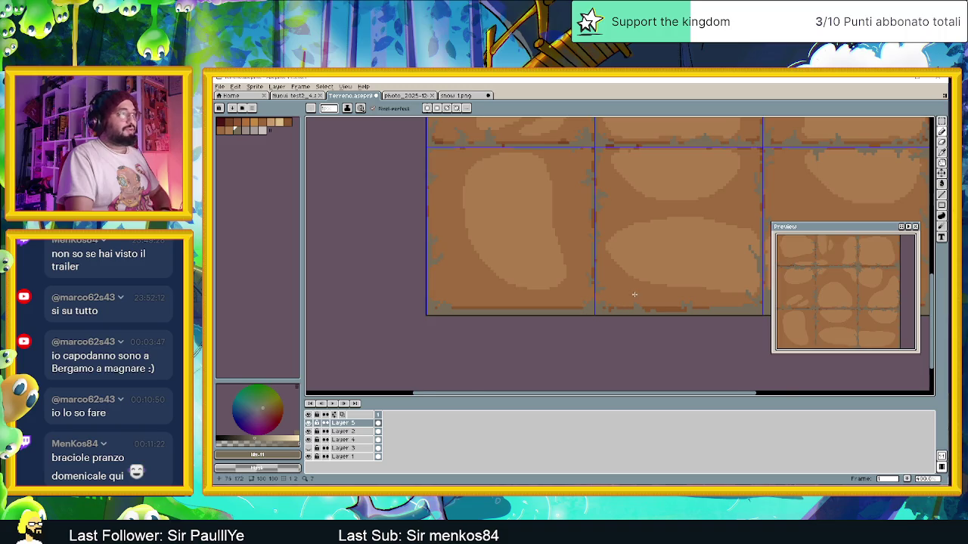
pyautogui.hscroll(2, 510, 316)
pyautogui.hscroll(-2, 499, 302)
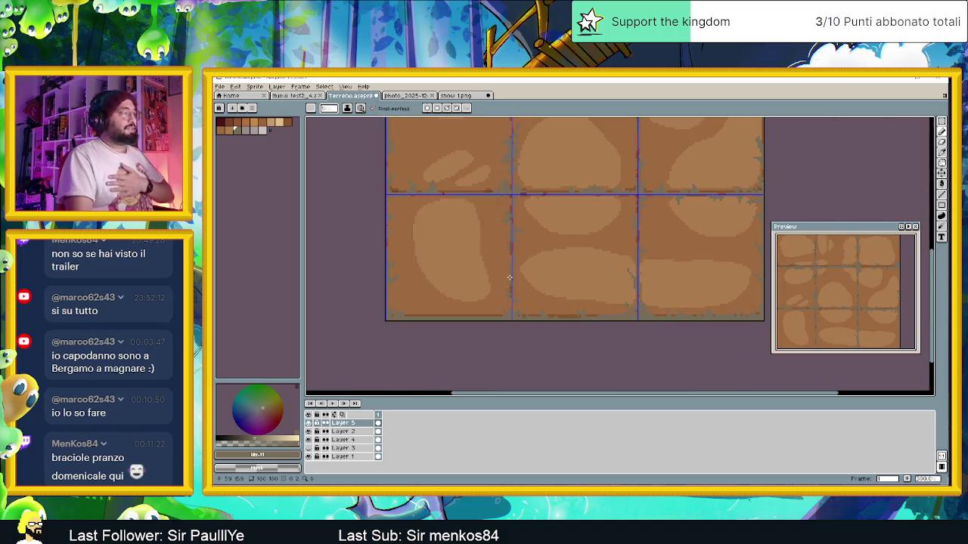
pyautogui.scroll(1, 427, 253)
pyautogui.scroll(1, 408, 227)
pyautogui.scroll(1, 385, 204)
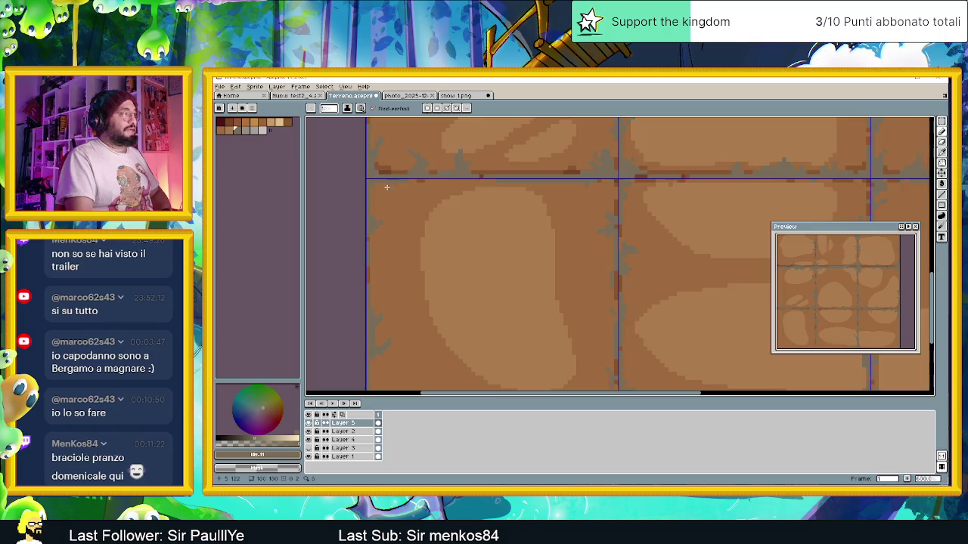
pyautogui.scroll(1, 363, 187)
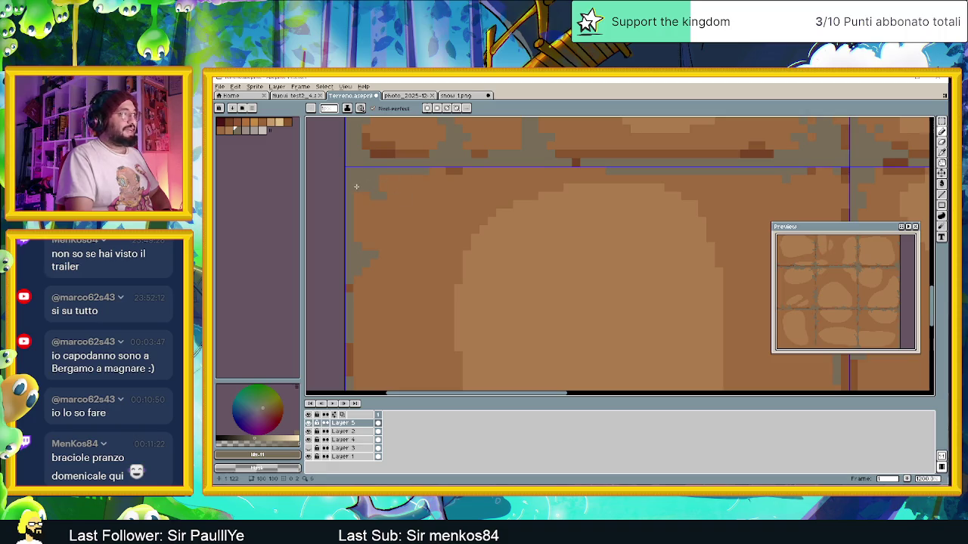
pyautogui.scroll(-3, 431, 233)
pyautogui.scroll(-1, 573, 265)
pyautogui.scroll(2, 545, 226)
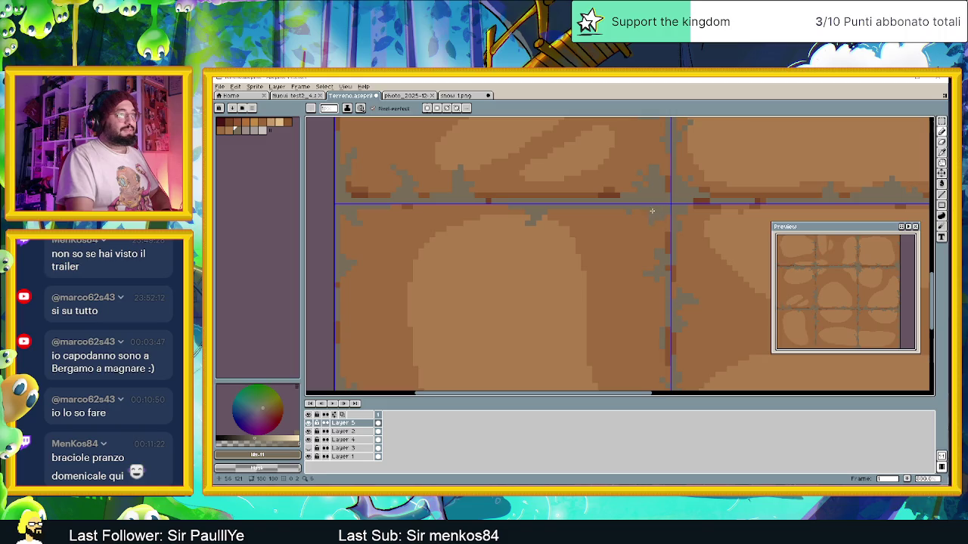
pyautogui.scroll(-1, 648, 208)
pyautogui.scroll(-1, 628, 264)
pyautogui.scroll(-1, 574, 288)
pyautogui.scroll(1, 562, 283)
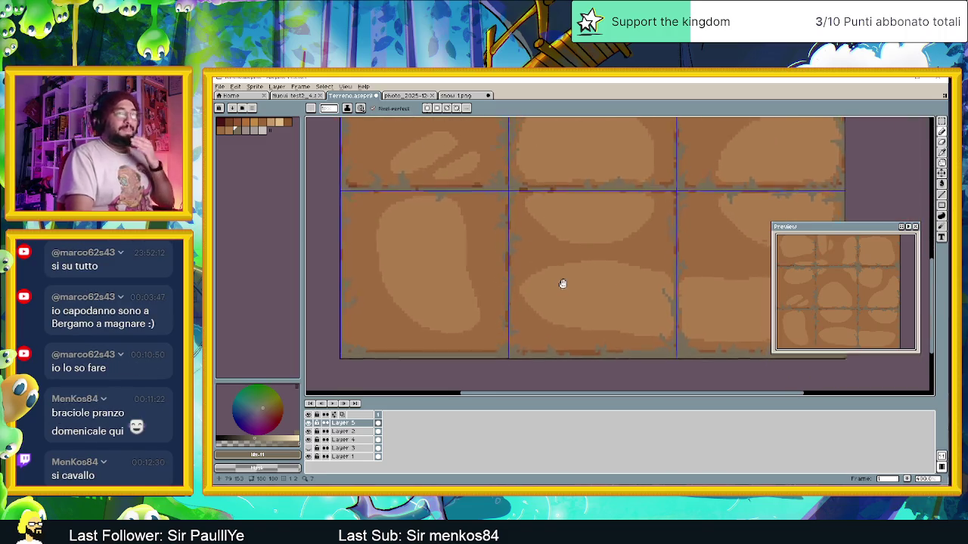
pyautogui.scroll(-1, 632, 255)
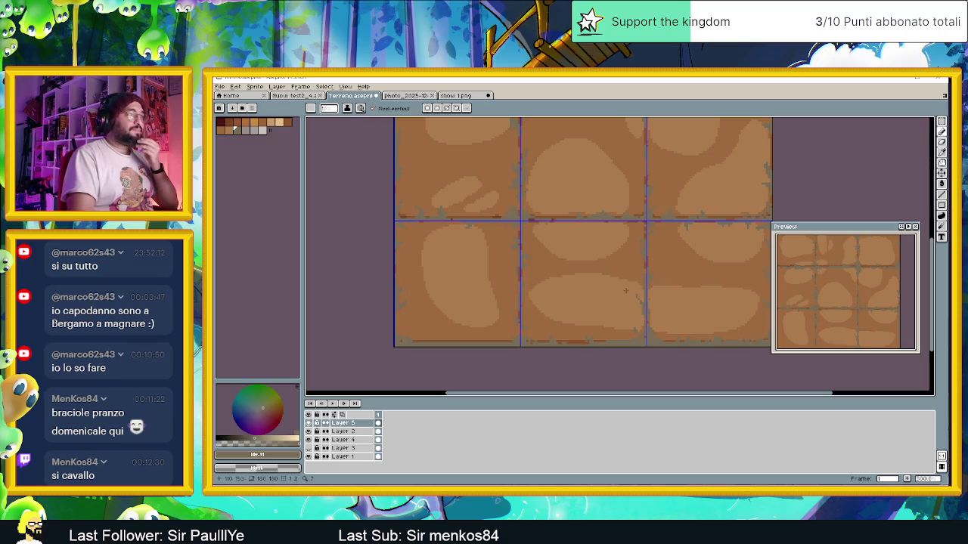
pyautogui.scroll(1, 605, 310)
pyautogui.scroll(2, 582, 343)
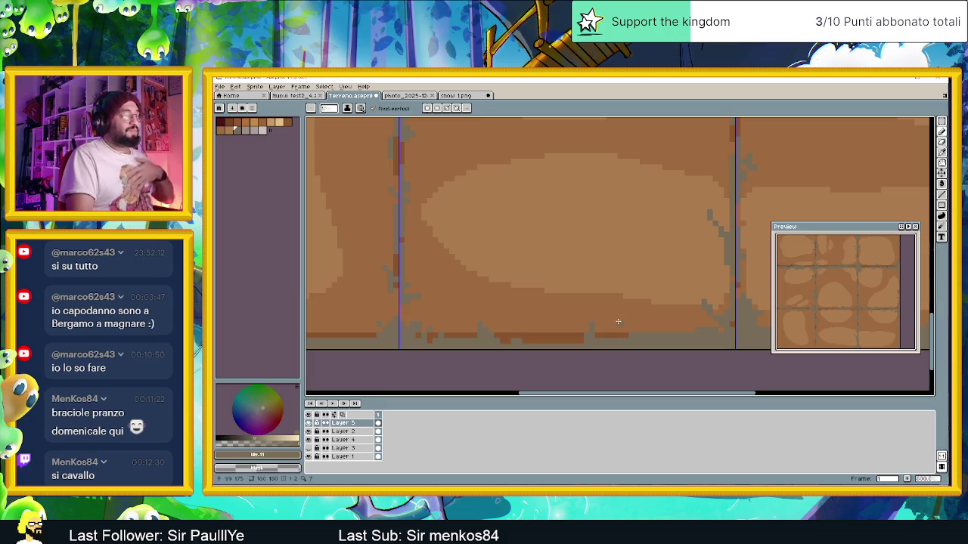
pyautogui.scroll(-1, 686, 324)
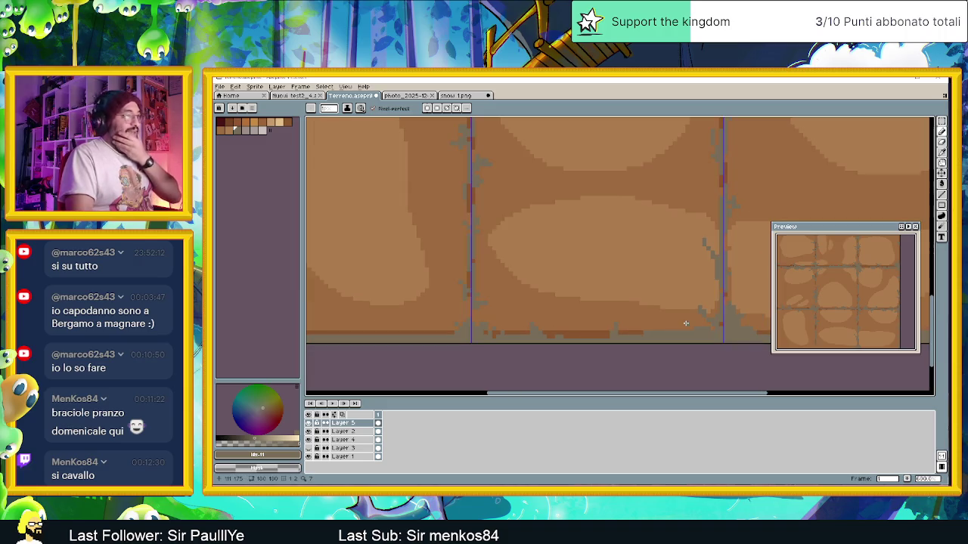
# - Extend the dark brown bottom-edge strip left and right, and add a dark pixel beside the crack
pyautogui.scroll(1, 680, 325)
pyautogui.moveTo(536, 325)
pyautogui.mouseDown()
pyautogui.moveTo(514, 337)
pyautogui.moveTo(535, 333)
pyautogui.mouseUp()
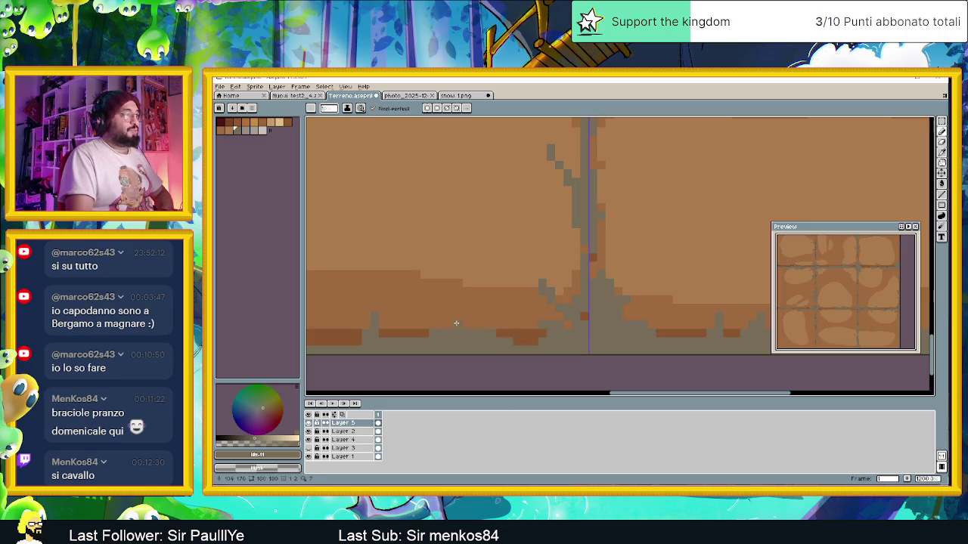
pyautogui.moveTo(427, 333); pyautogui.dragTo(459, 342)
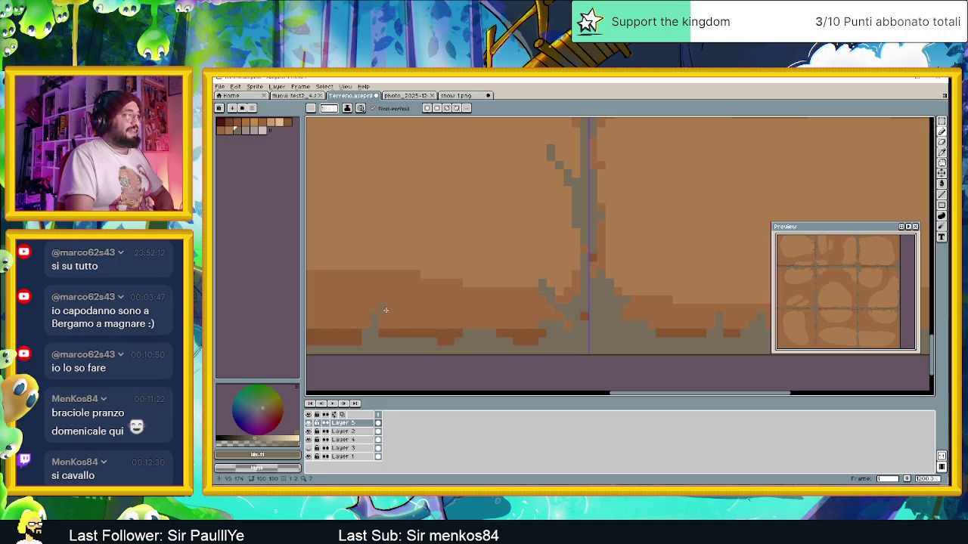
pyautogui.click(381, 334)
pyautogui.click(540, 331)
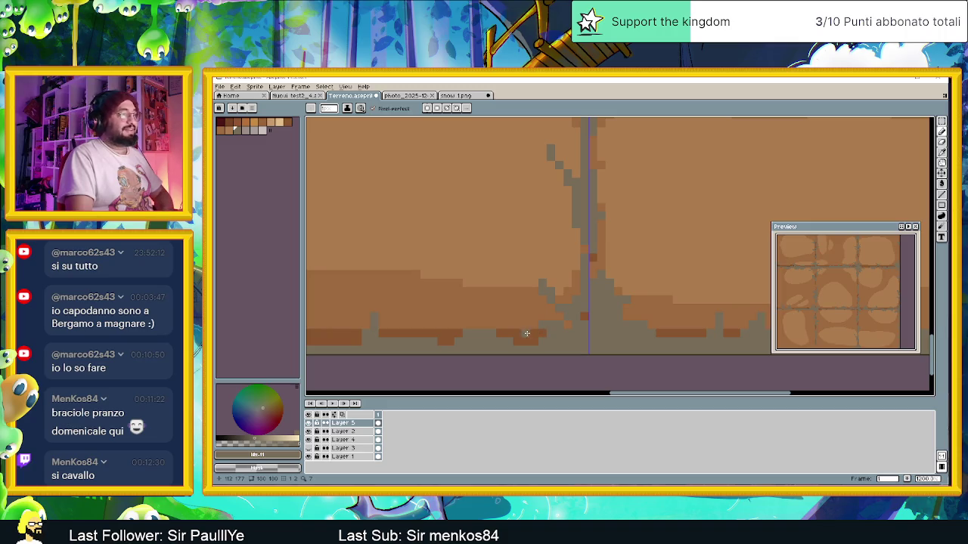
pyautogui.scroll(-2, 529, 334)
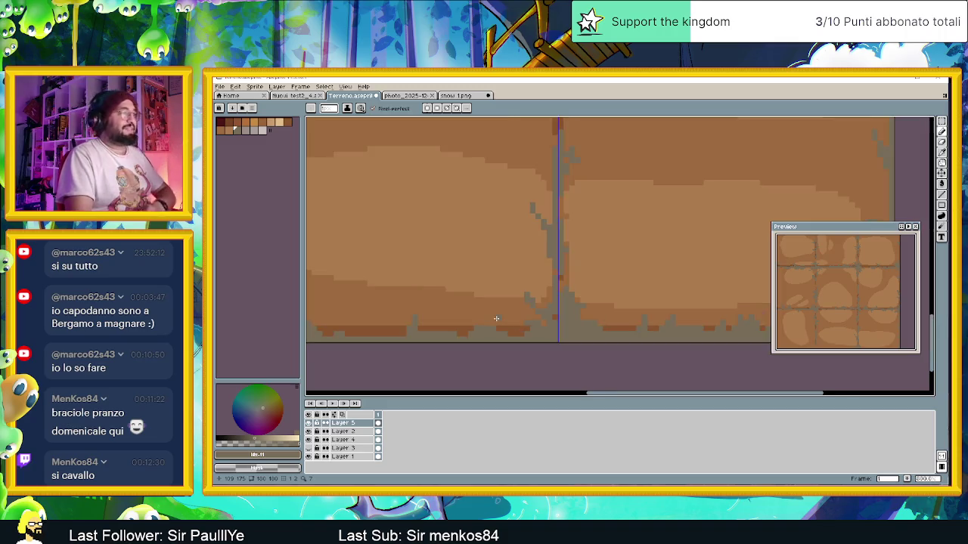
pyautogui.scroll(-2, 503, 314)
pyautogui.scroll(4, 502, 313)
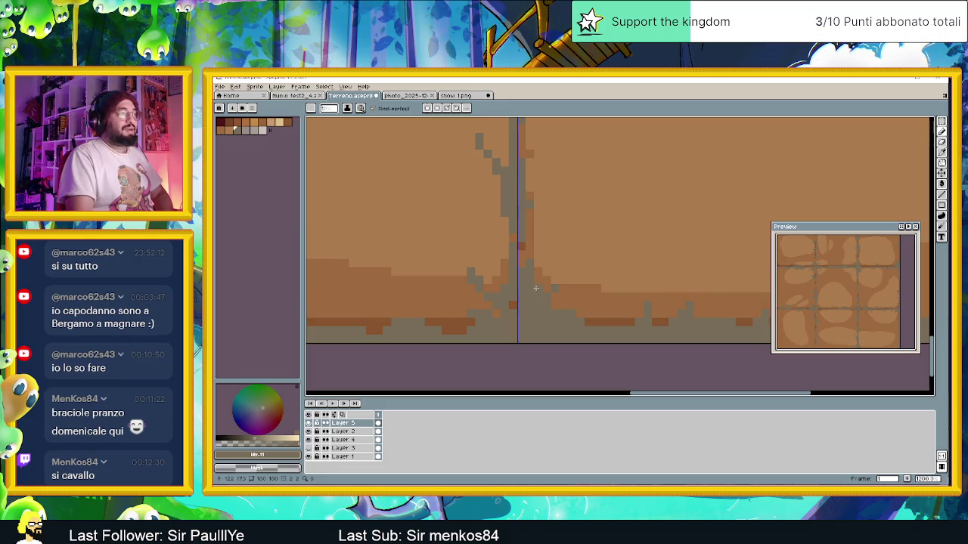
pyautogui.click(549, 319)
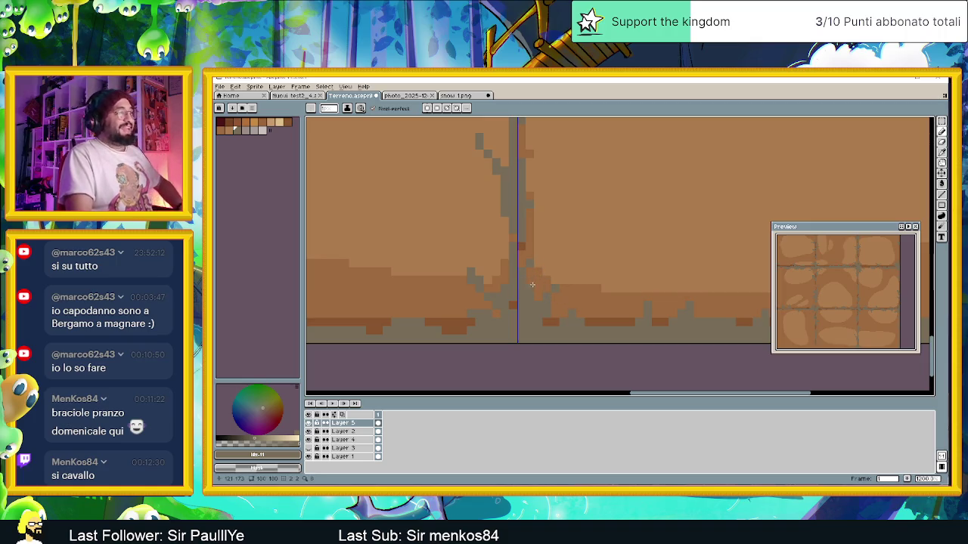
pyautogui.scroll(-2, 647, 298)
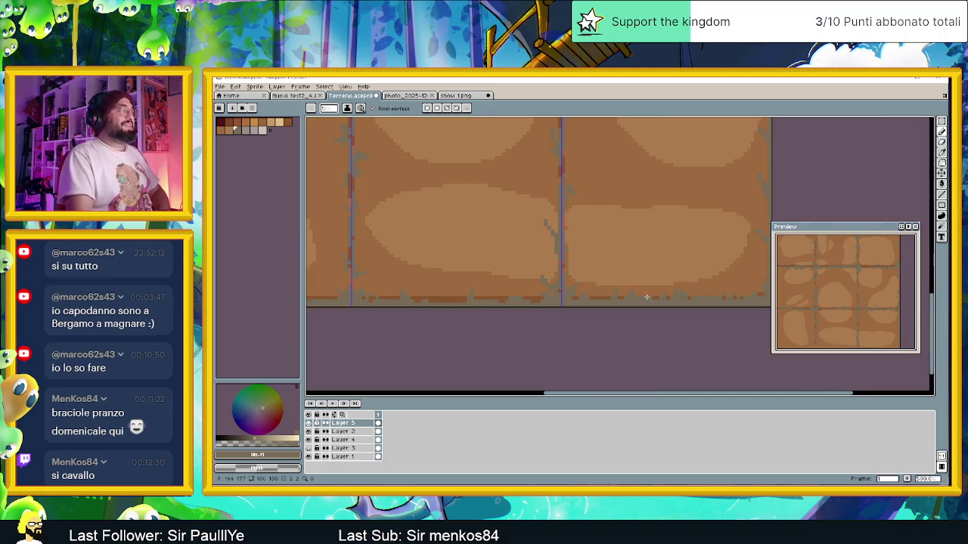
# - Add two orange-brown pixel blocks along the right tile's bottom edge
pyautogui.scroll(1, 646, 297)
pyautogui.scroll(1, 641, 296)
pyautogui.scroll(1, 635, 294)
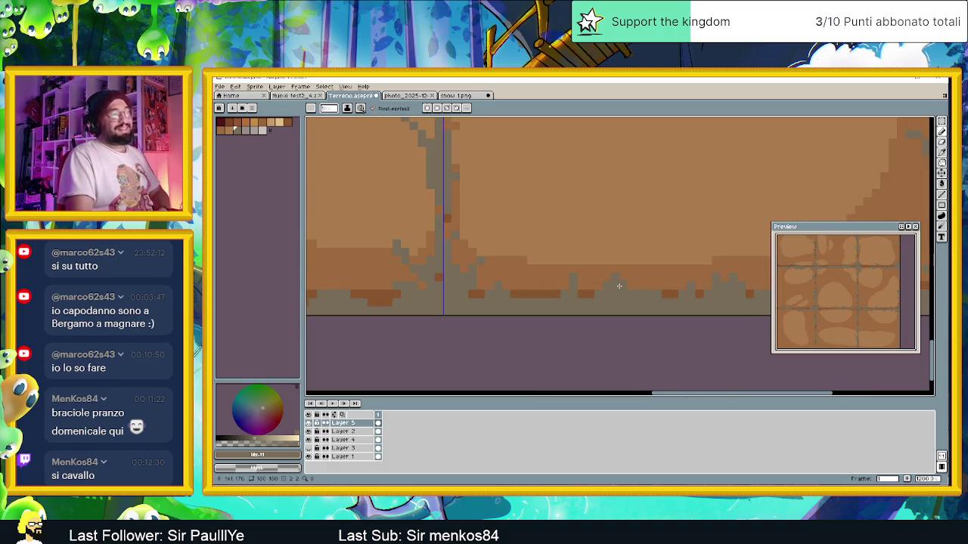
pyautogui.moveTo(661, 289); pyautogui.dragTo(564, 304)
pyautogui.click(580, 305)
pyautogui.click(625, 305)
# - Zoom out to show the whole 3×3 dirt tileset
pyautogui.scroll(-2, 645, 310)
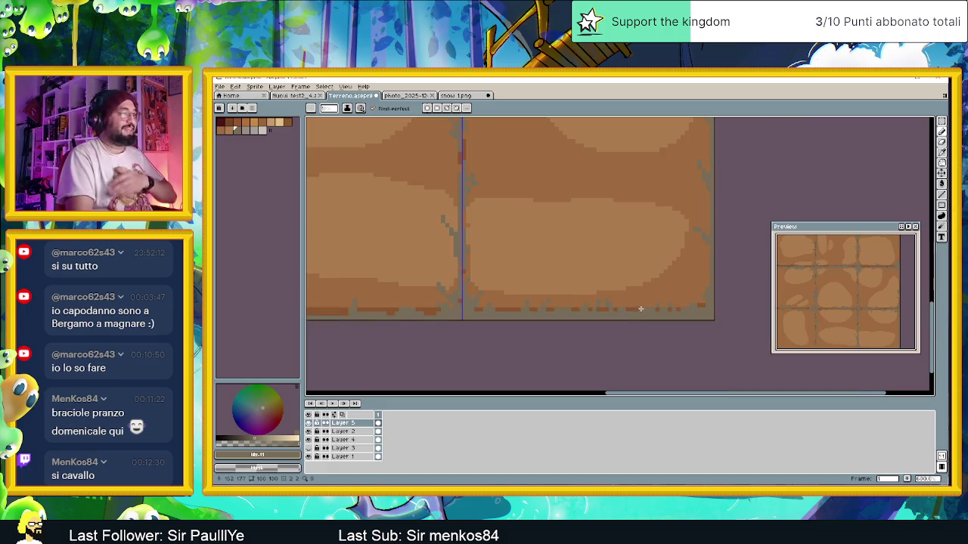
pyautogui.scroll(-1, 589, 286)
pyautogui.scroll(-1, 576, 275)
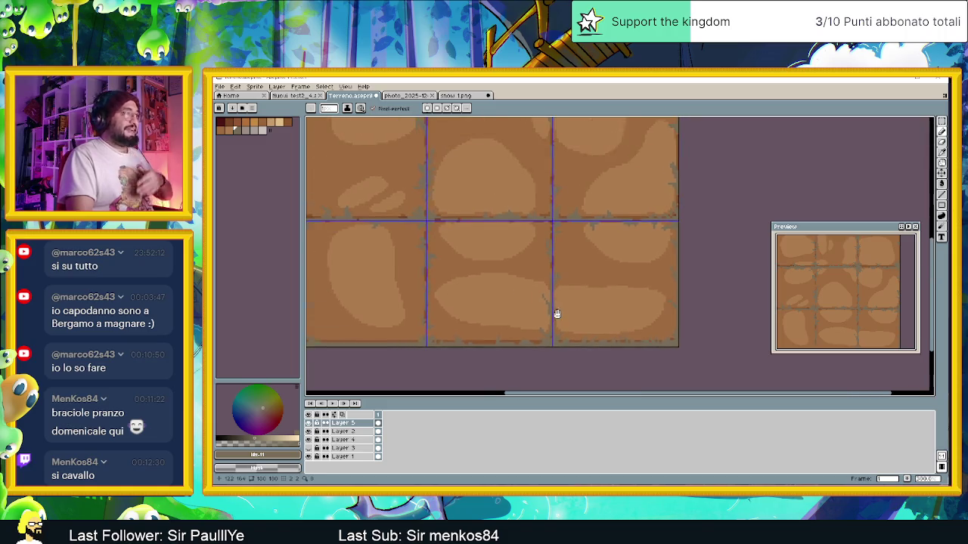
pyautogui.scroll(1, 559, 316)
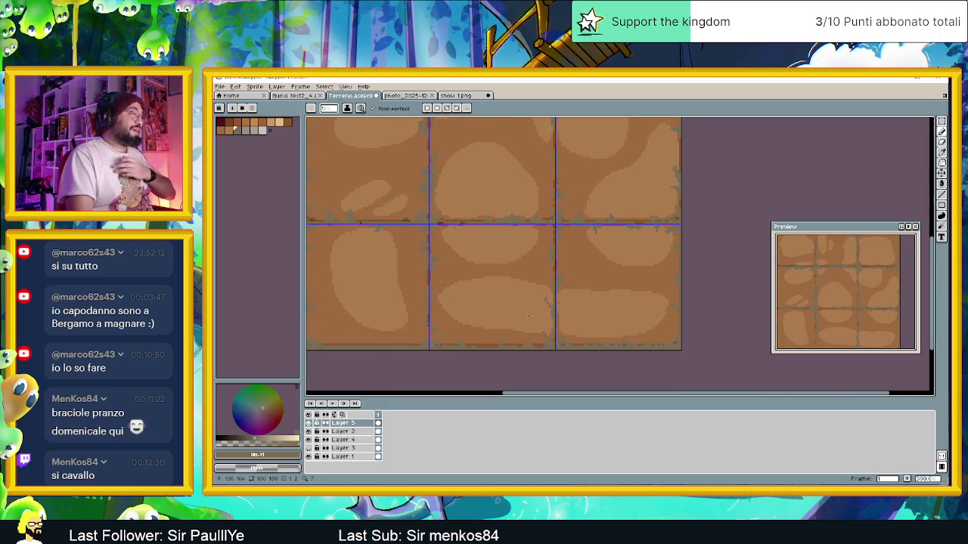
pyautogui.scroll(-1, 524, 259)
pyautogui.scroll(-1, 527, 287)
pyautogui.scroll(-1, 529, 310)
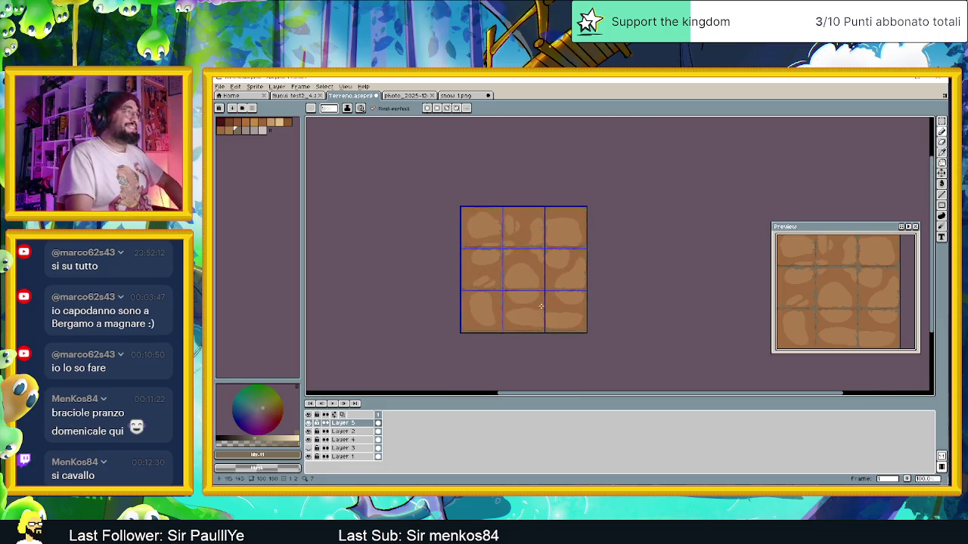
# - Pan to the left tiles, pick a muted grey from the colour wheel's centre, and inspect the tiles
pyautogui.scroll(2, 523, 250)
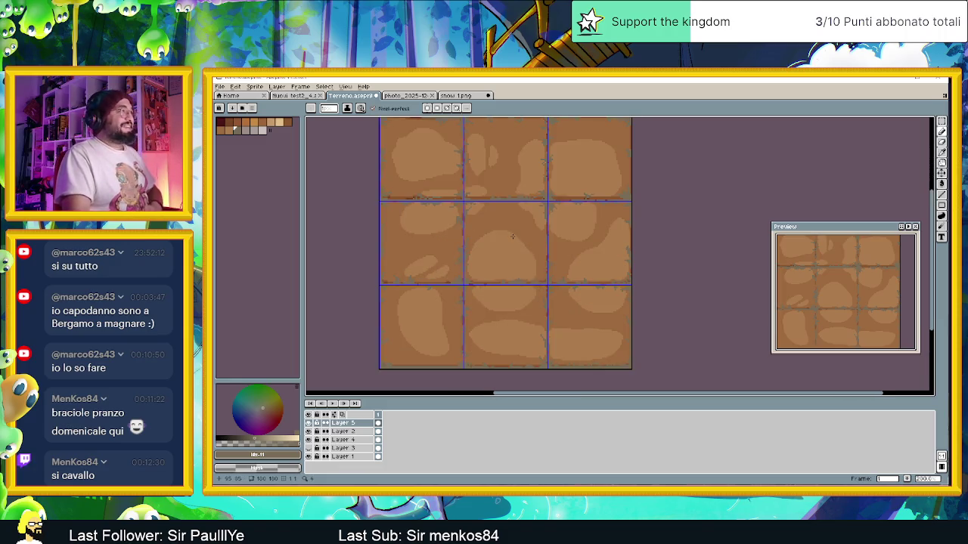
pyautogui.scroll(1, 514, 241)
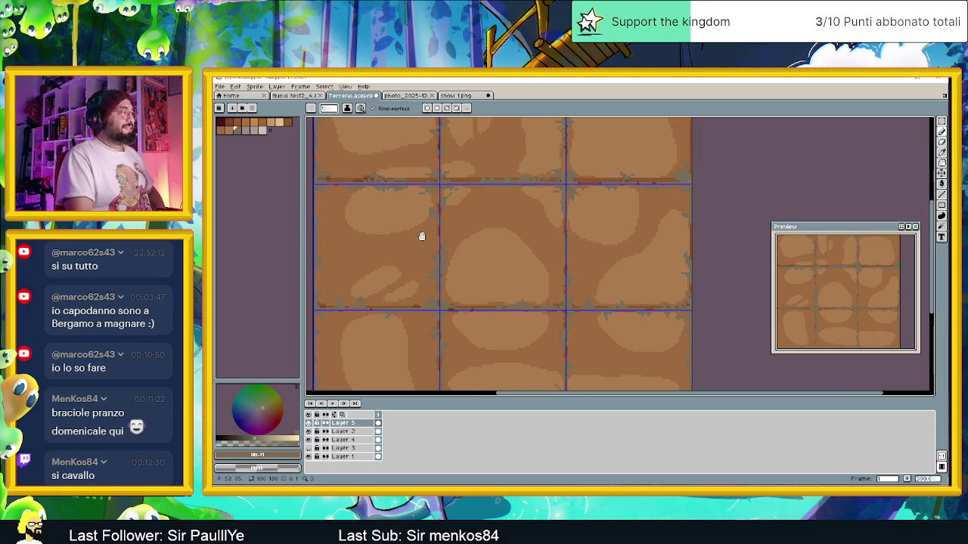
pyautogui.moveTo(421, 233); pyautogui.dragTo(463, 268)
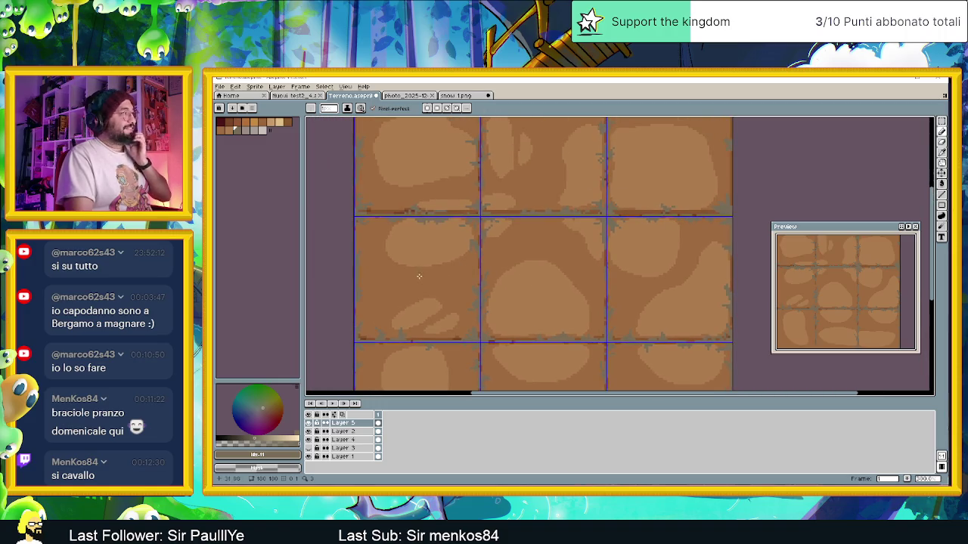
pyautogui.click(260, 406)
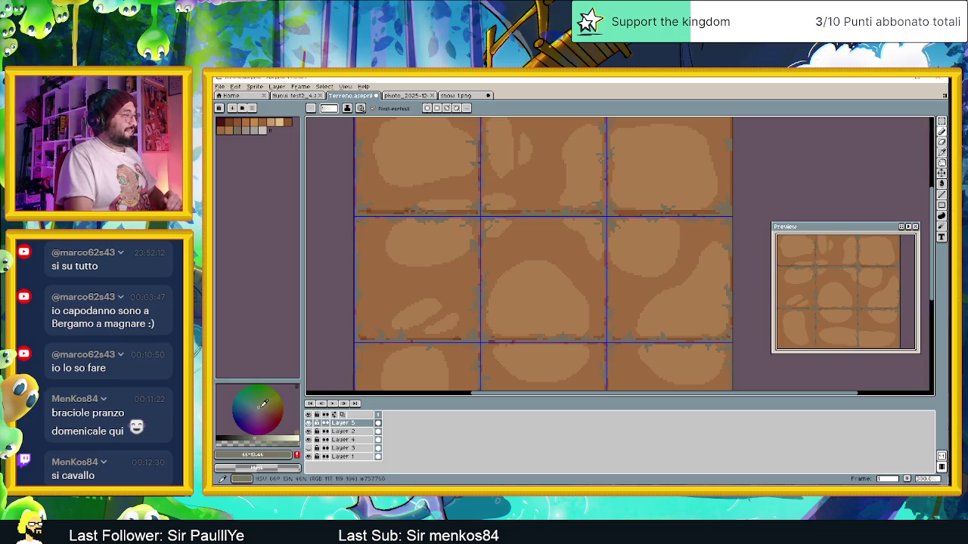
pyautogui.scroll(1, 469, 329)
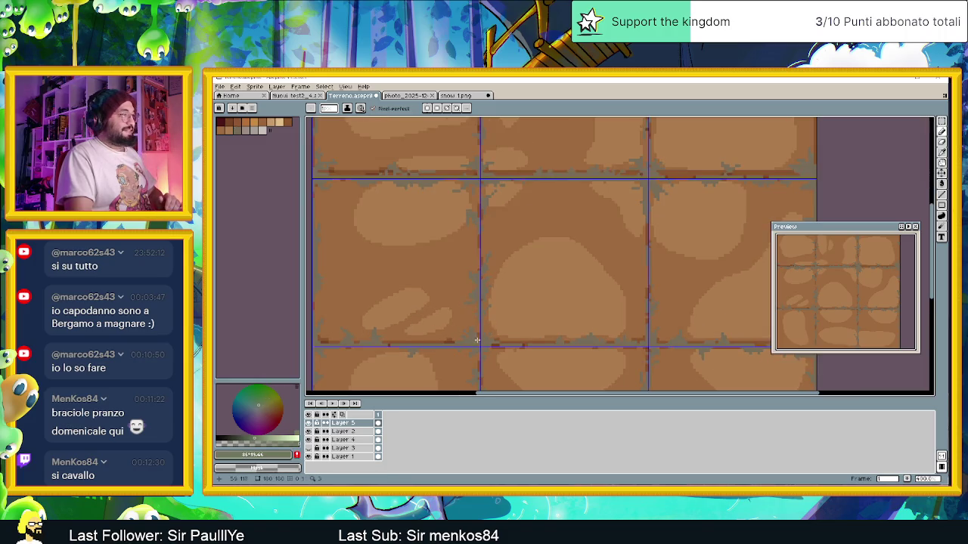
pyautogui.scroll(2, 473, 337)
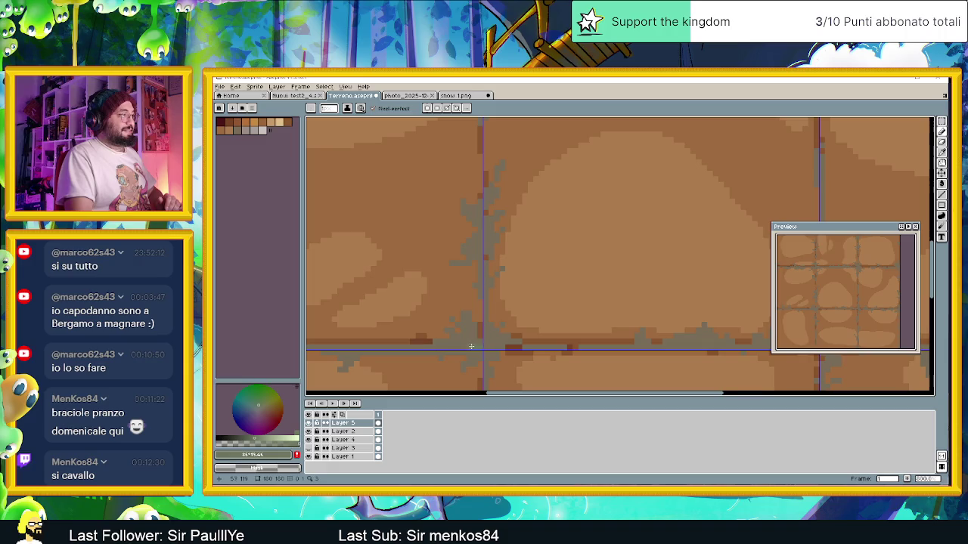
pyautogui.scroll(-3, 479, 343)
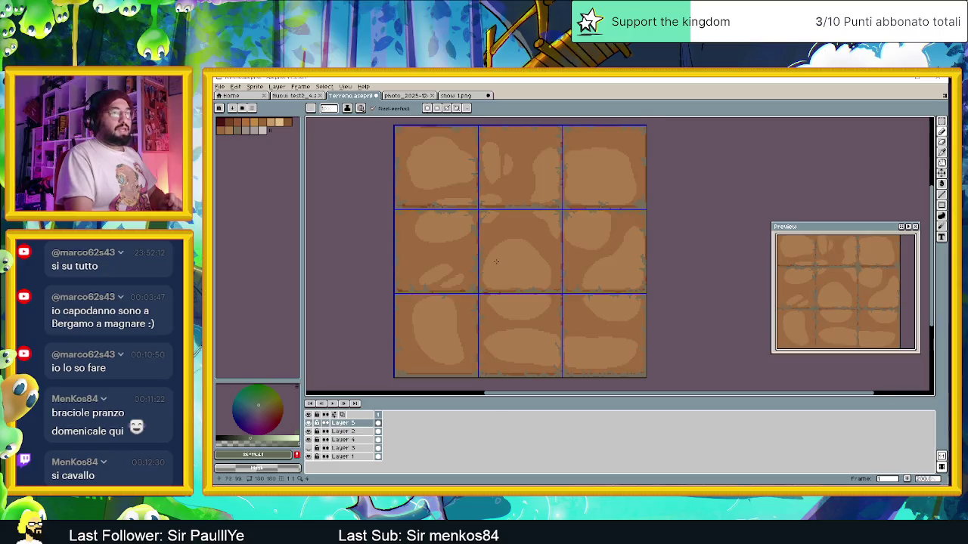
pyautogui.scroll(-1, 521, 280)
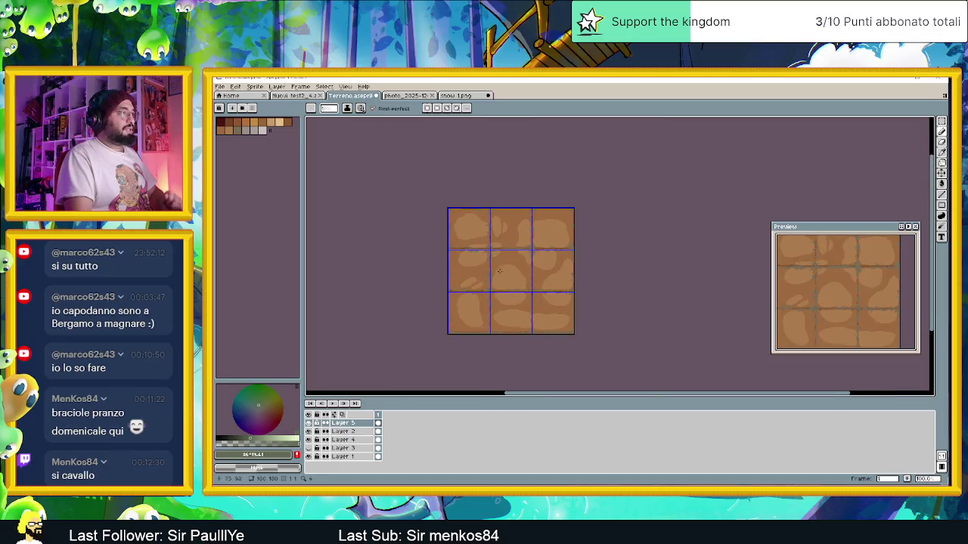
pyautogui.scroll(4, 545, 264)
# - Undo the last stroke and redraw the upper tile seam with straight-line strokes
pyautogui.moveTo(402, 191); pyautogui.dragTo(506, 257)
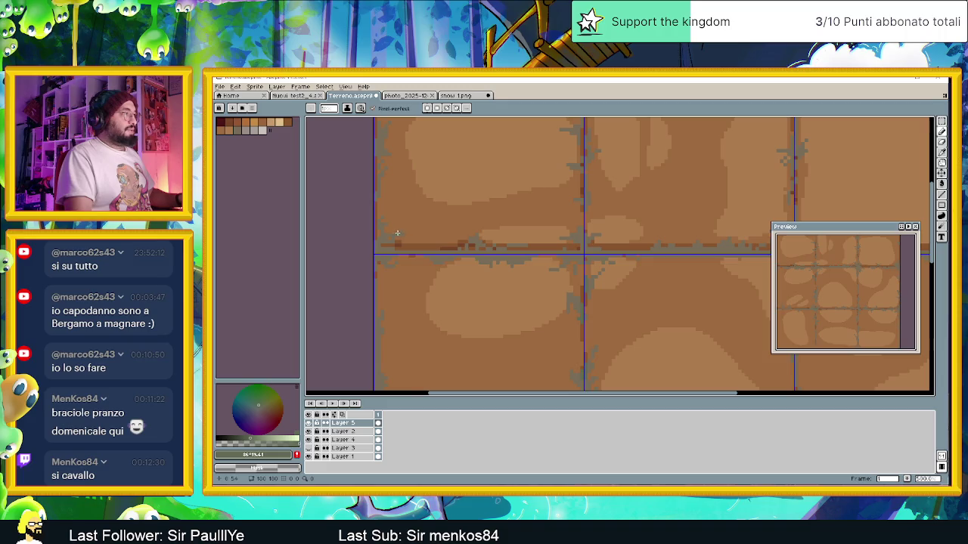
pyautogui.scroll(2, 397, 233)
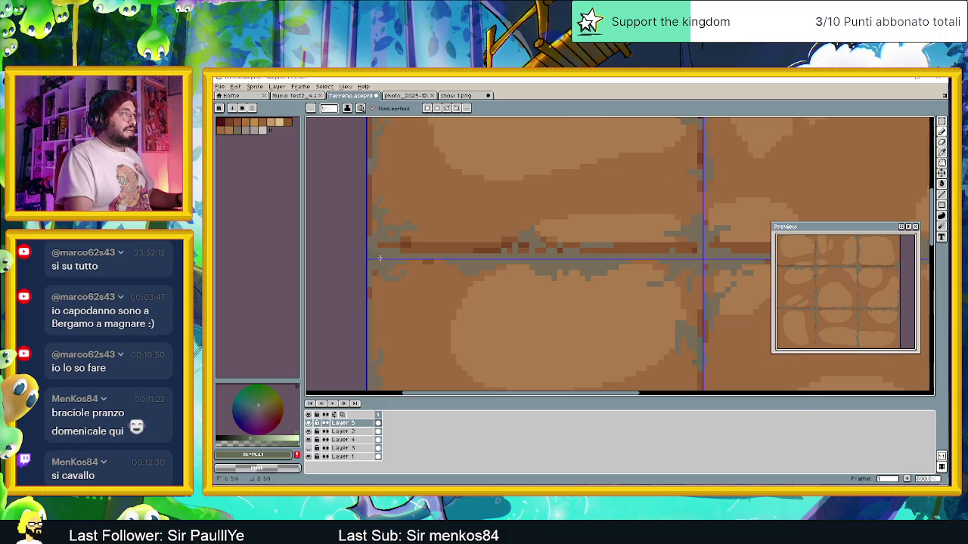
pyautogui.hotkey('ctrl', 'z')
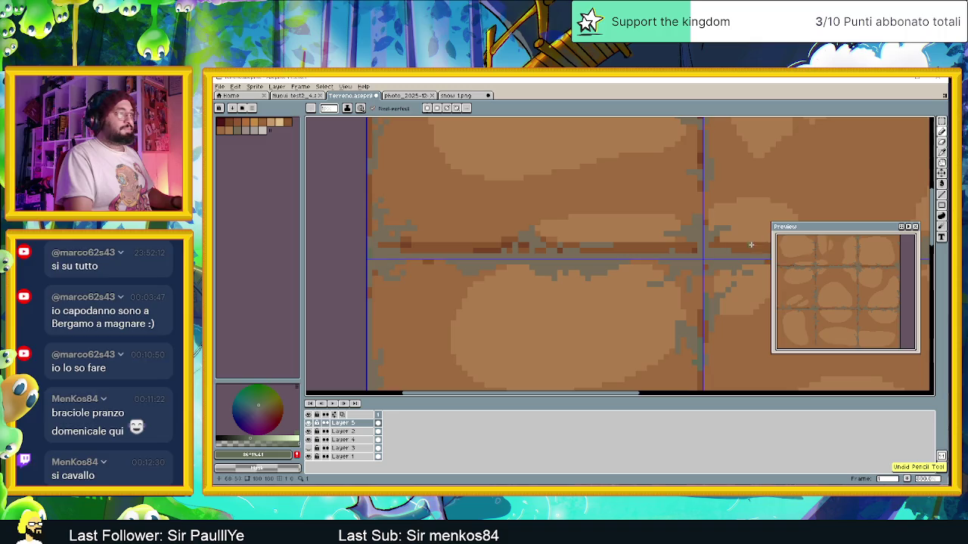
pyautogui.click(944, 195)
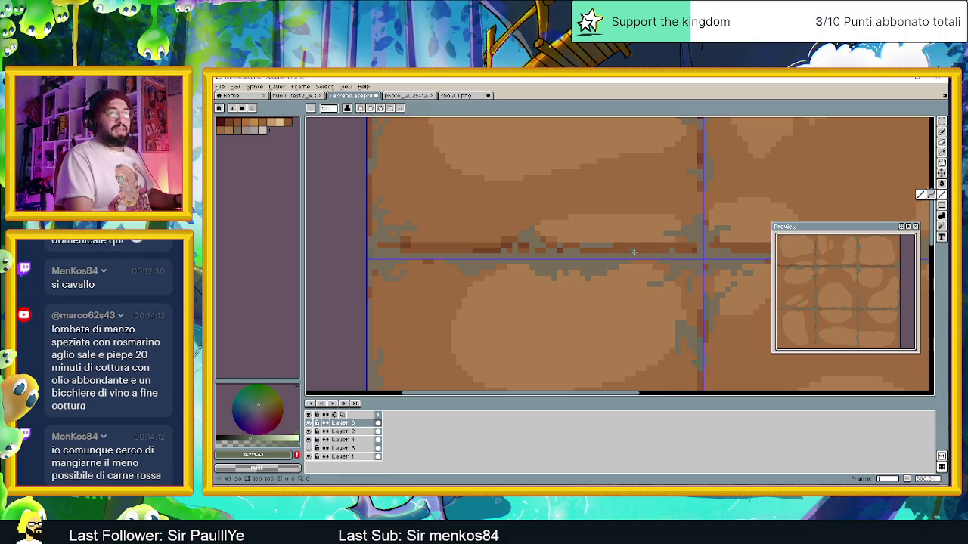
pyautogui.moveTo(634, 251); pyautogui.dragTo(568, 271)
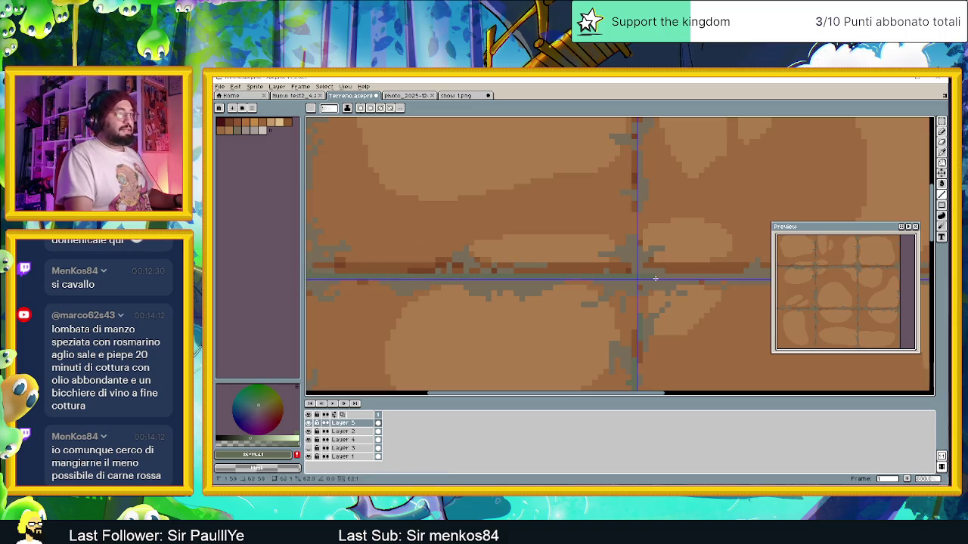
pyautogui.moveTo(655, 279); pyautogui.dragTo(927, 281)
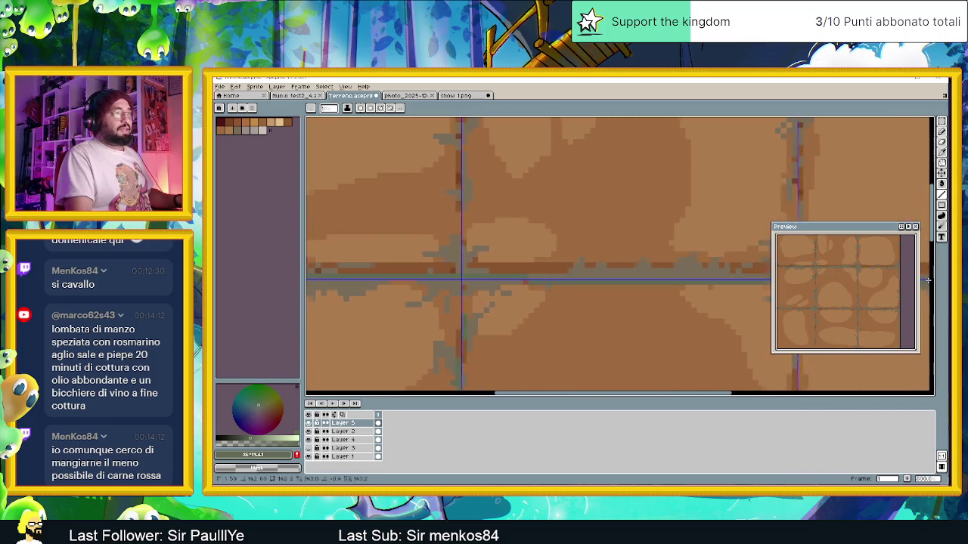
# - Scroll-zoom in and out onto the sprite's top-left corner while checking the seams
pyautogui.hscroll(-3, 530, 278)
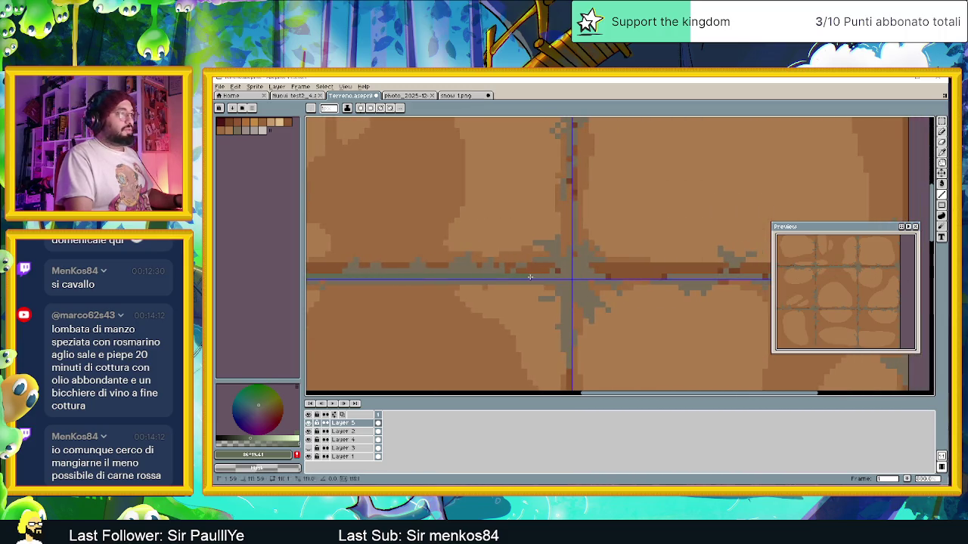
pyautogui.scroll(-2, 568, 277)
pyautogui.scroll(-1, 529, 287)
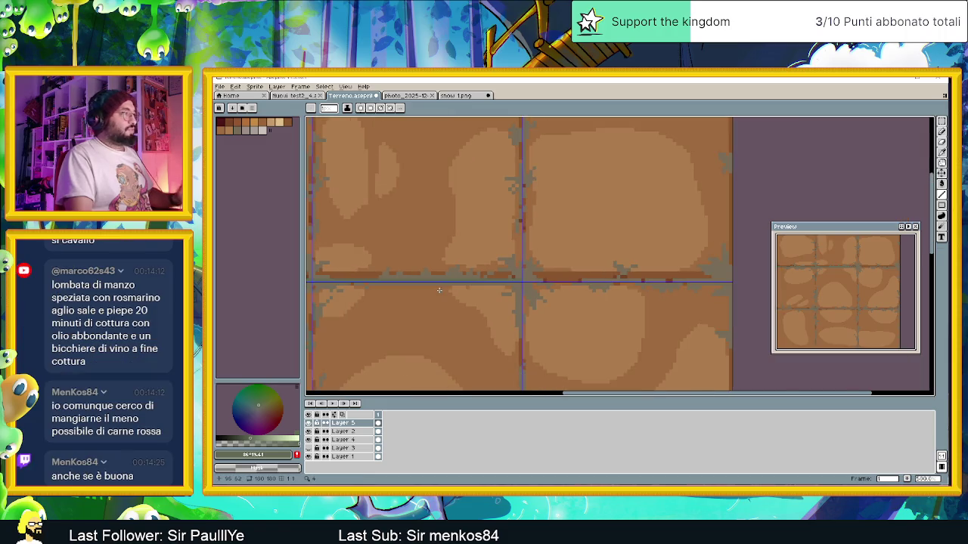
pyautogui.scroll(1, 442, 306)
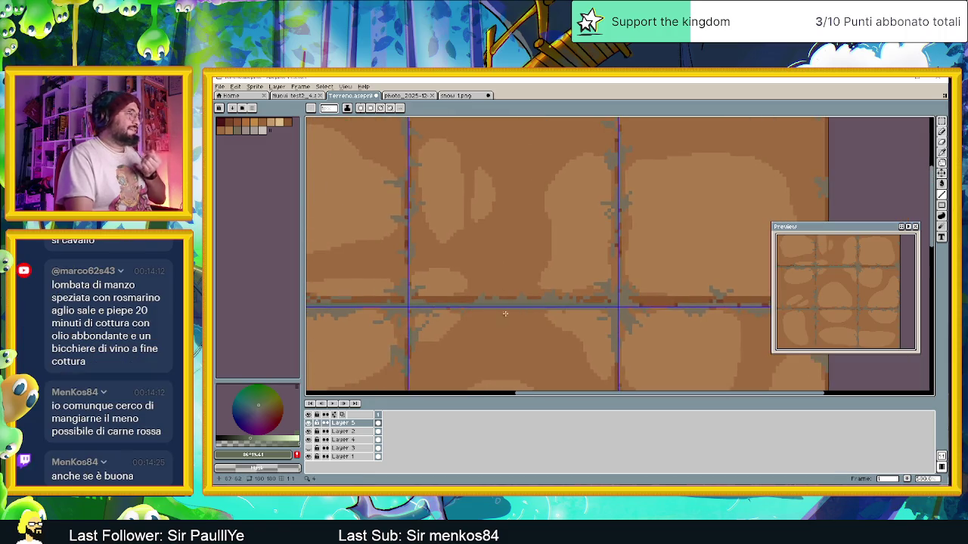
pyautogui.scroll(1, 618, 303)
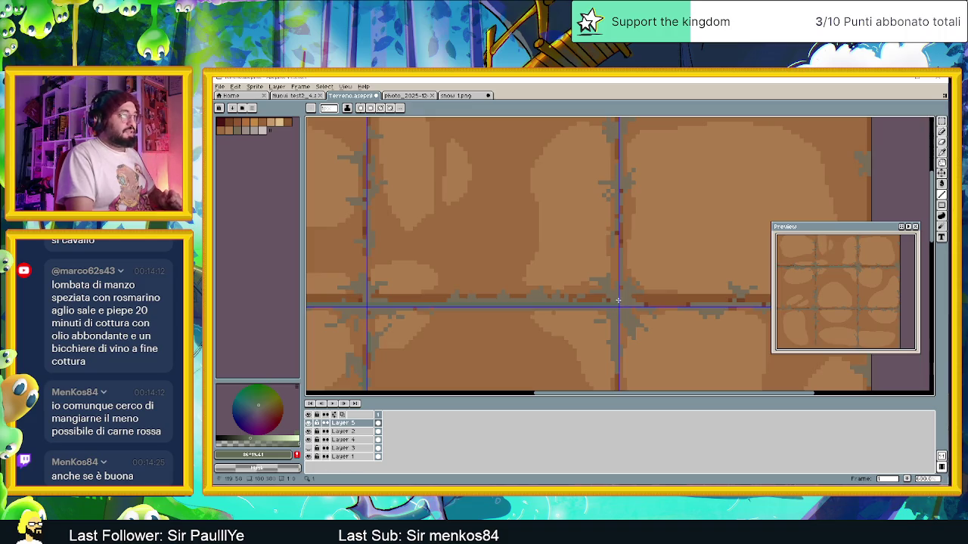
pyautogui.scroll(-1, 368, 301)
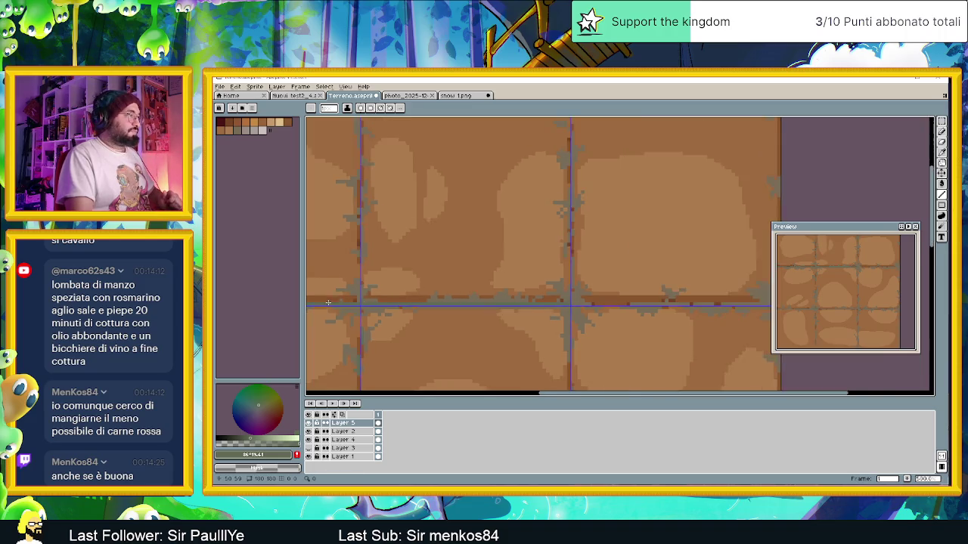
pyautogui.scroll(-1, 424, 314)
pyautogui.scroll(1, 456, 325)
pyautogui.scroll(1, 428, 325)
pyautogui.scroll(1, 401, 321)
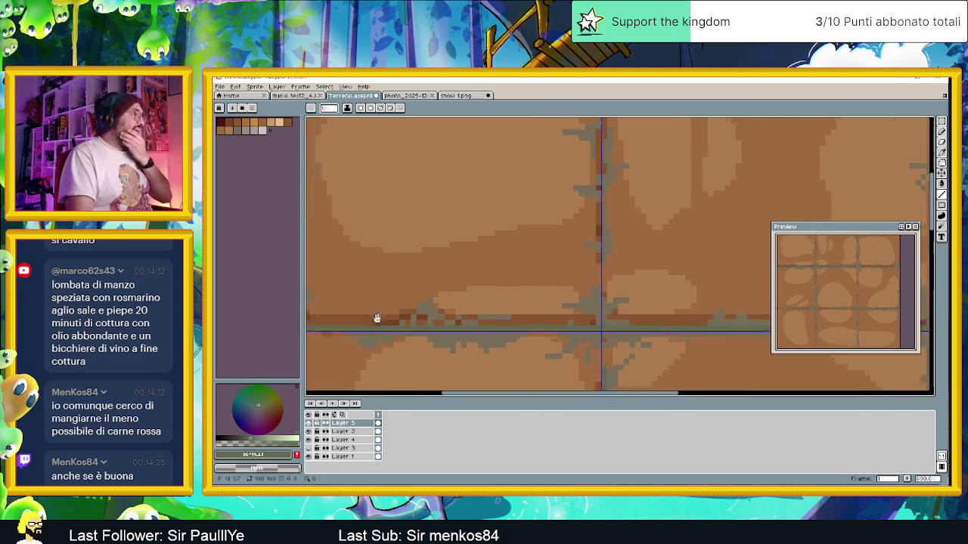
pyautogui.scroll(-1, 378, 317)
pyautogui.scroll(1, 379, 310)
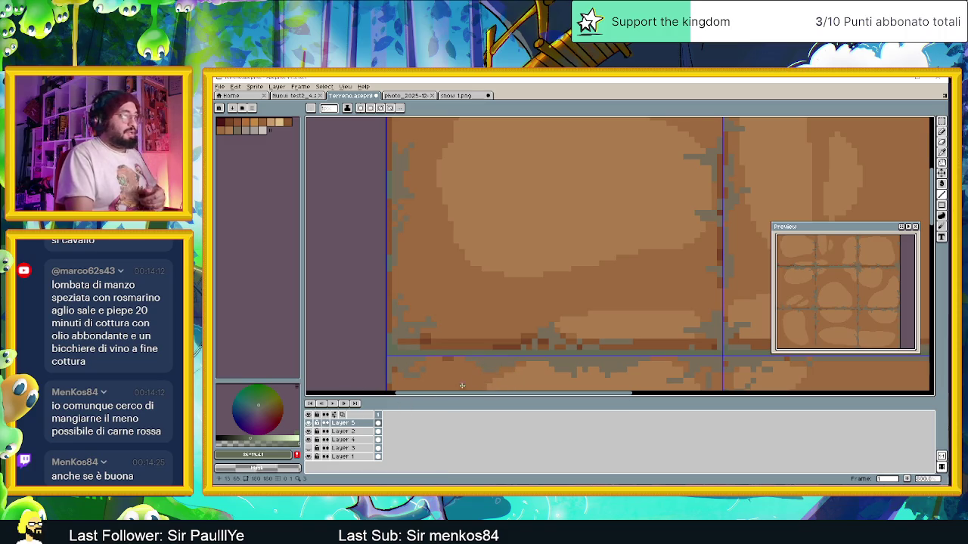
pyautogui.scroll(-1, 462, 386)
pyautogui.scroll(2, 400, 143)
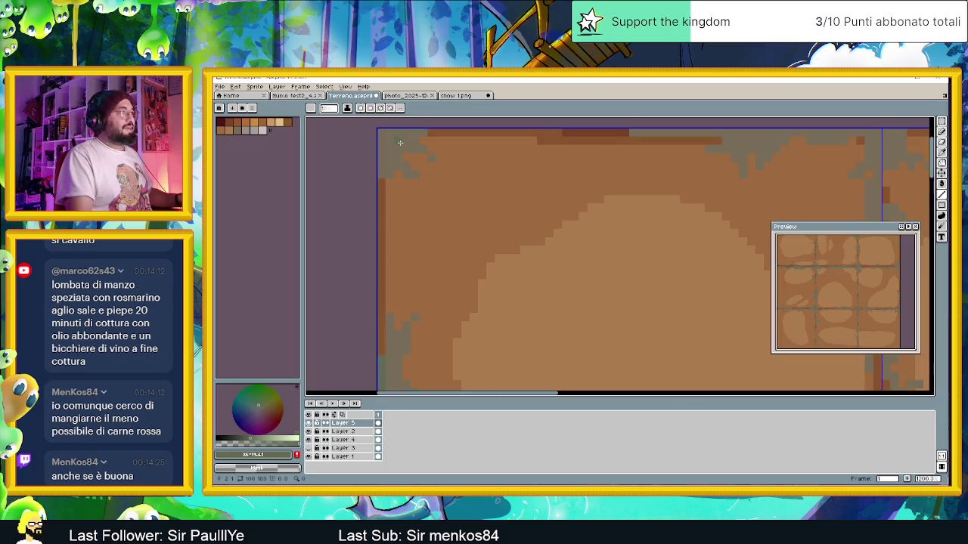
# - Pan and zoom onto the tileset's top edge where it meets the vertical seams
pyautogui.moveTo(400, 142); pyautogui.dragTo(482, 239)
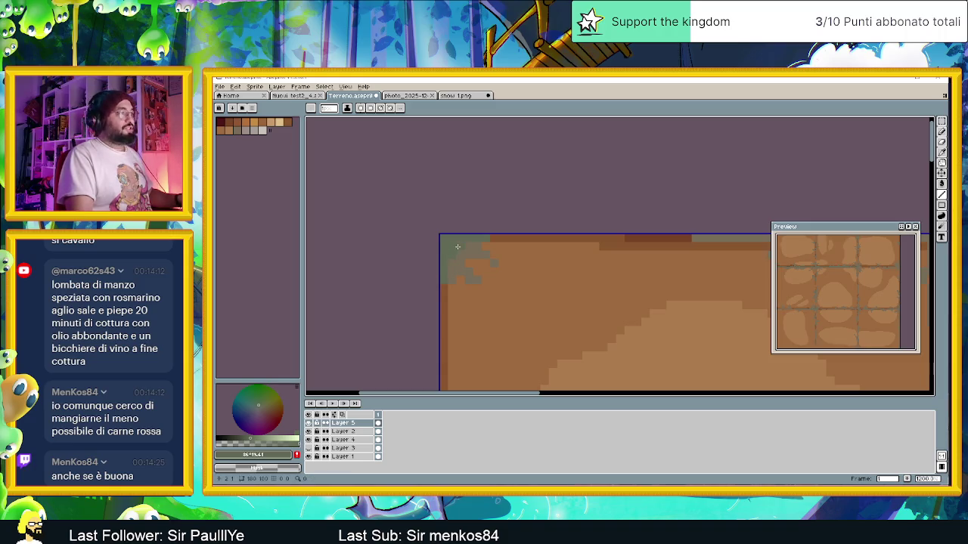
pyautogui.scroll(-1, 605, 275)
pyautogui.moveTo(685, 317)
pyautogui.mouseDown()
pyautogui.moveTo(620, 306)
pyautogui.moveTo(418, 236)
pyautogui.mouseUp()
pyautogui.scroll(2, 418, 237)
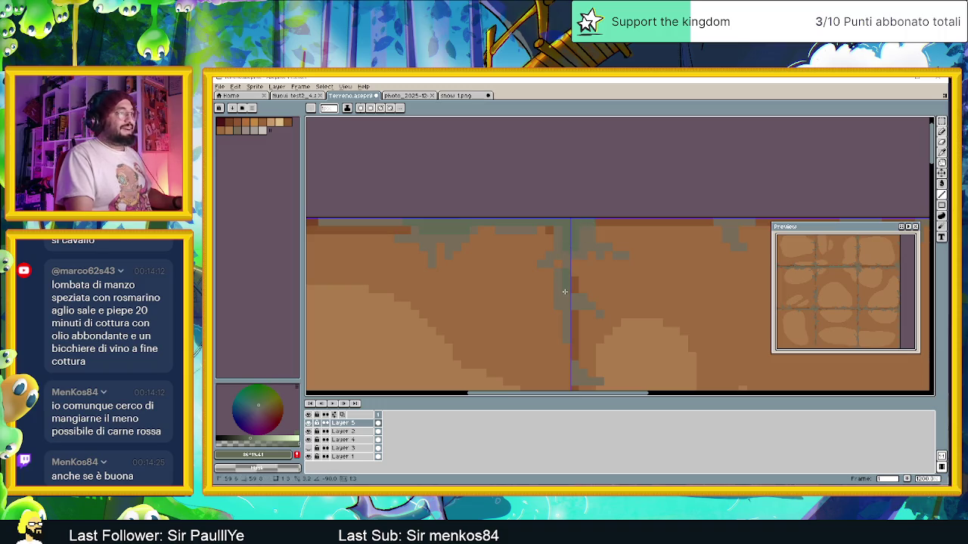
pyautogui.scroll(-2, 564, 291)
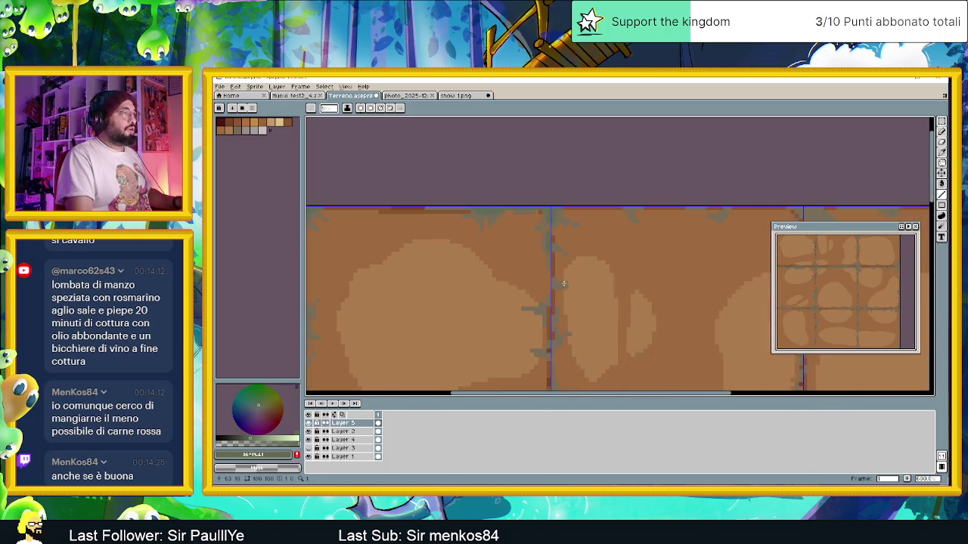
pyautogui.scroll(2, 564, 284)
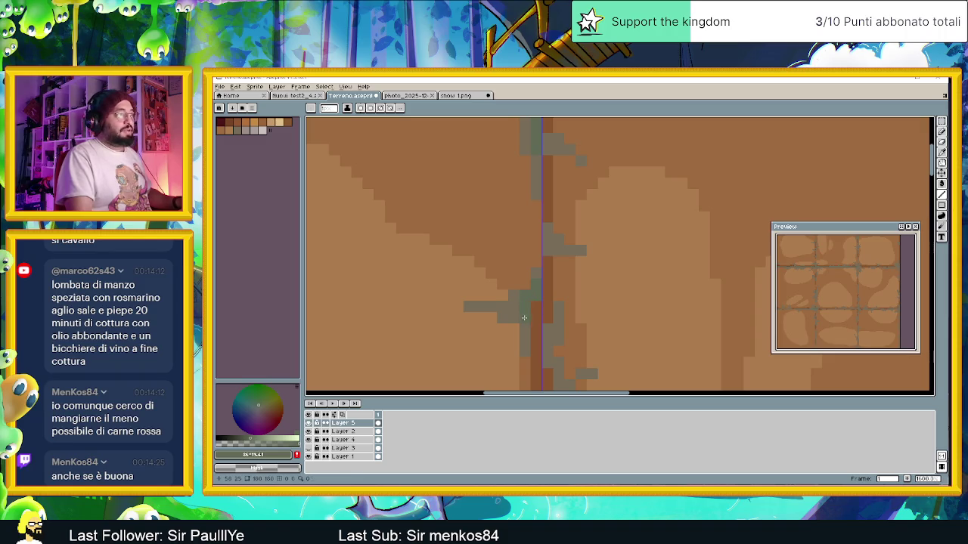
pyautogui.scroll(-2, 575, 318)
pyautogui.scroll(-1, 626, 345)
pyautogui.scroll(-1, 605, 325)
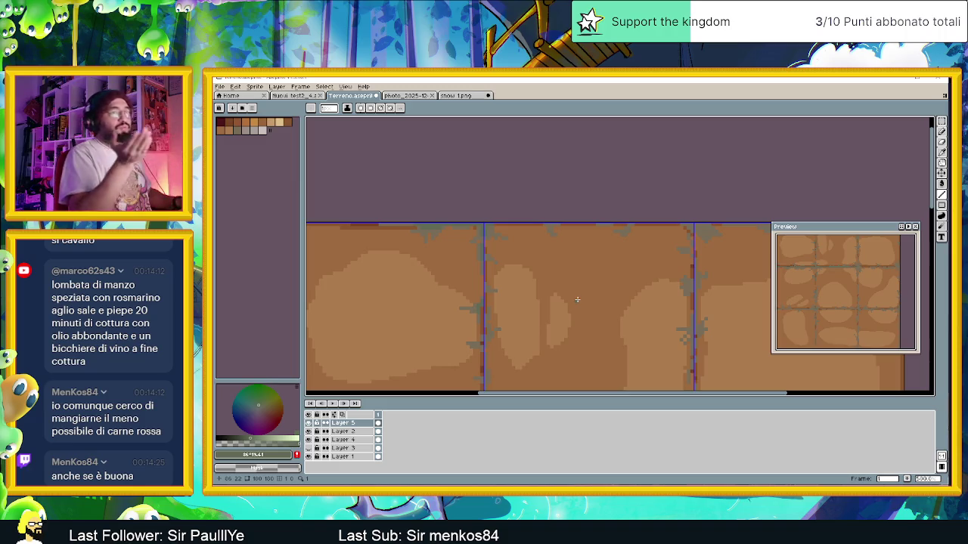
pyautogui.scroll(1, 702, 243)
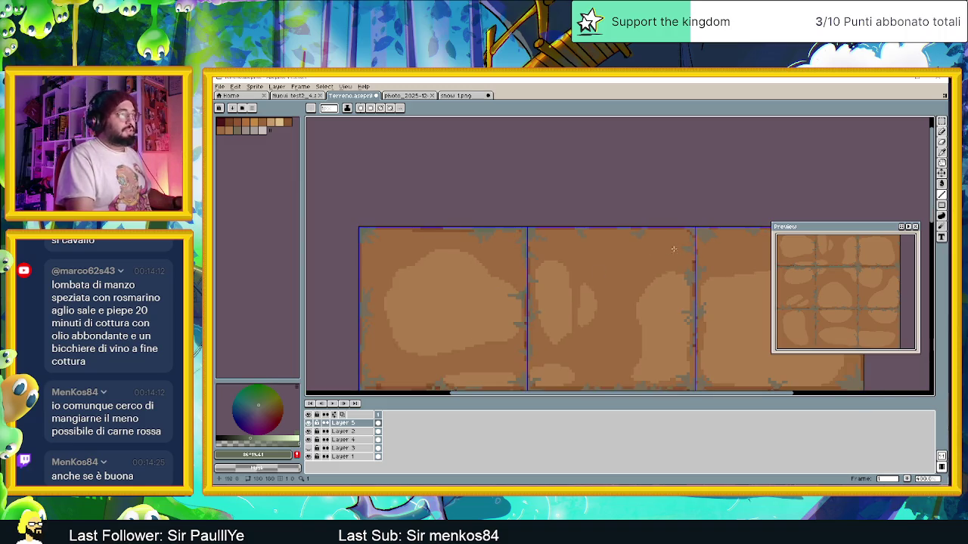
pyautogui.scroll(1, 665, 239)
pyautogui.scroll(1, 616, 231)
pyautogui.scroll(1, 608, 230)
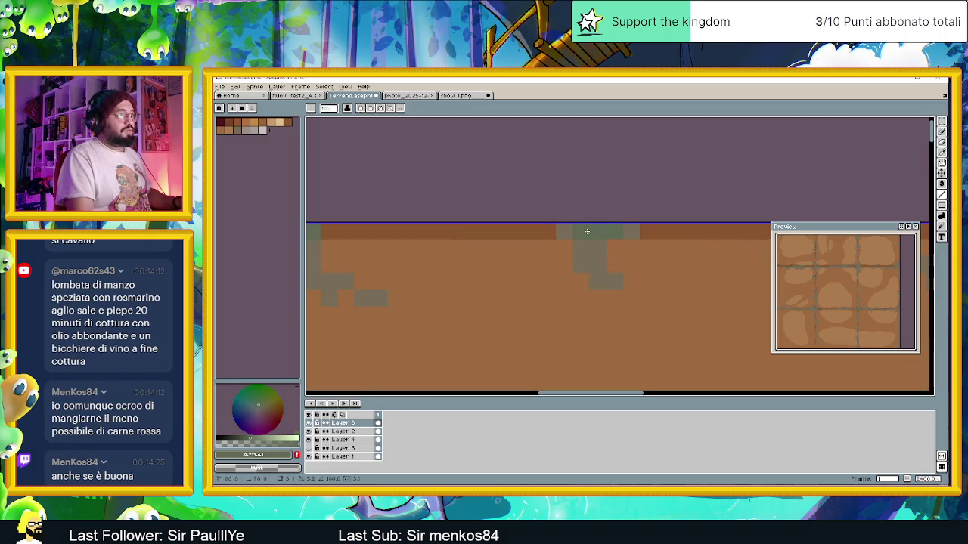
# - Add two grey pixel blocks to extend the crack near the top edge
pyautogui.click(592, 247)
pyautogui.click(614, 264)
pyautogui.scroll(-3, 613, 268)
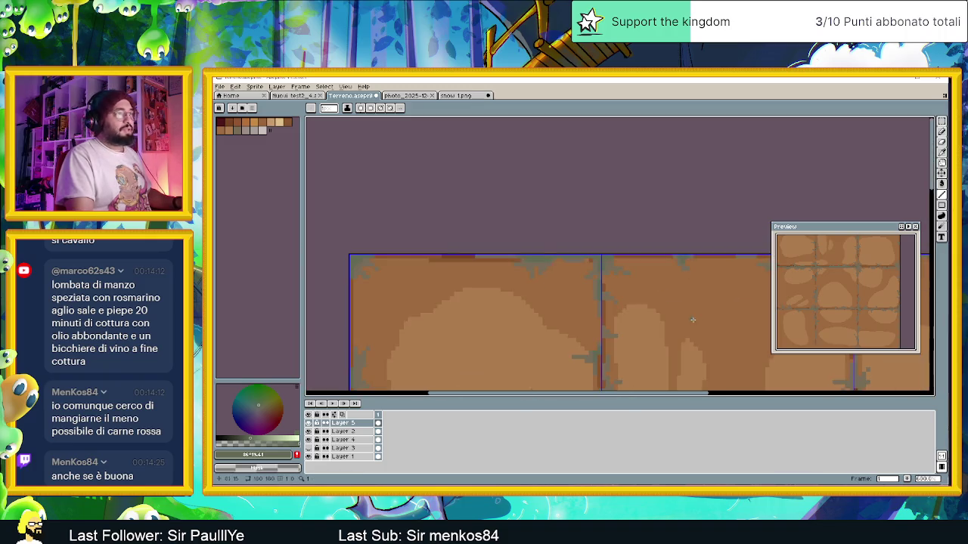
pyautogui.scroll(1, 488, 289)
pyautogui.scroll(1, 487, 207)
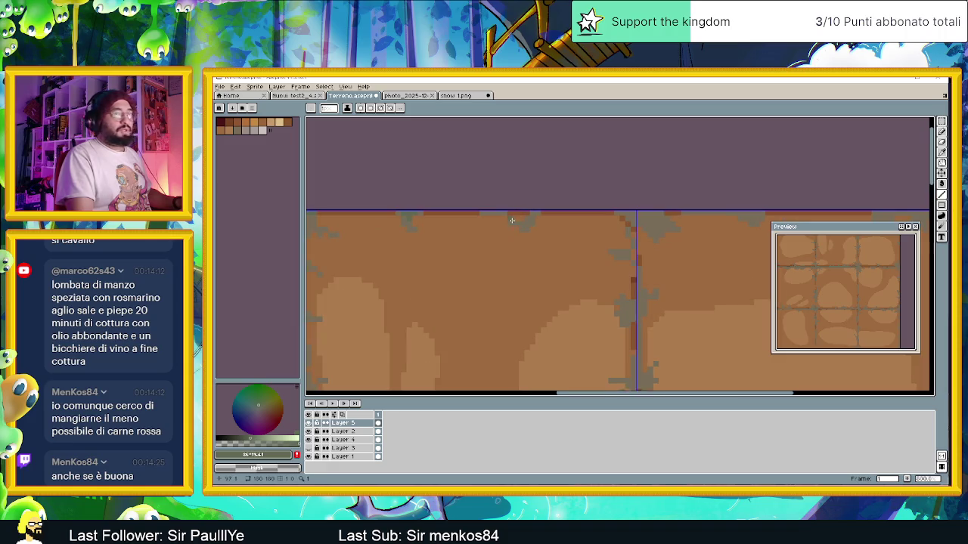
pyautogui.scroll(1, 514, 221)
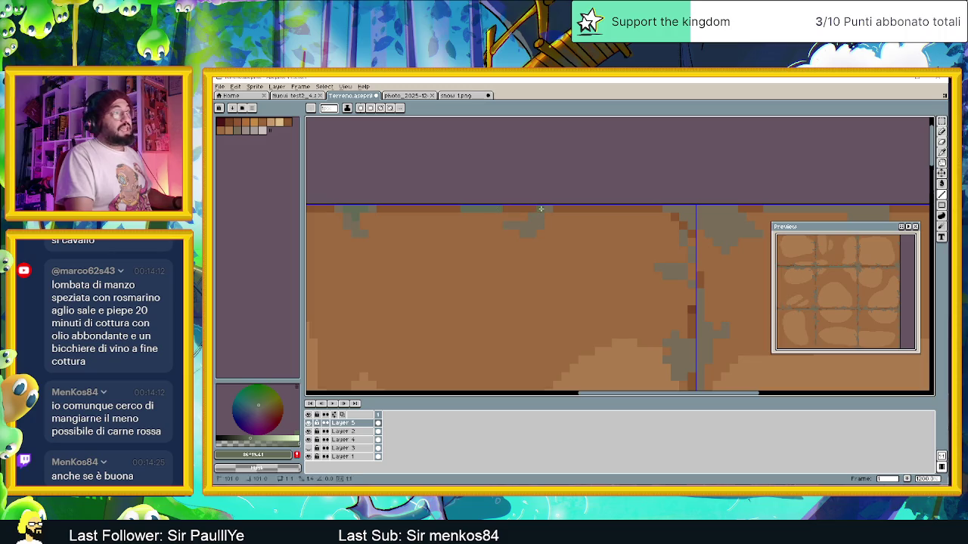
pyautogui.hscroll(3, 691, 229)
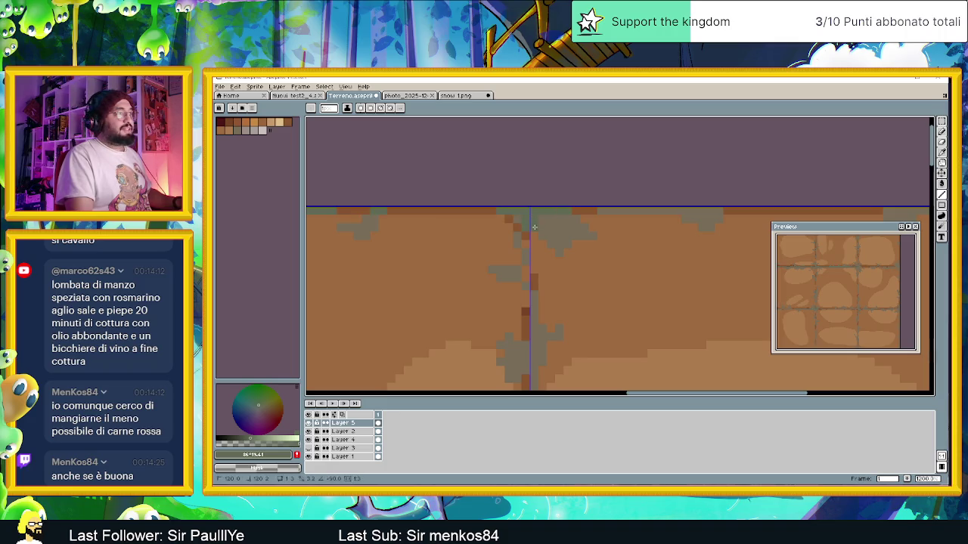
pyautogui.hscroll(3, 534, 226)
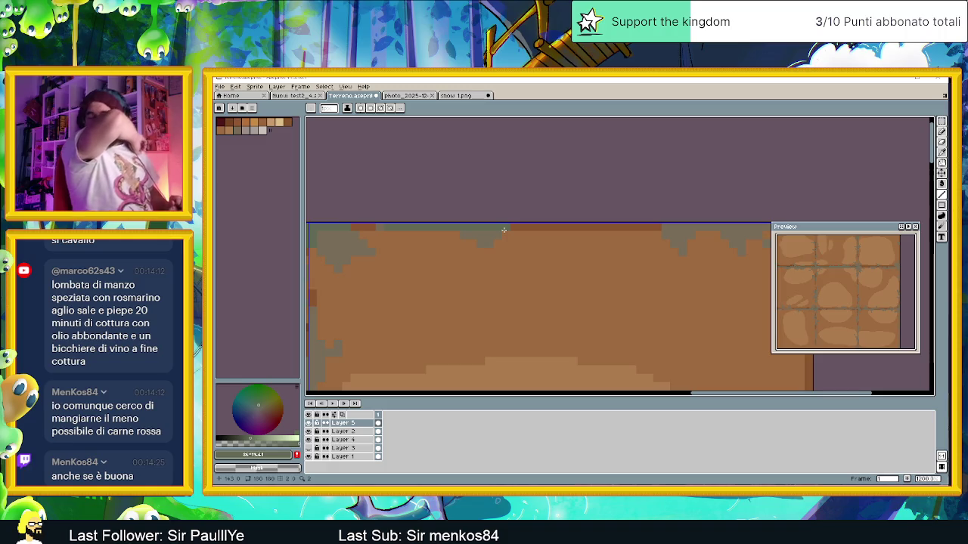
# - Zoom in closely on the vertical seam between the dirt tiles
pyautogui.moveTo(696, 240); pyautogui.dragTo(509, 226)
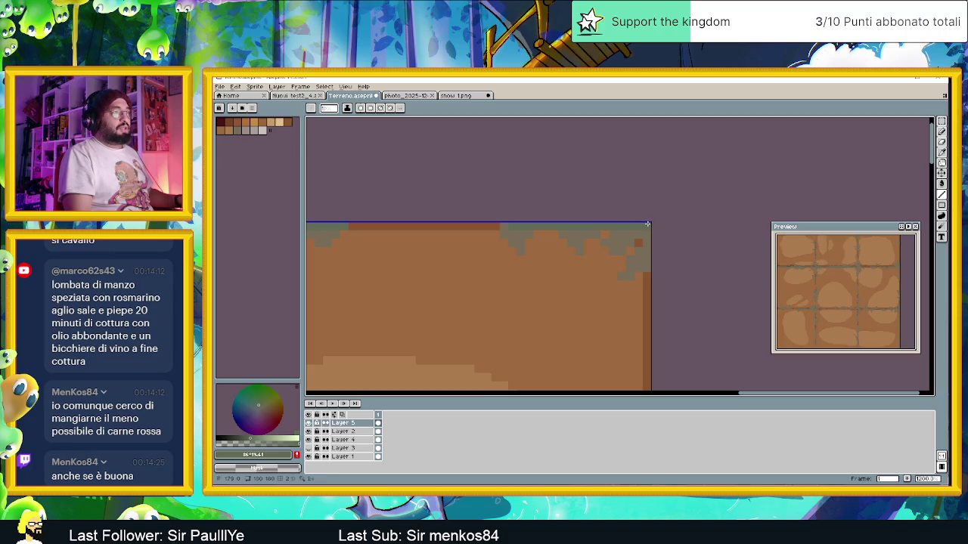
pyautogui.scroll(-2, 648, 267)
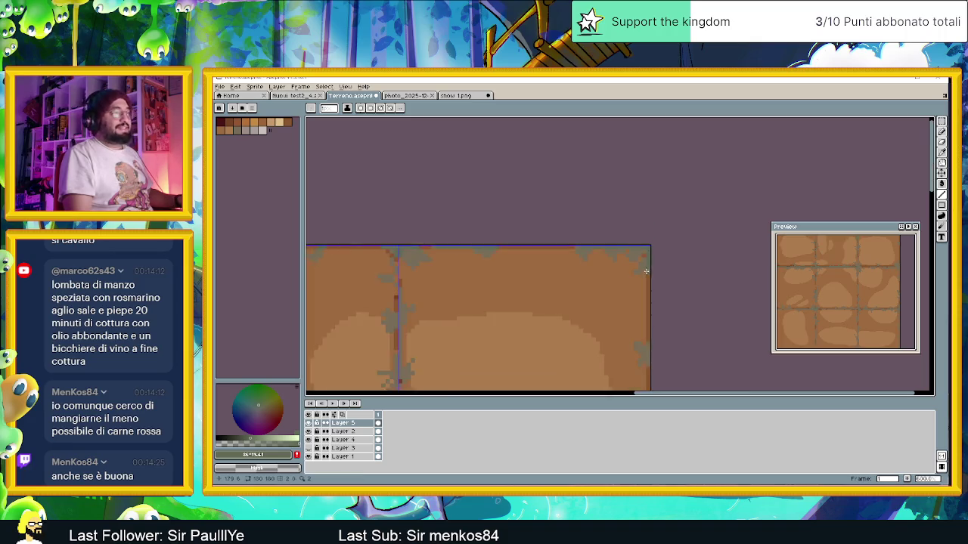
pyautogui.scroll(1, 646, 260)
pyautogui.scroll(1, 644, 256)
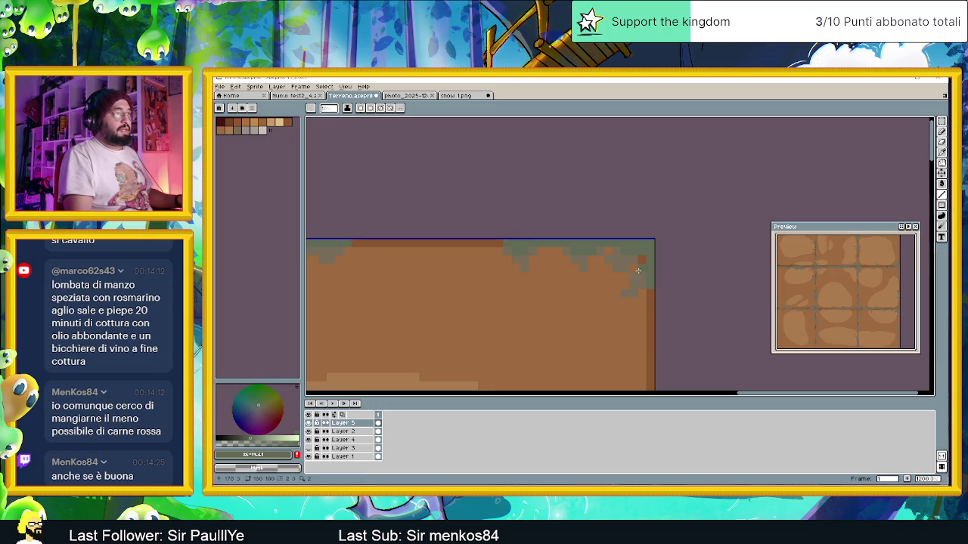
pyautogui.scroll(-2, 546, 303)
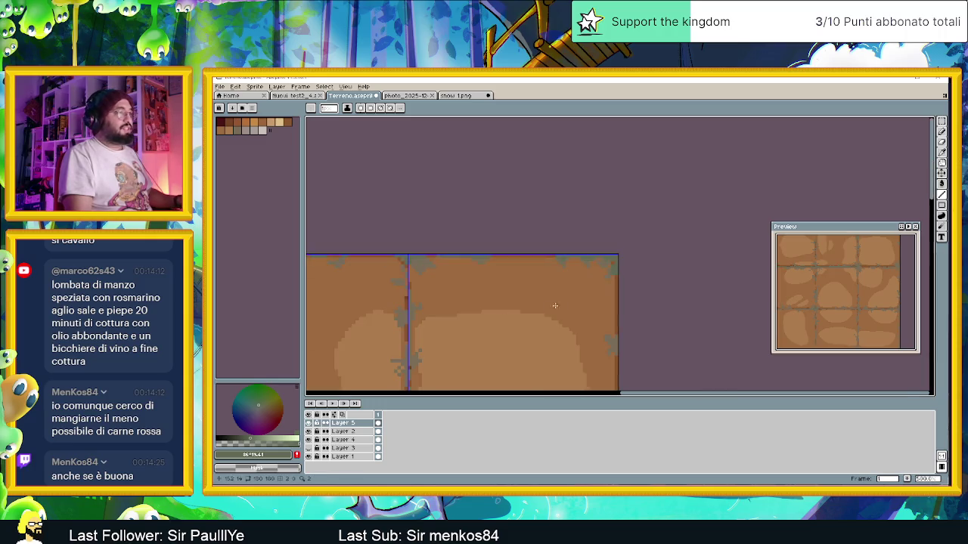
pyautogui.scroll(3, 681, 249)
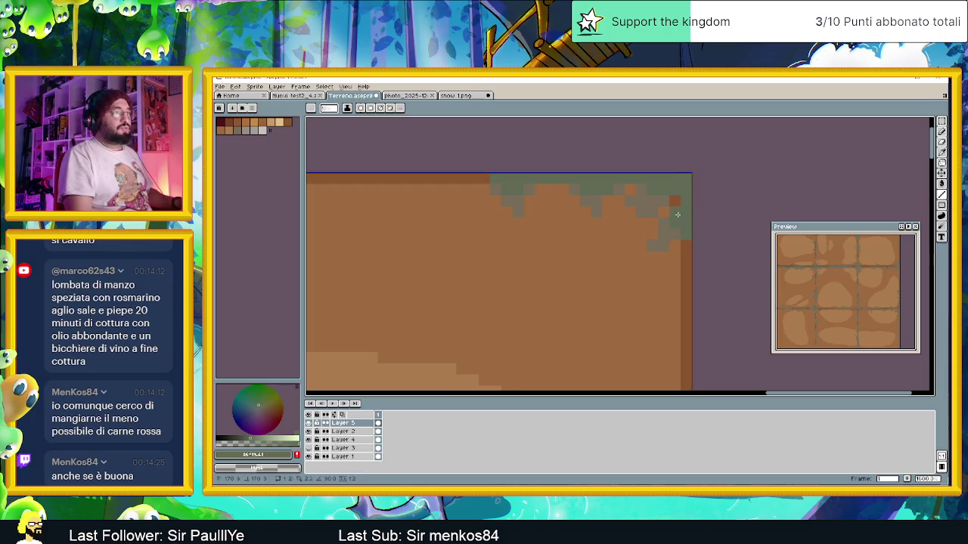
pyautogui.scroll(-2, 677, 215)
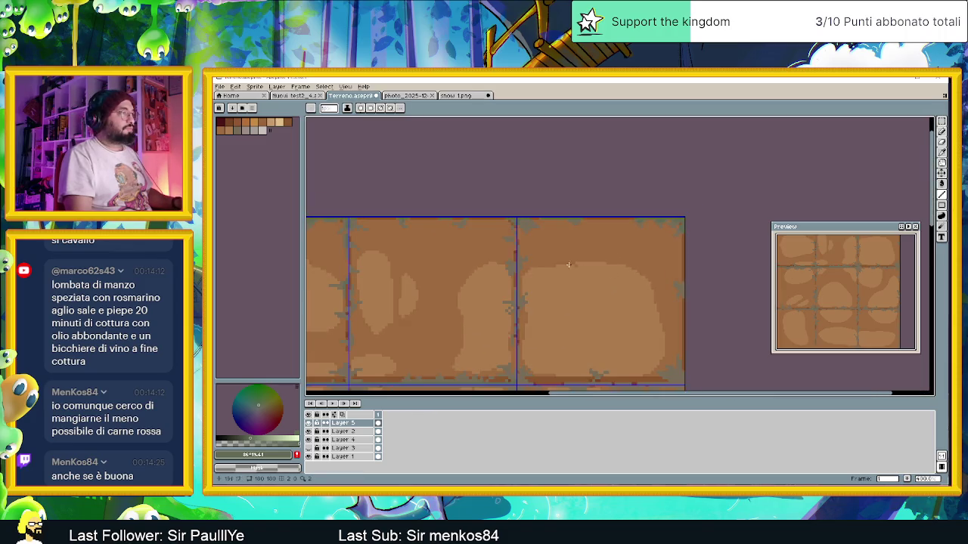
pyautogui.scroll(2, 568, 265)
pyautogui.scroll(2, 545, 242)
pyautogui.scroll(2, 509, 207)
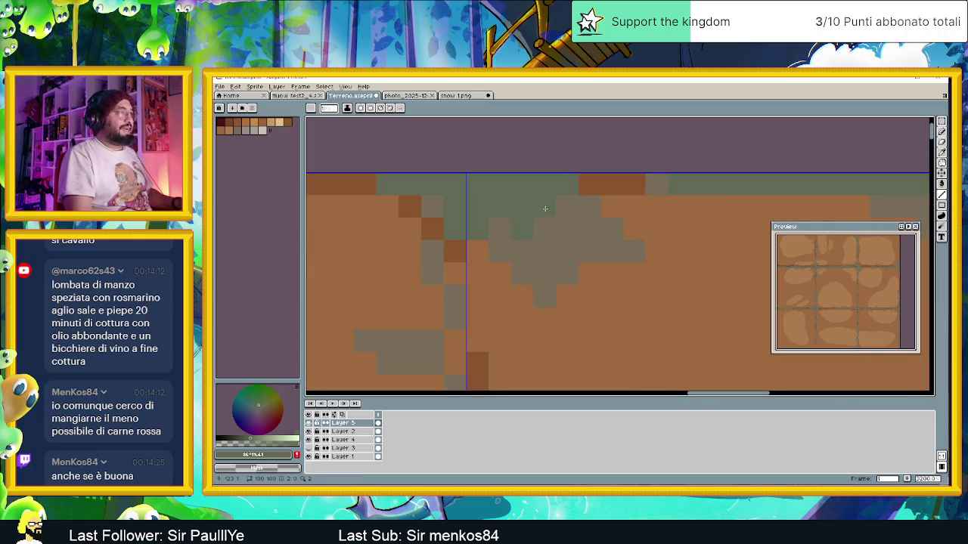
pyautogui.scroll(-2, 498, 227)
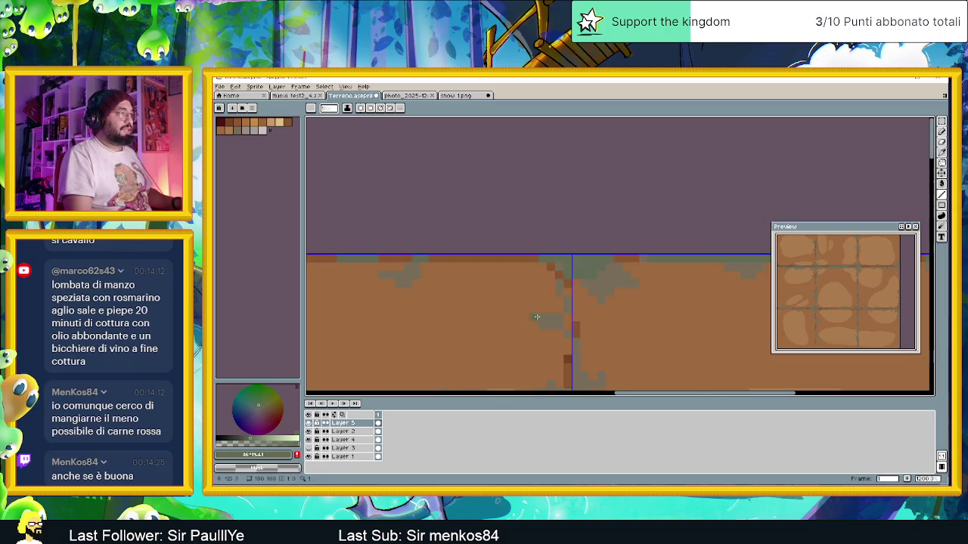
pyautogui.scroll(1, 539, 257)
pyautogui.scroll(1, 537, 240)
pyautogui.scroll(1, 537, 239)
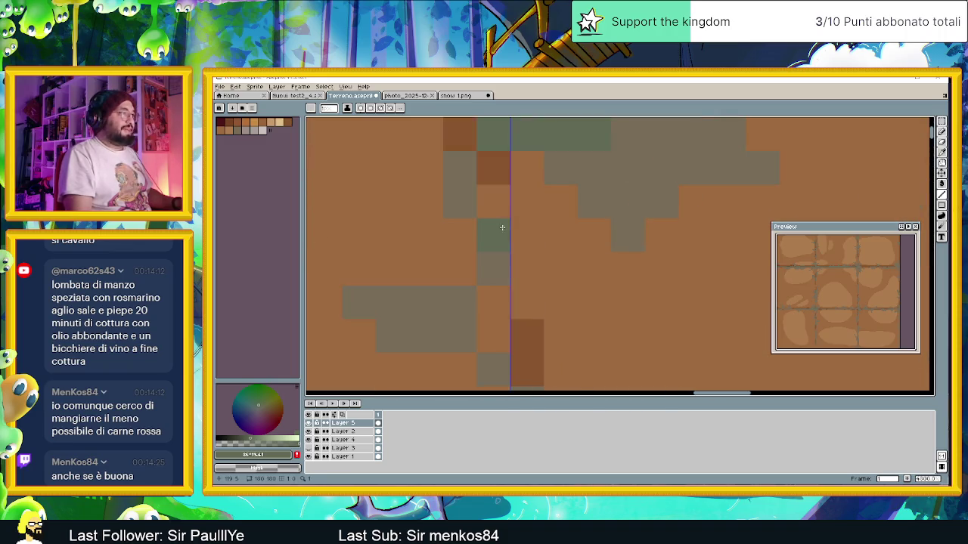
pyautogui.scroll(-1, 495, 242)
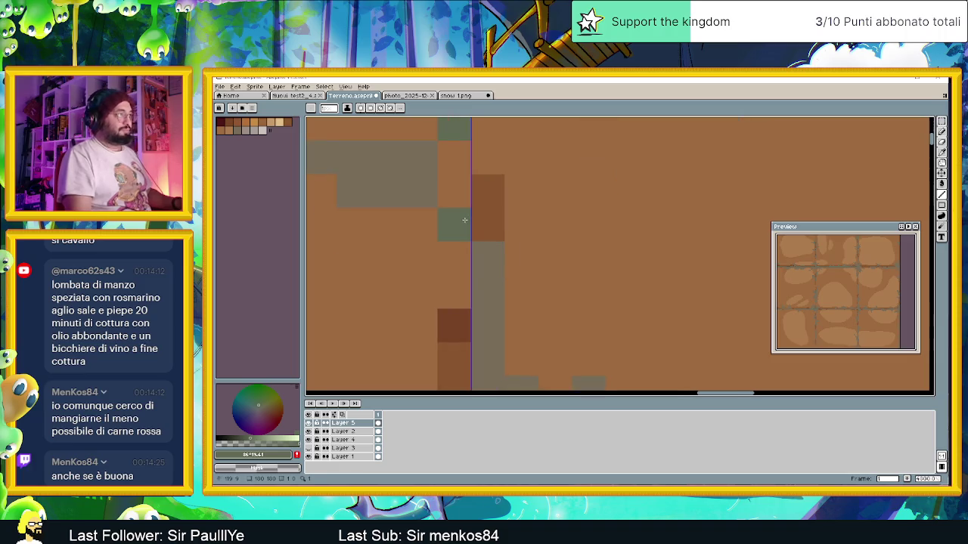
pyautogui.scroll(-1, 523, 273)
pyautogui.scroll(-1, 523, 274)
pyautogui.scroll(1, 551, 302)
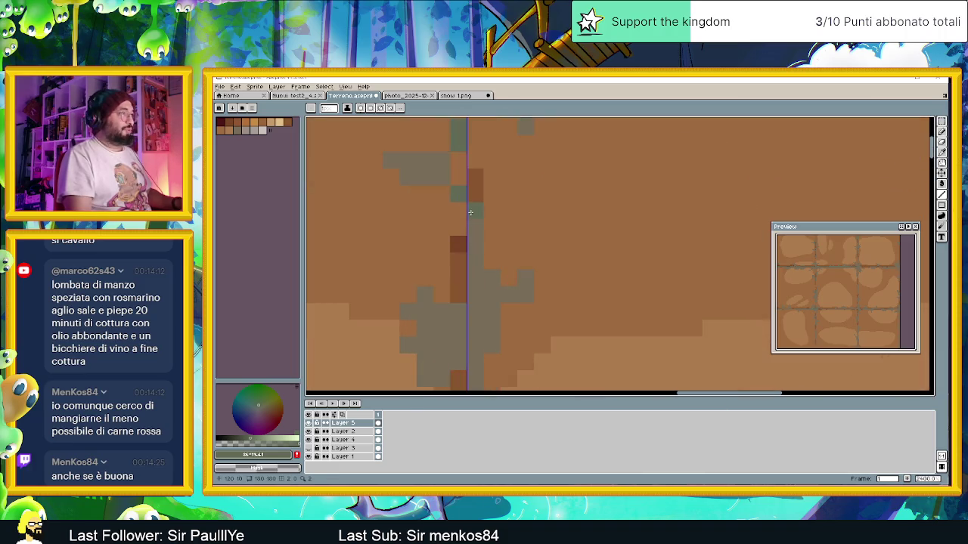
# - Repaint the crack beside the vertical seam with dark brown and grey-green pixels
pyautogui.moveTo(465, 257); pyautogui.dragTo(469, 227)
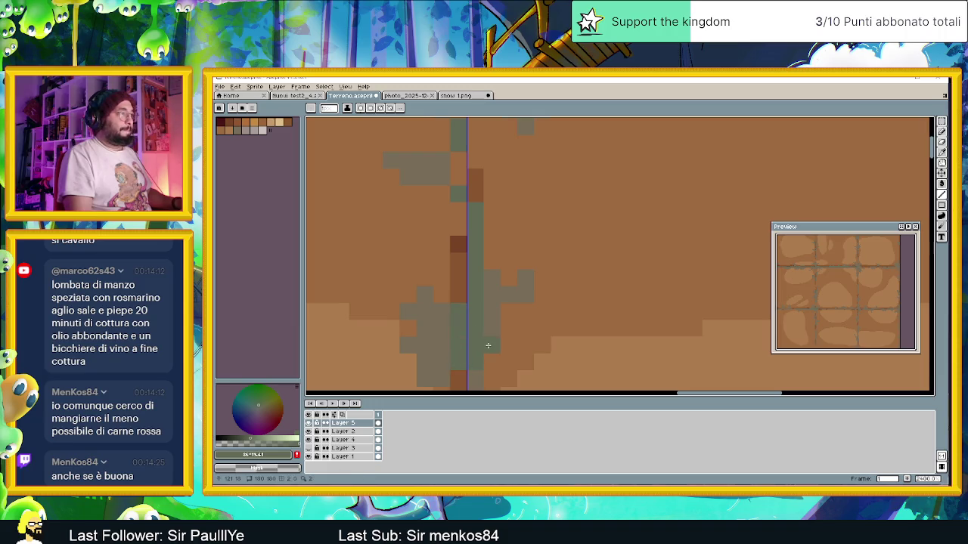
pyautogui.scroll(-2, 490, 322)
pyautogui.scroll(1, 502, 335)
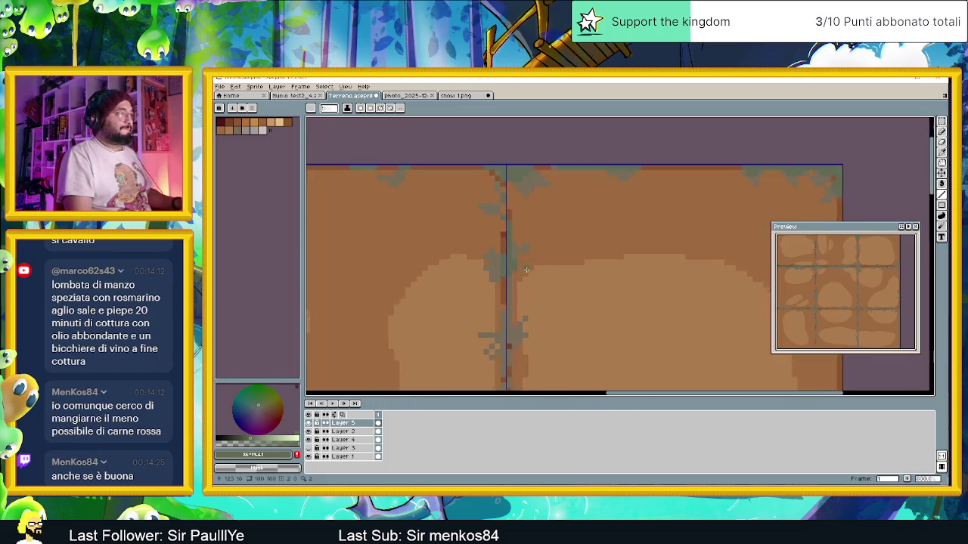
pyautogui.scroll(1, 514, 282)
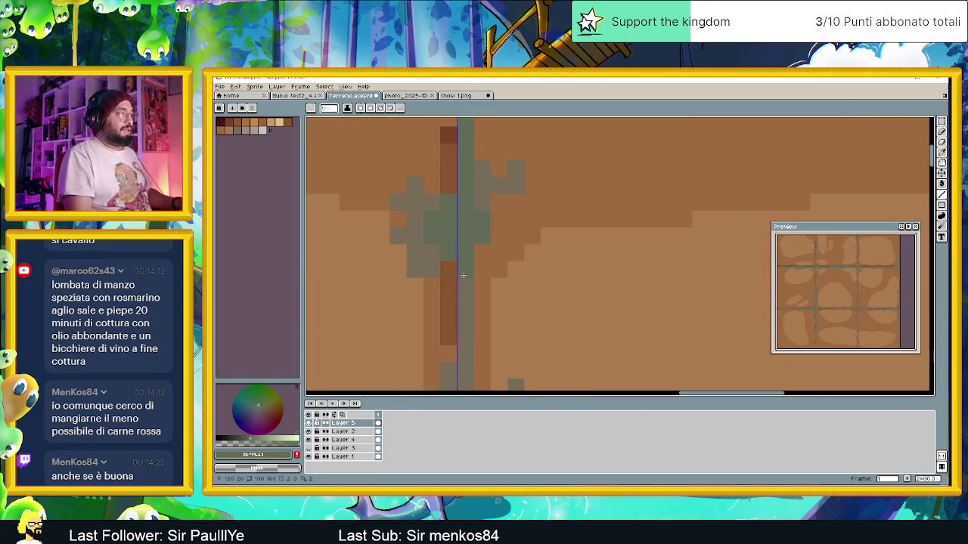
pyautogui.scroll(-1, 458, 280)
pyautogui.scroll(1, 446, 257)
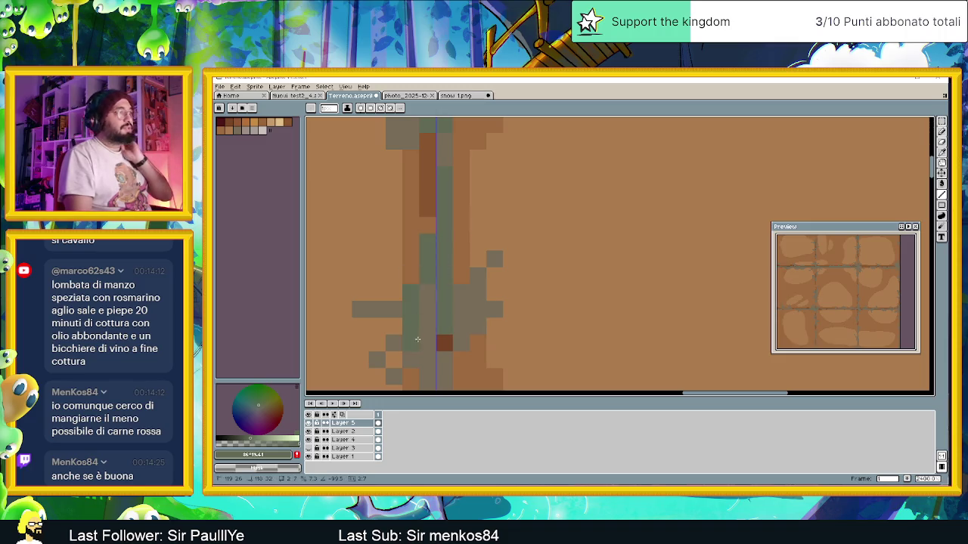
pyautogui.scroll(-1, 430, 385)
pyautogui.scroll(-3, 429, 378)
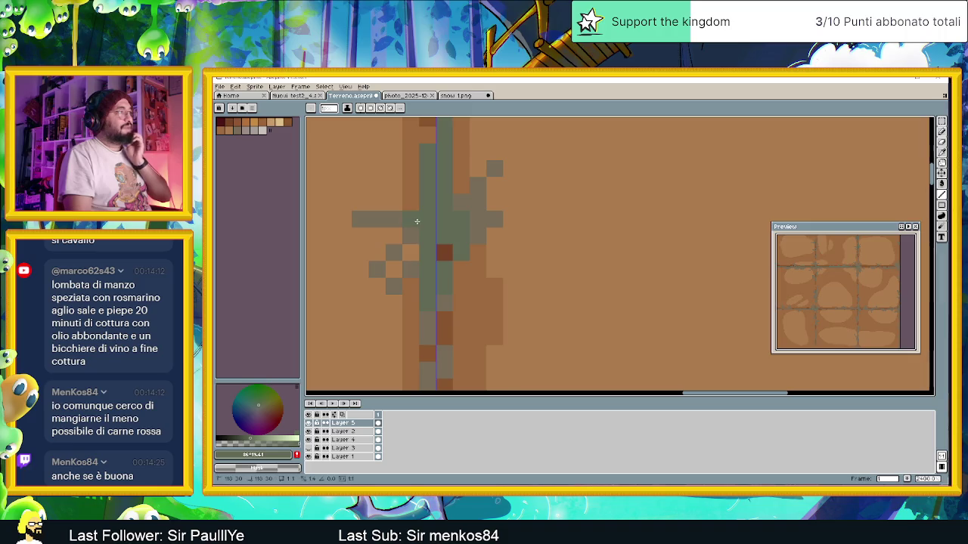
pyautogui.scroll(-1, 410, 264)
pyautogui.scroll(-1, 443, 244)
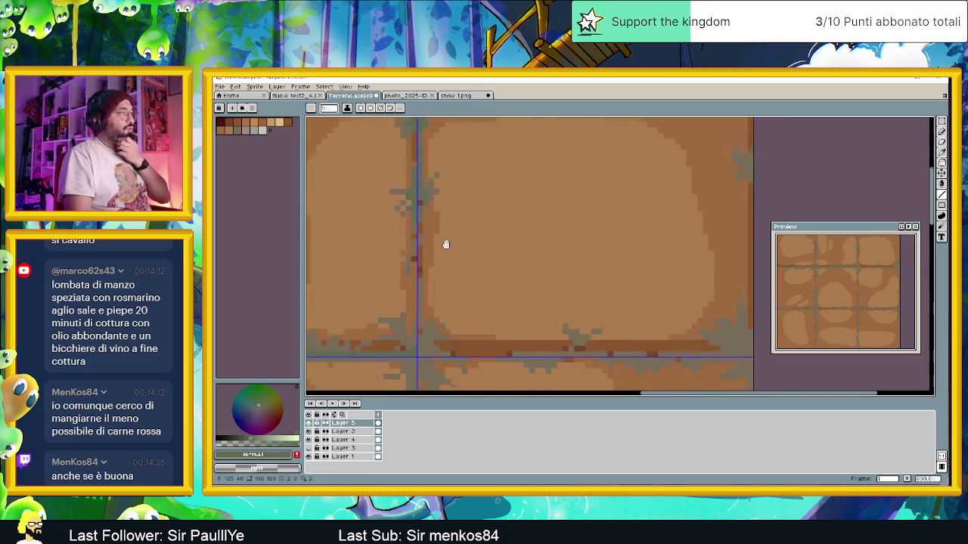
pyautogui.scroll(-1, 443, 235)
pyautogui.scroll(-1, 446, 231)
pyautogui.scroll(-1, 456, 218)
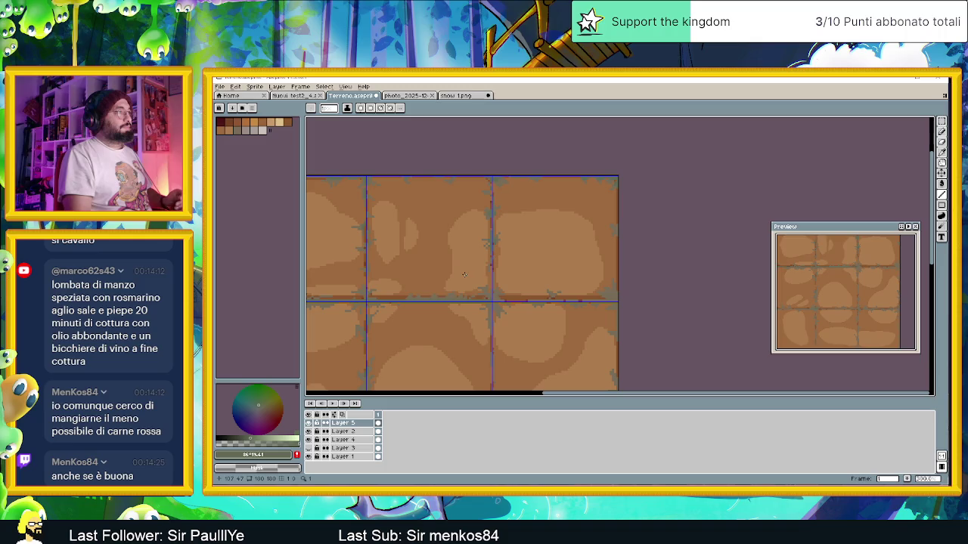
pyautogui.scroll(-1, 431, 215)
pyautogui.scroll(-1, 387, 218)
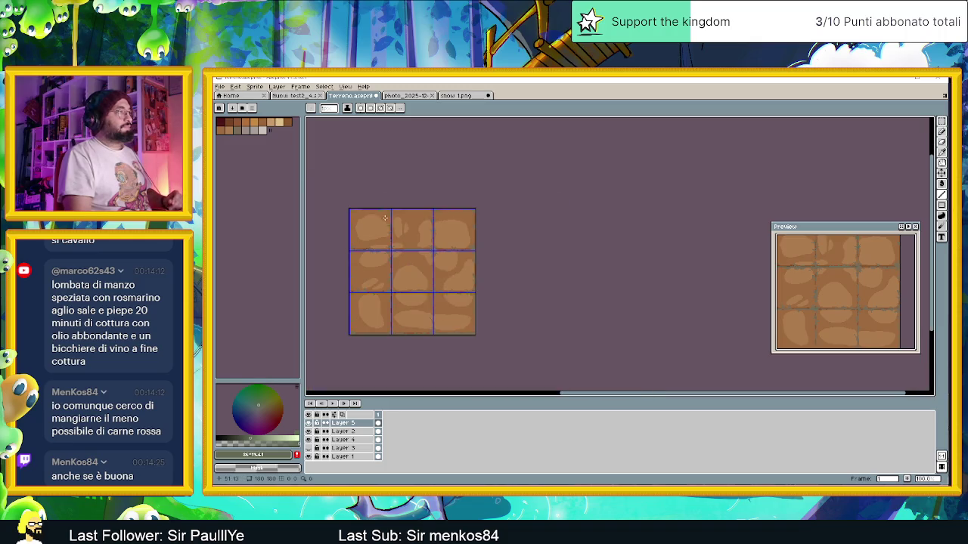
pyautogui.scroll(3, 408, 228)
pyautogui.scroll(2, 454, 227)
pyautogui.scroll(2, 484, 226)
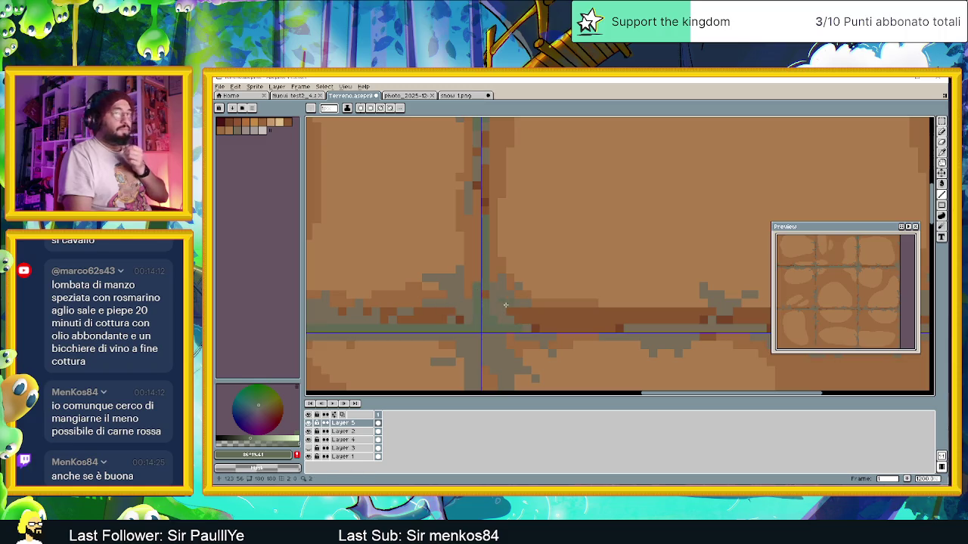
pyautogui.hscroll(-1, 425, 275)
pyautogui.hscroll(-3, 447, 281)
pyautogui.hscroll(-3, 549, 305)
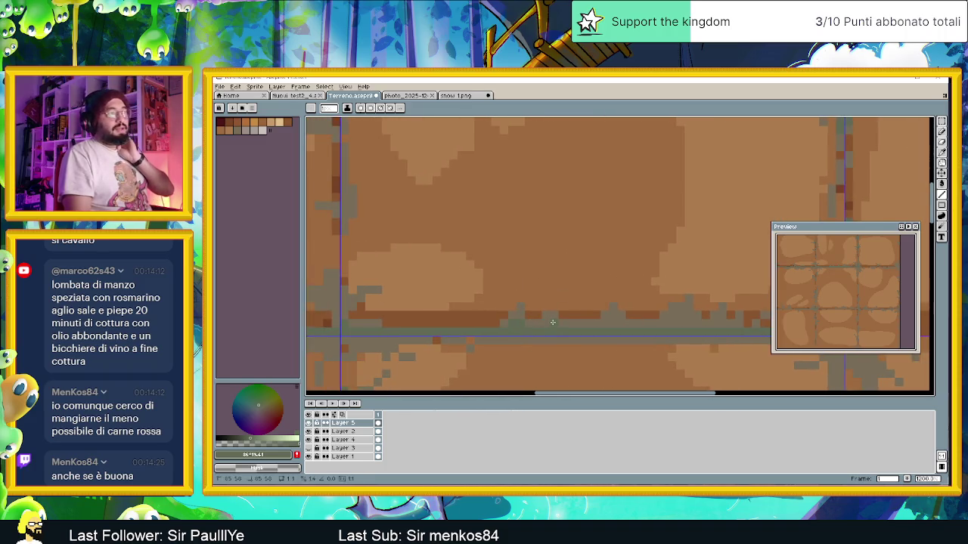
pyautogui.hscroll(2, 612, 325)
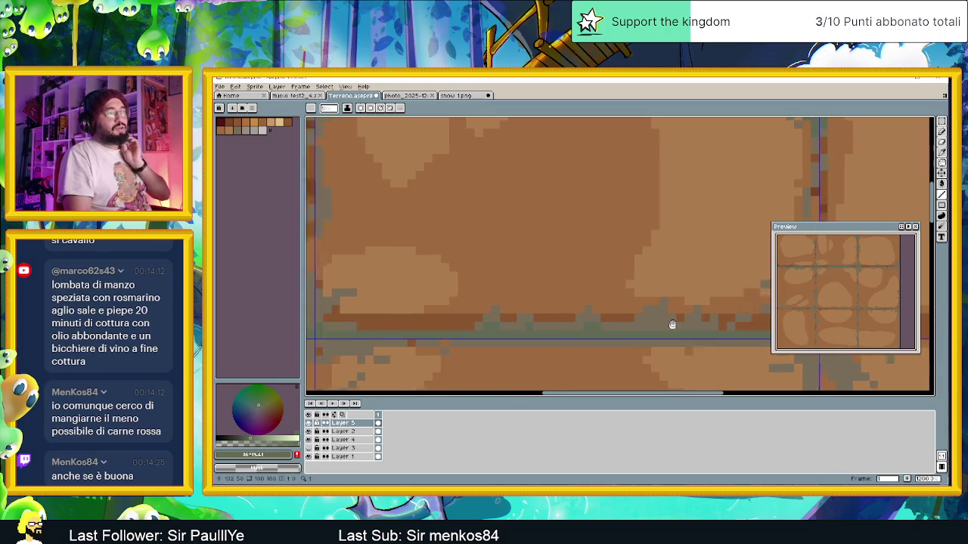
pyautogui.hscroll(2, 552, 322)
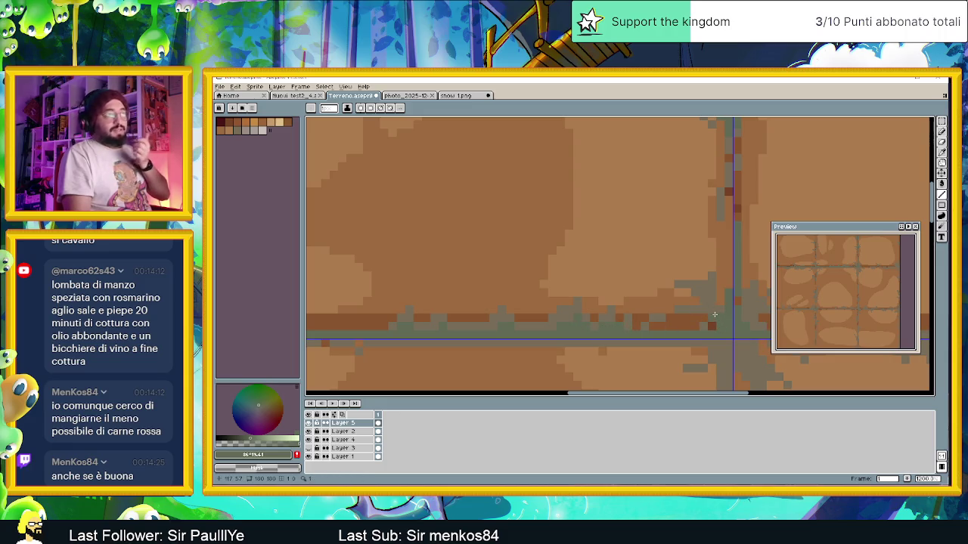
pyautogui.scroll(-2, 711, 310)
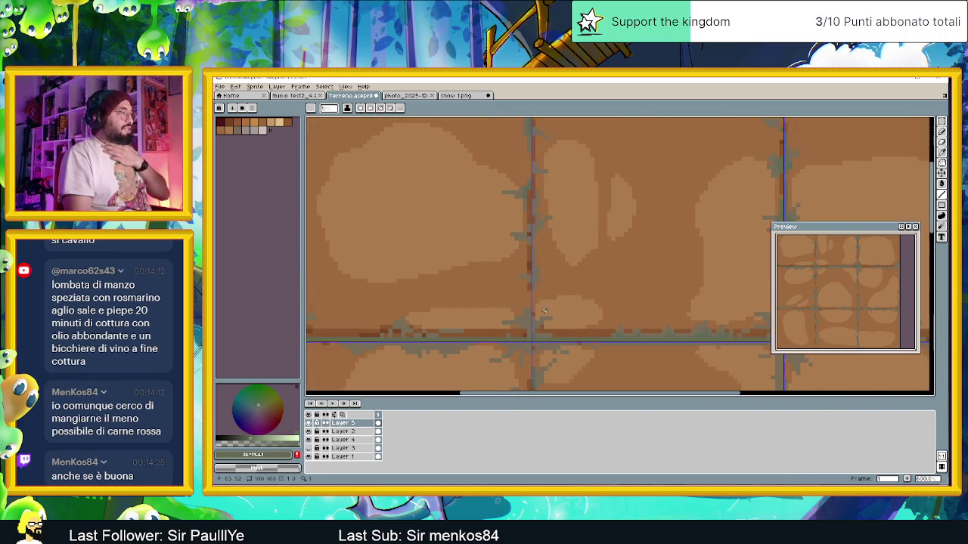
pyautogui.scroll(2, 536, 325)
pyautogui.scroll(-2, 537, 324)
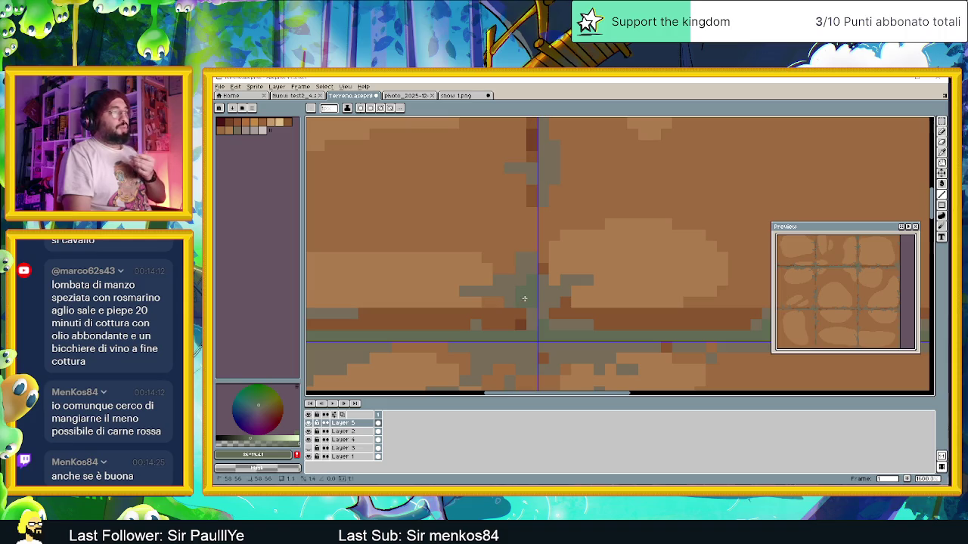
pyautogui.scroll(-3, 542, 295)
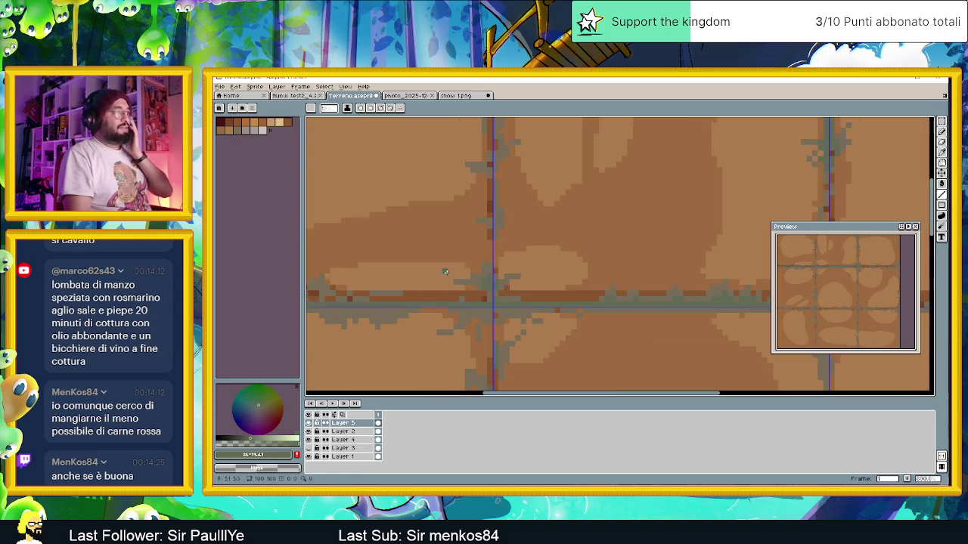
pyautogui.scroll(1, 470, 292)
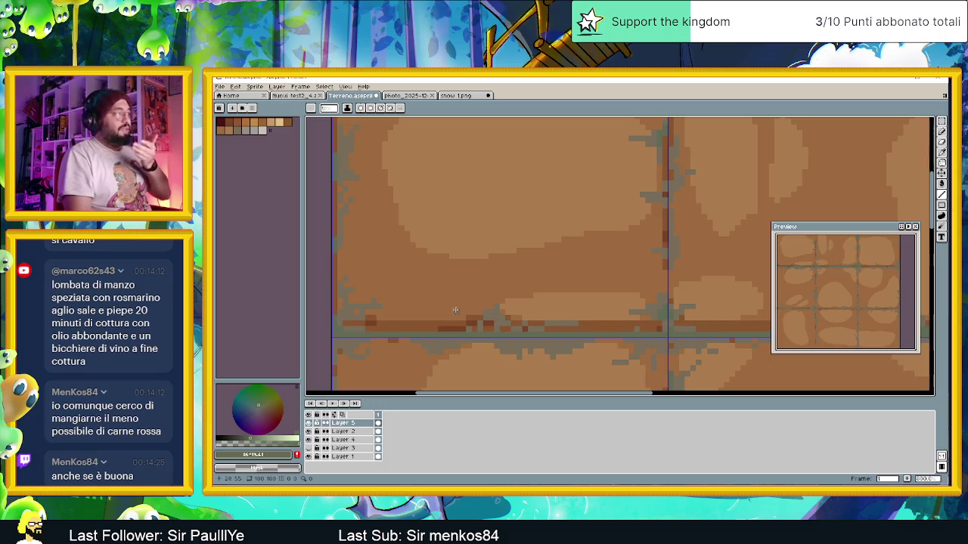
pyautogui.scroll(2, 341, 320)
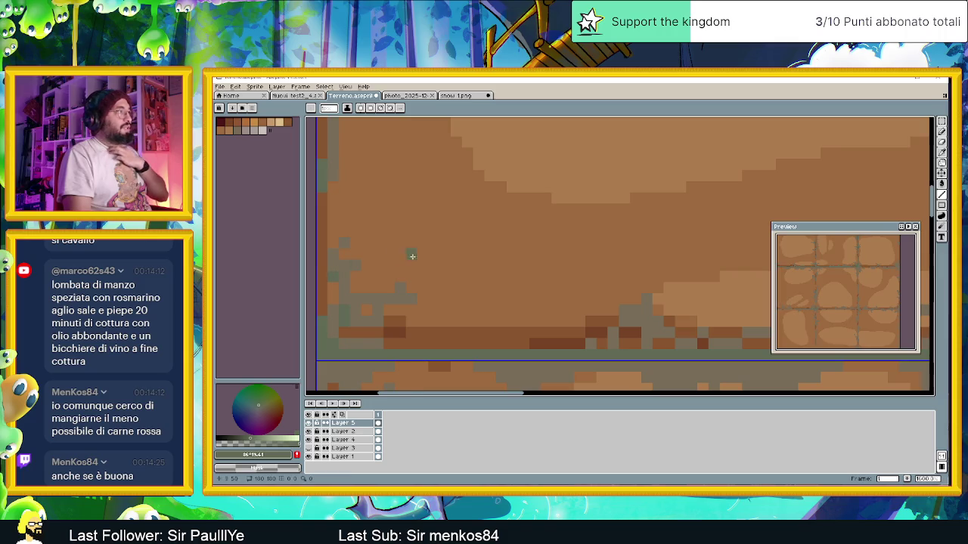
pyautogui.scroll(-2, 461, 257)
pyautogui.scroll(1, 399, 185)
pyautogui.scroll(1, 415, 227)
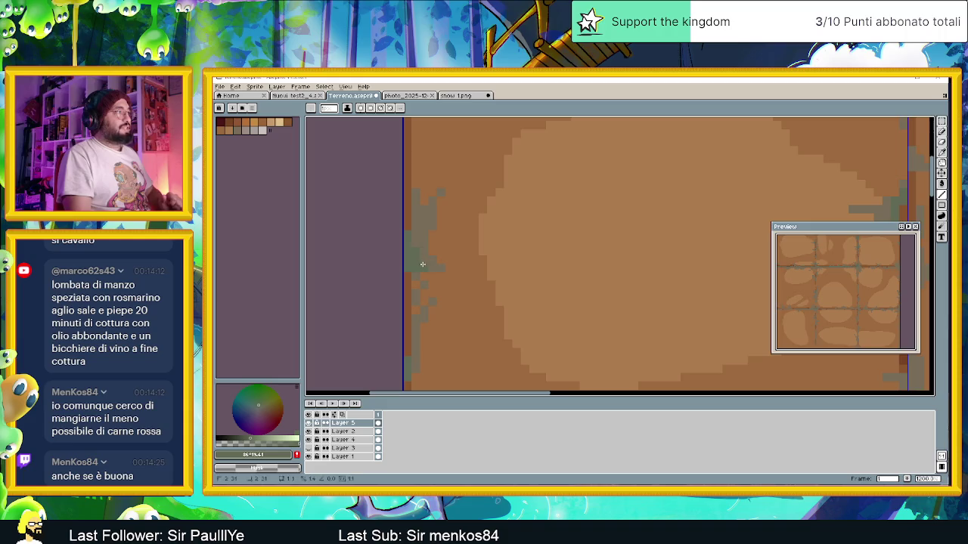
pyautogui.scroll(-1, 444, 269)
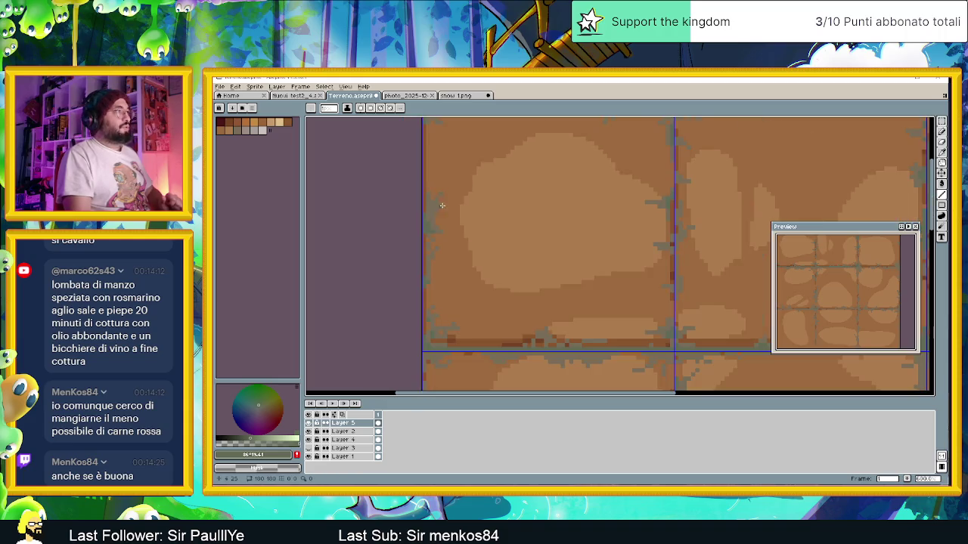
pyautogui.scroll(-1, 439, 226)
pyautogui.scroll(1, 431, 178)
pyautogui.scroll(-1, 431, 177)
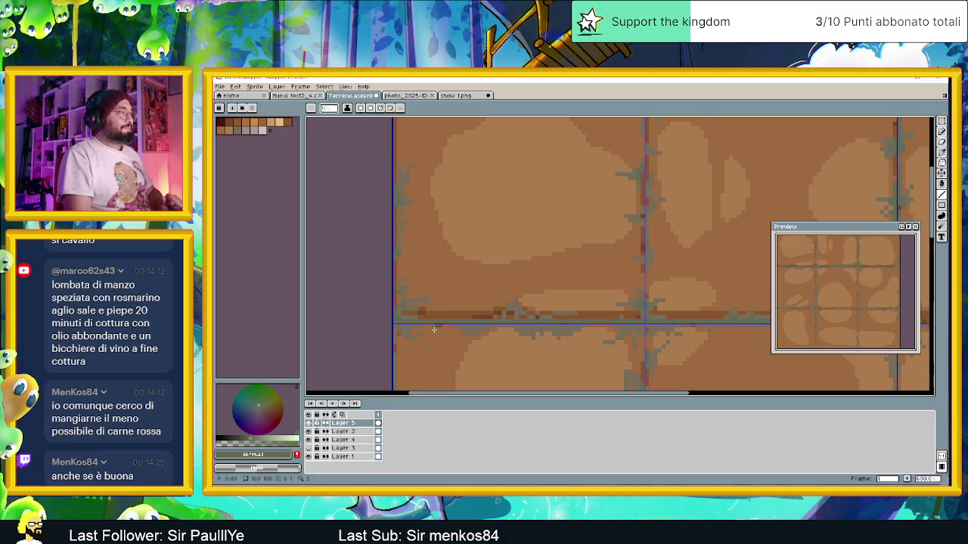
pyautogui.scroll(2, 405, 306)
pyautogui.hscroll(3, 437, 318)
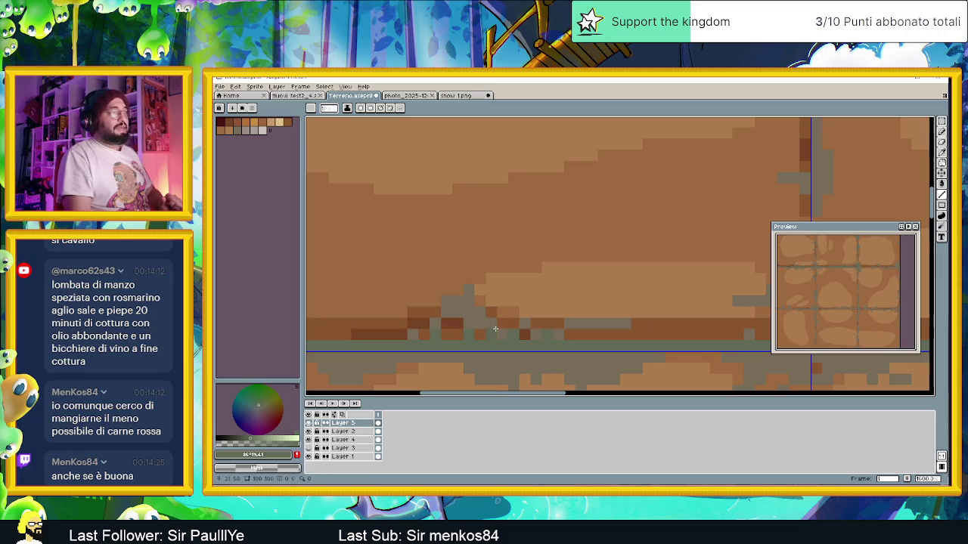
pyautogui.hscroll(3, 487, 314)
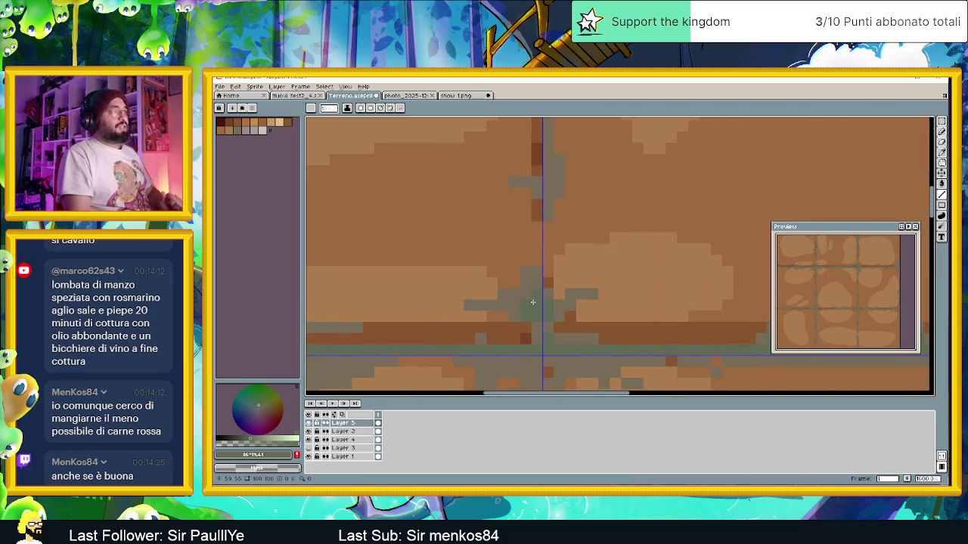
pyautogui.scroll(1, 559, 225)
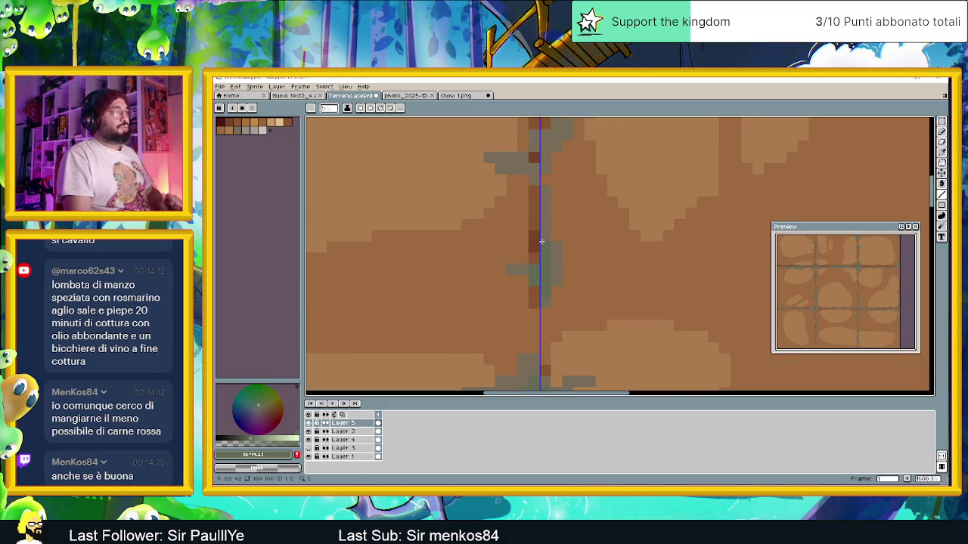
pyautogui.scroll(-2, 588, 212)
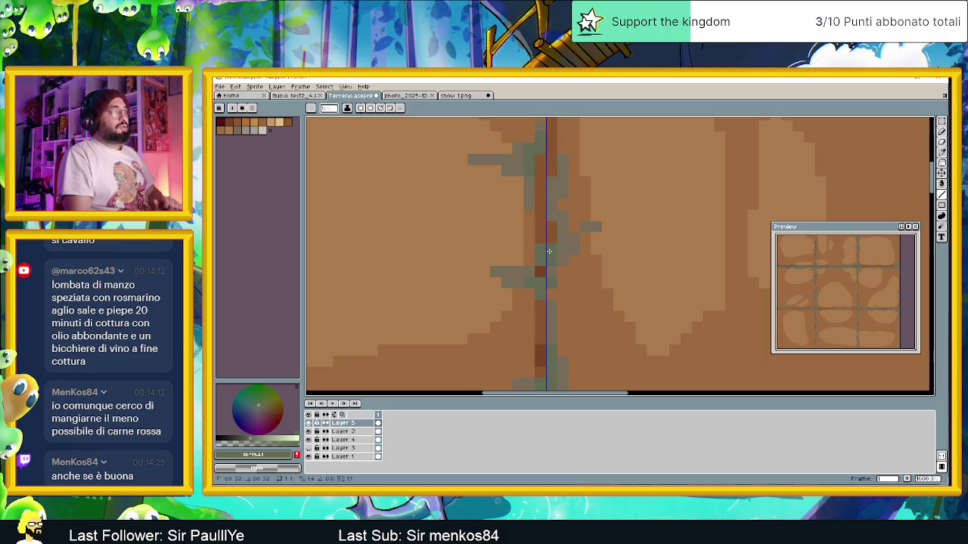
pyautogui.scroll(3, 580, 229)
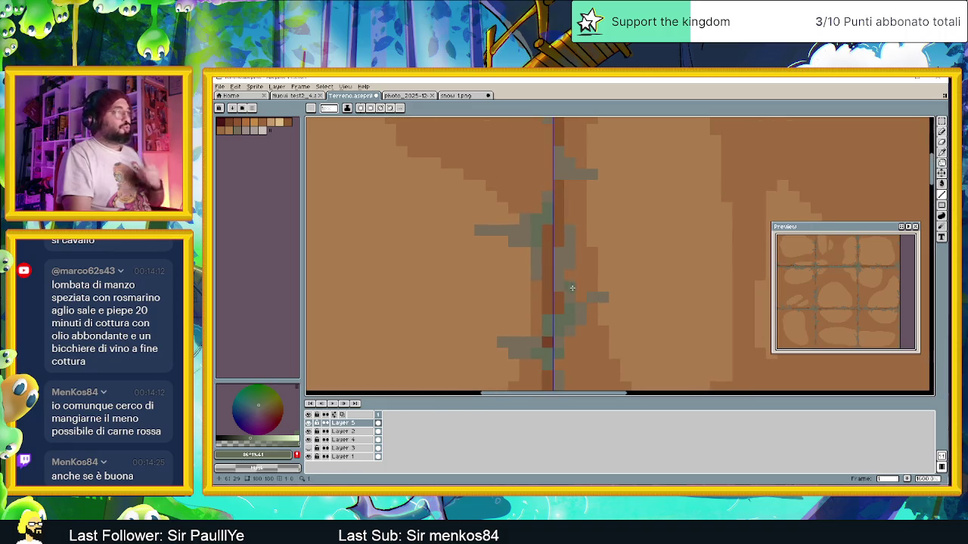
pyautogui.scroll(2, 574, 257)
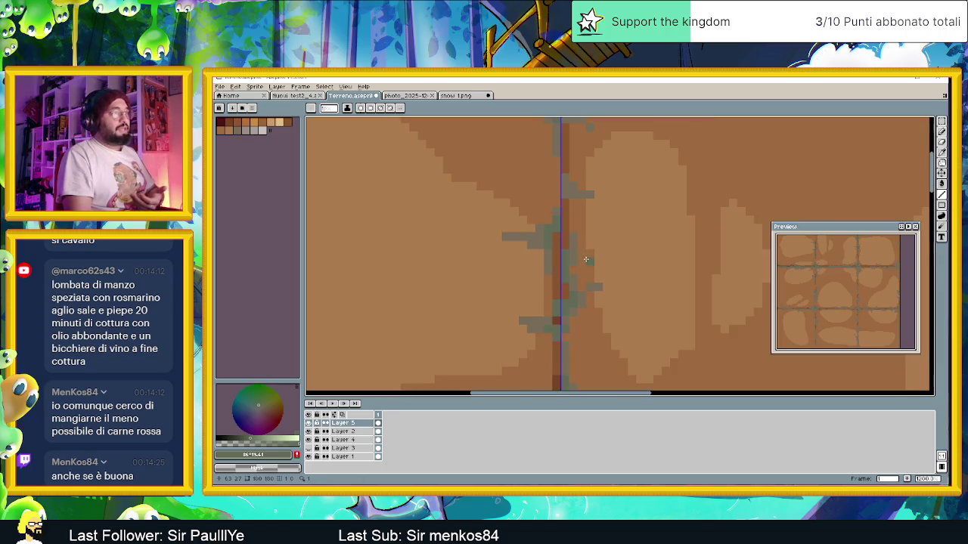
pyautogui.scroll(2, 587, 269)
pyautogui.scroll(1, 573, 266)
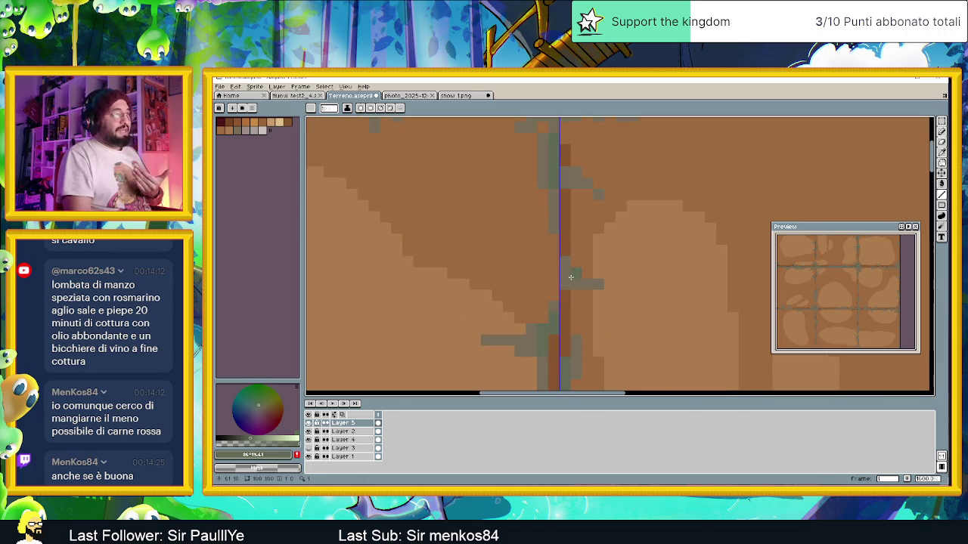
pyautogui.scroll(1, 566, 269)
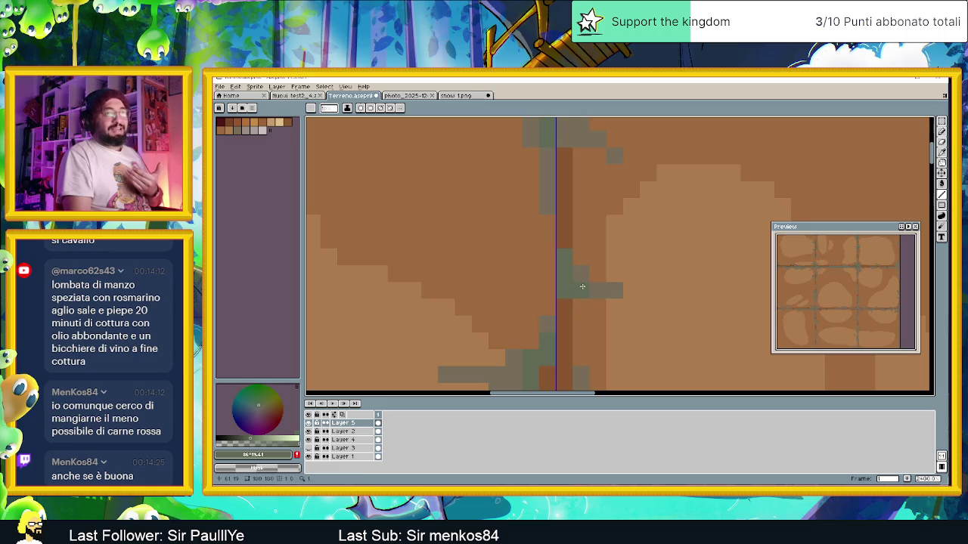
pyautogui.scroll(3, 575, 277)
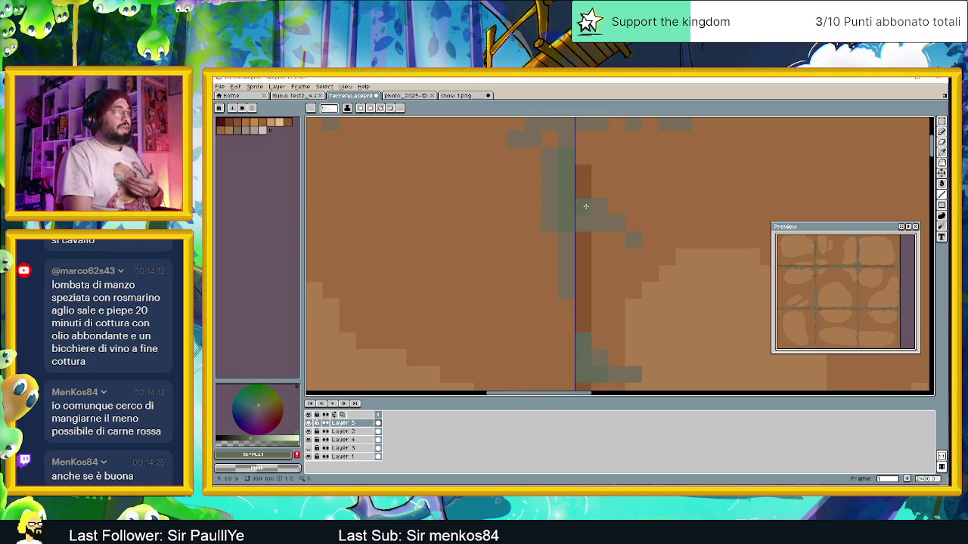
pyautogui.scroll(-1, 585, 205)
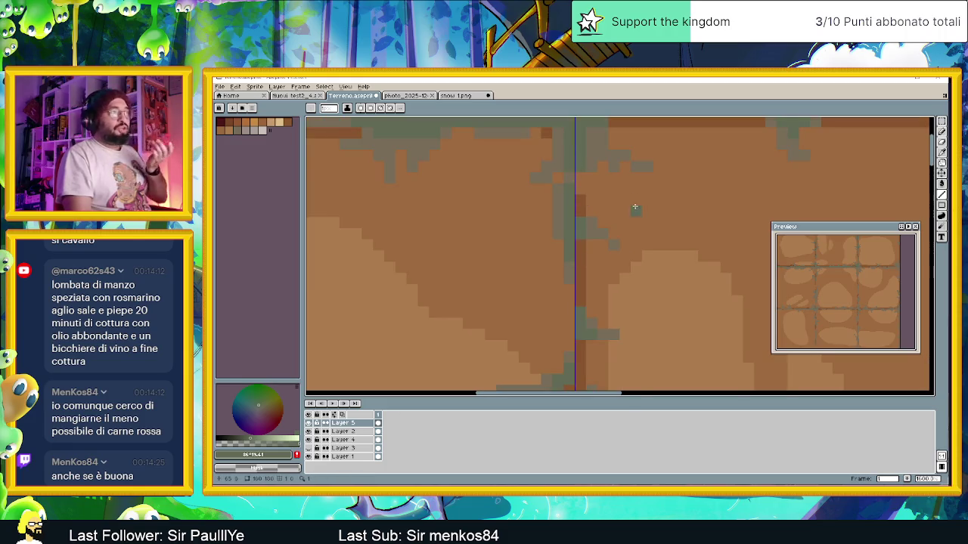
pyautogui.scroll(-1, 633, 209)
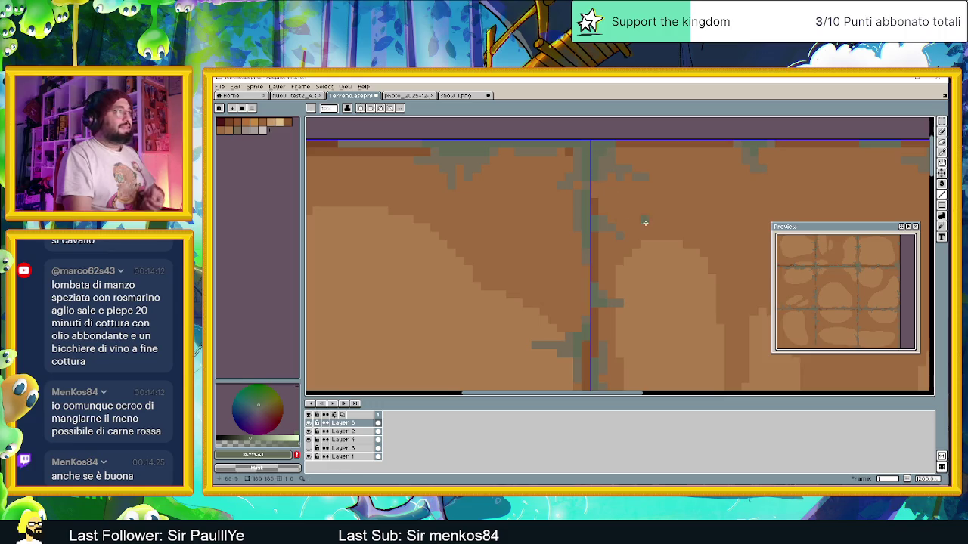
pyautogui.scroll(-1, 644, 222)
pyautogui.scroll(-1, 641, 242)
pyautogui.scroll(-1, 638, 261)
pyautogui.scroll(-1, 636, 282)
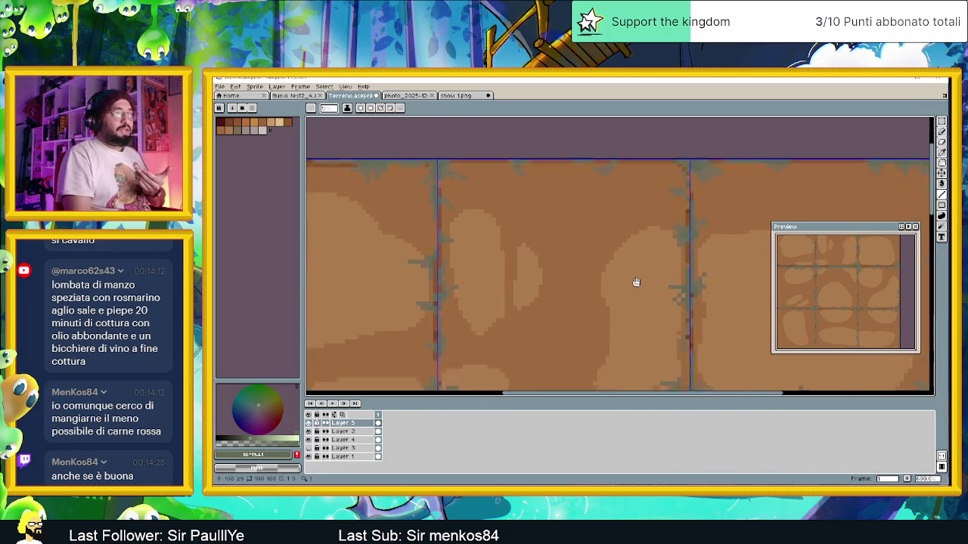
pyautogui.hscroll(2, 636, 282)
pyautogui.hscroll(3, 640, 280)
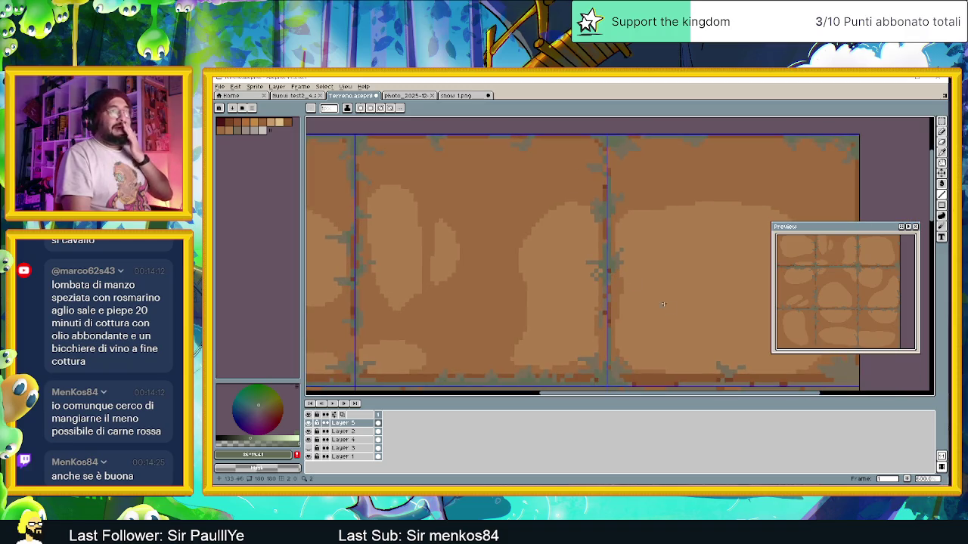
pyautogui.scroll(-2, 663, 304)
pyautogui.hscroll(2, 663, 304)
pyautogui.hscroll(1, 634, 305)
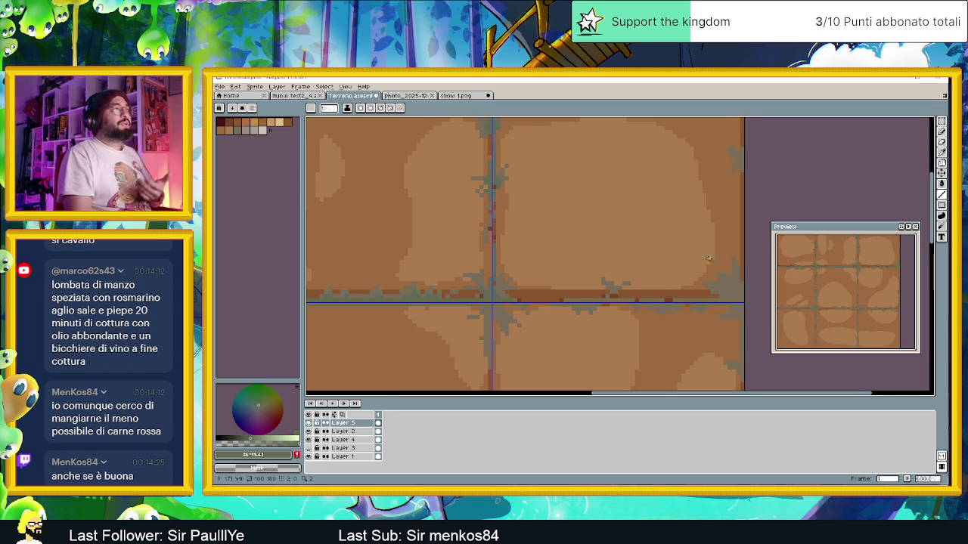
pyautogui.scroll(2, 708, 259)
pyautogui.scroll(1, 670, 211)
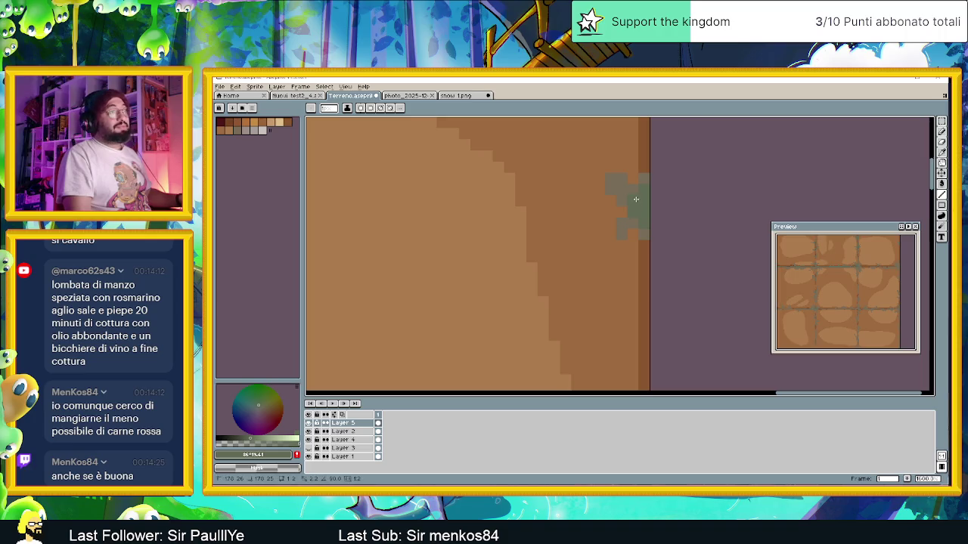
pyautogui.scroll(-1, 655, 233)
pyautogui.scroll(-1, 639, 295)
pyautogui.scroll(-1, 632, 318)
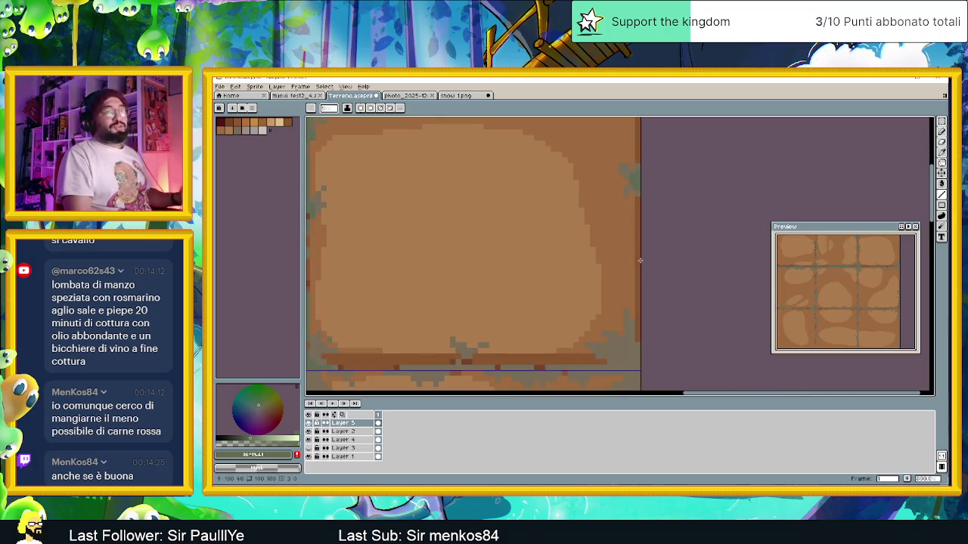
pyautogui.scroll(1, 624, 333)
pyautogui.scroll(1, 626, 324)
pyautogui.scroll(1, 628, 313)
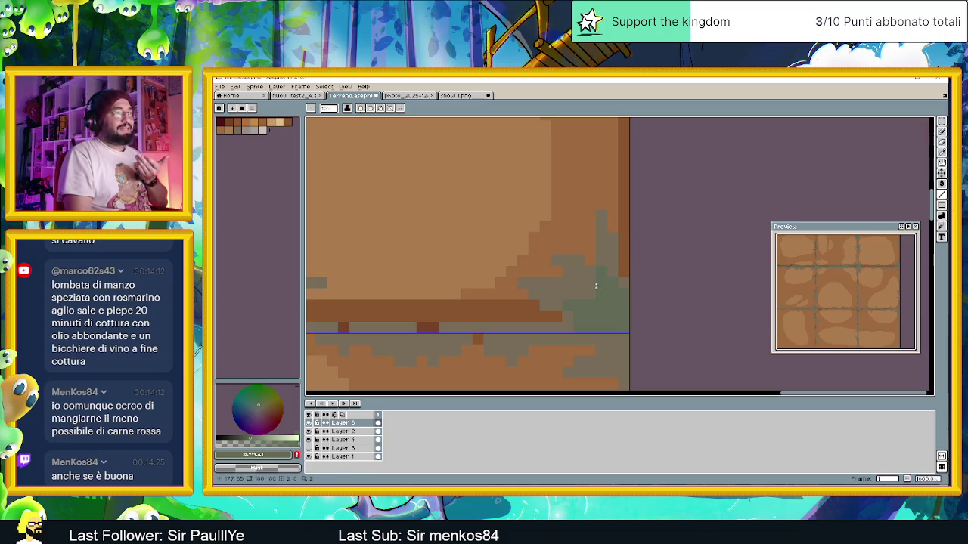
pyautogui.scroll(-3, 594, 318)
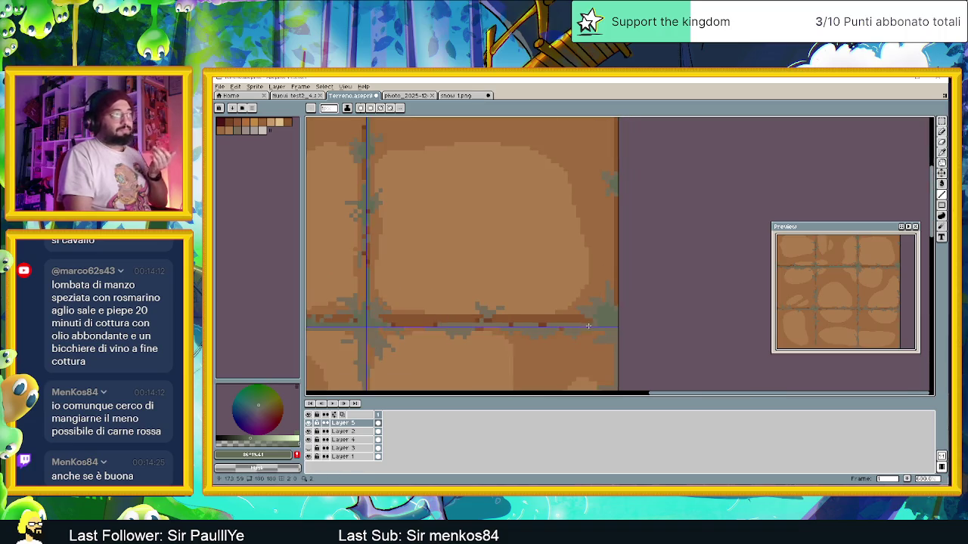
pyautogui.scroll(3, 532, 327)
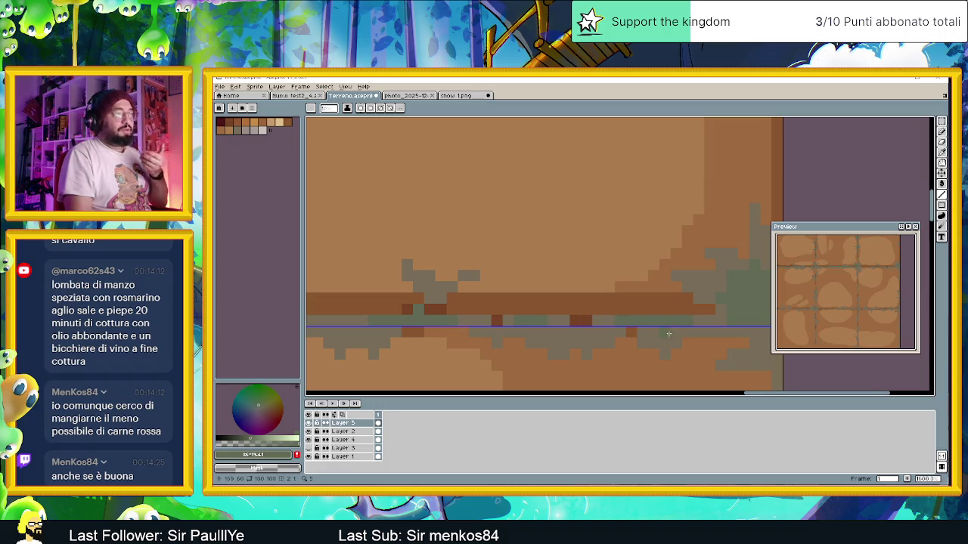
pyautogui.scroll(-3, 567, 329)
pyautogui.scroll(-1, 520, 342)
pyautogui.scroll(-1, 523, 335)
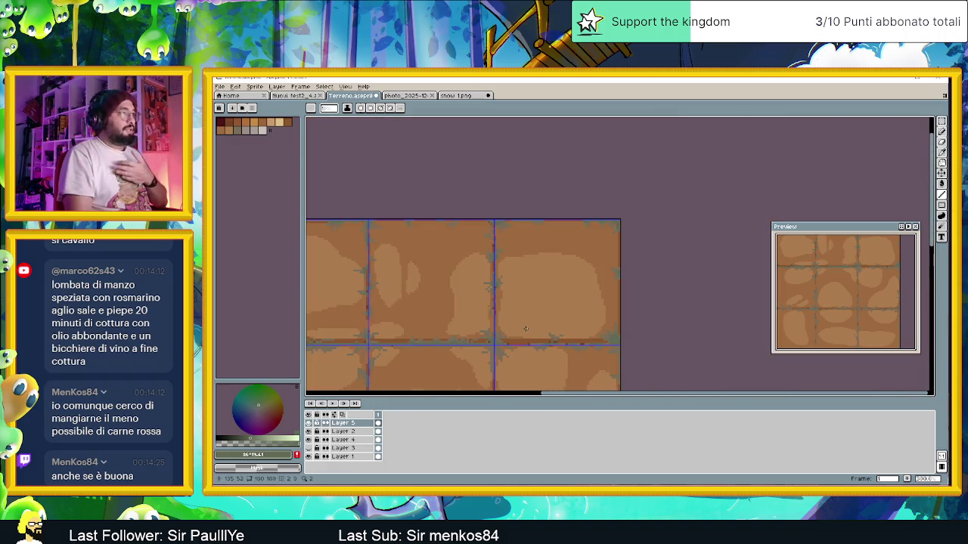
pyautogui.scroll(2, 544, 227)
pyautogui.scroll(2, 522, 228)
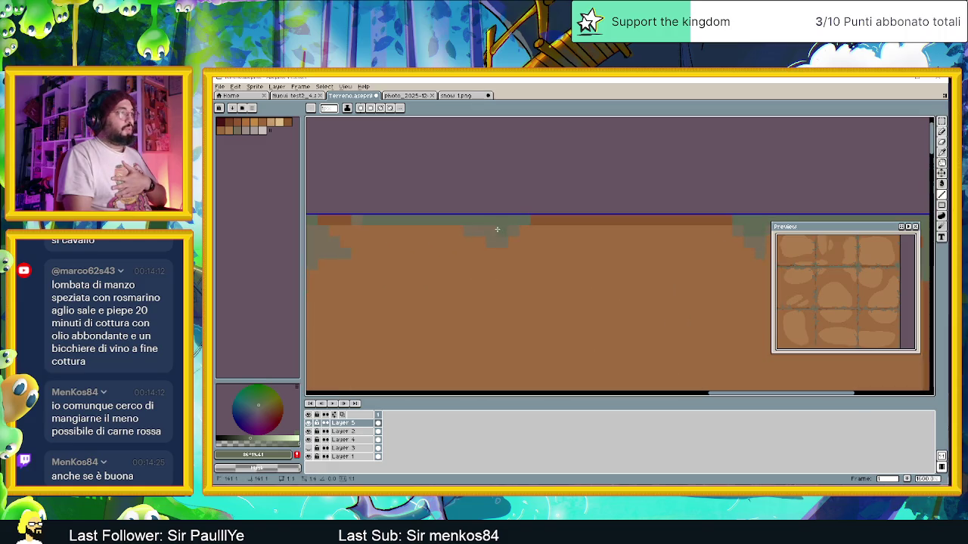
pyautogui.scroll(-2, 493, 229)
pyautogui.scroll(-2, 493, 229)
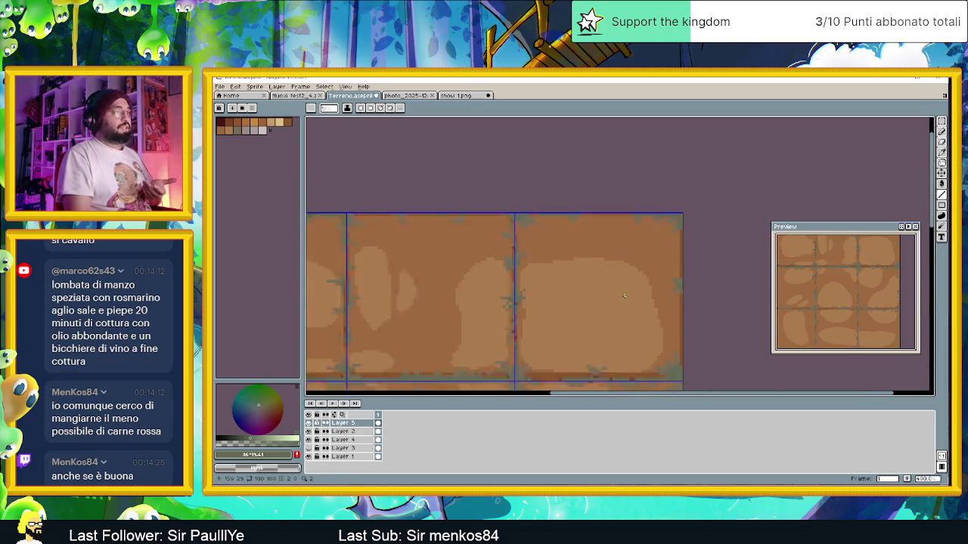
pyautogui.moveTo(616, 382); pyautogui.dragTo(674, 307)
# - Pan right across the tile seams toward the tileset's right-edge vertical seam
pyautogui.moveTo(457, 310); pyautogui.dragTo(638, 330)
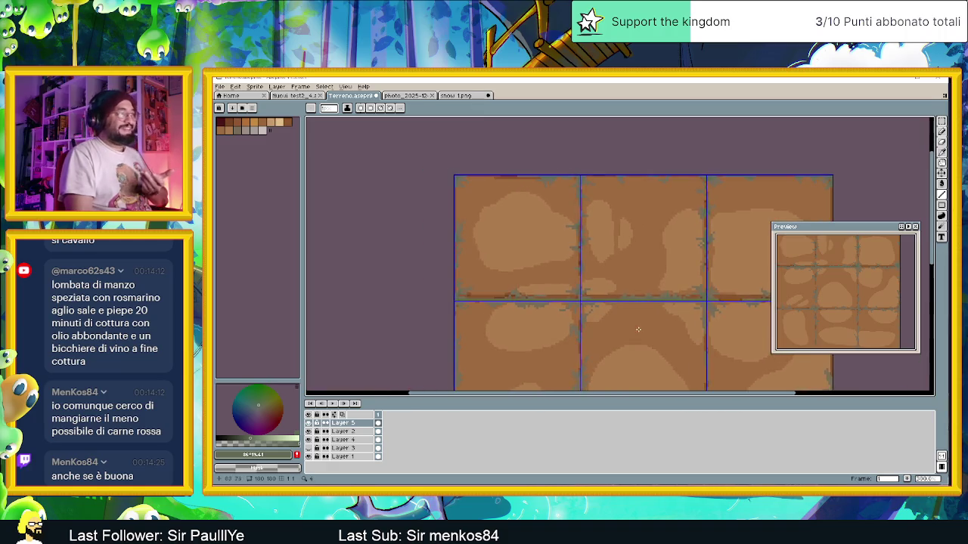
pyautogui.scroll(-1, 579, 325)
pyautogui.scroll(2, 580, 346)
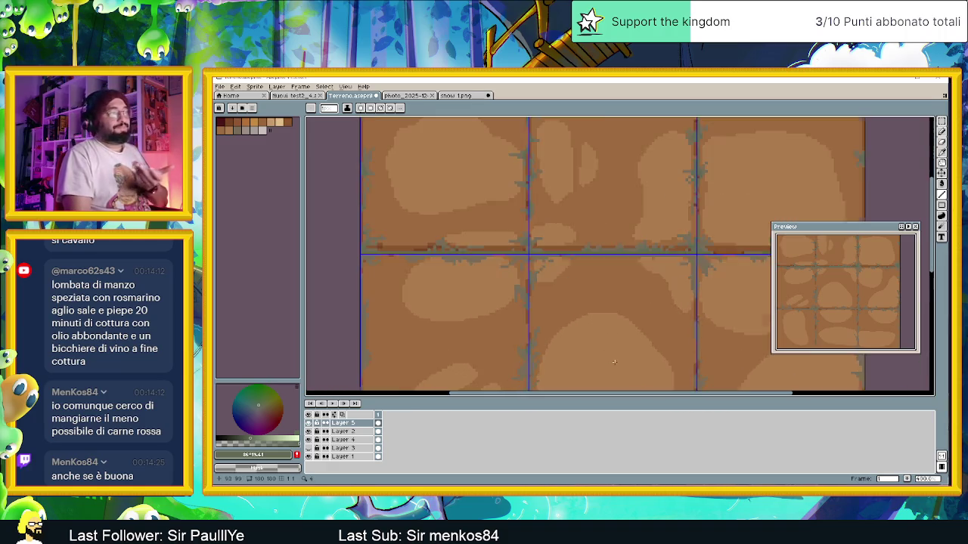
pyautogui.scroll(1, 620, 326)
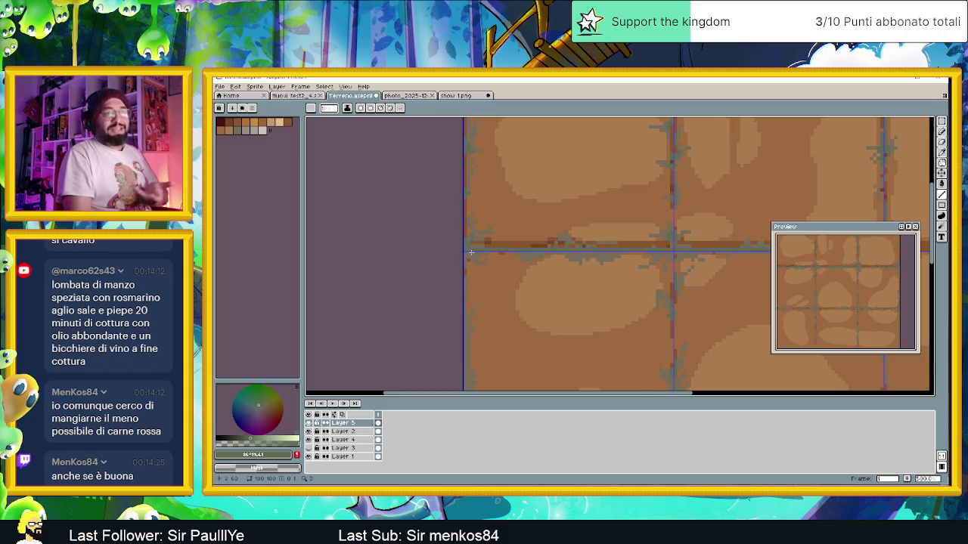
pyautogui.scroll(1, 470, 253)
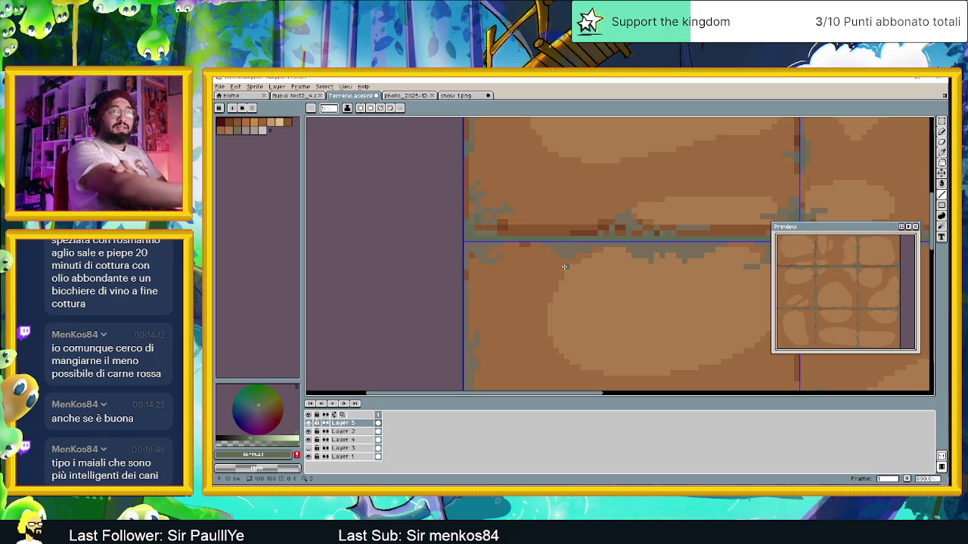
pyautogui.scroll(2, 561, 259)
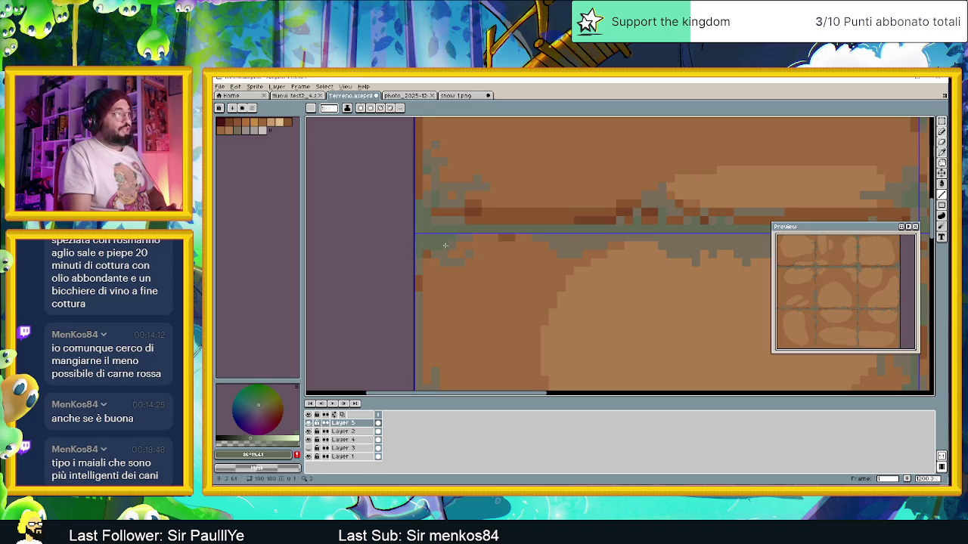
pyautogui.hscroll(2, 454, 269)
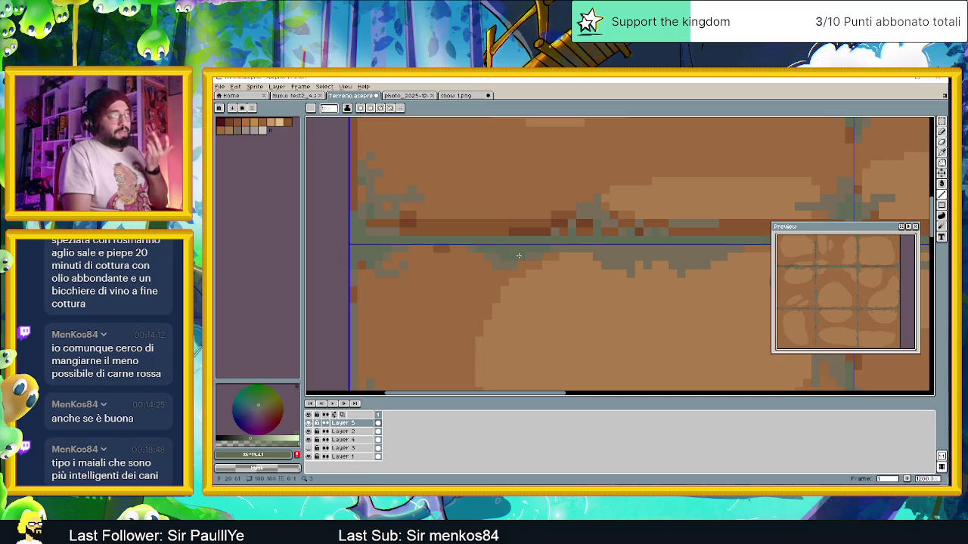
pyautogui.hscroll(4, 454, 264)
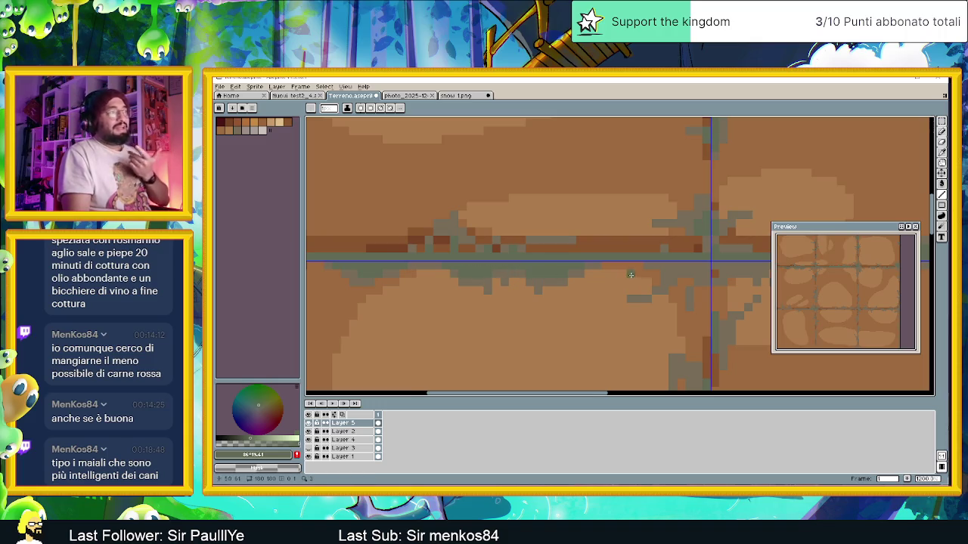
pyautogui.hscroll(-1, 545, 276)
pyautogui.hscroll(3, 563, 272)
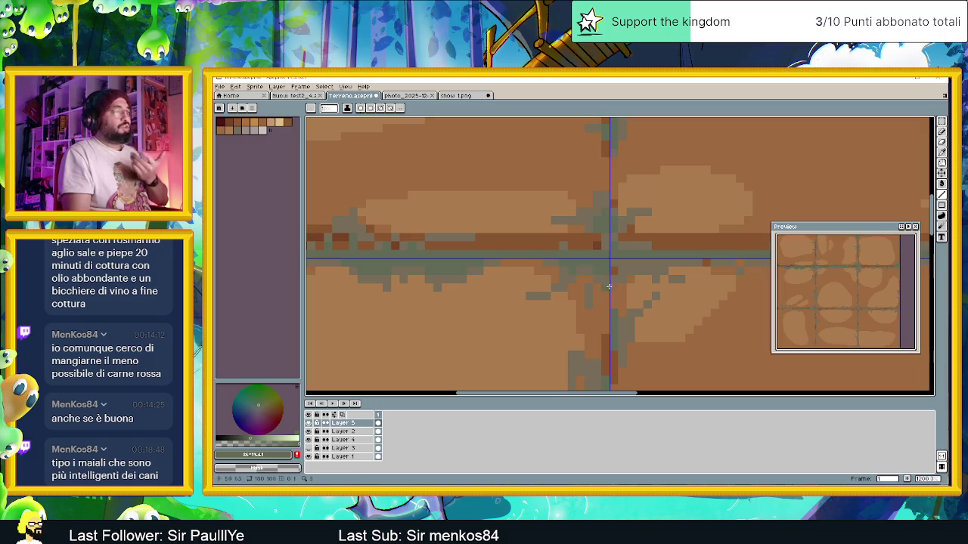
pyautogui.hscroll(2, 609, 287)
pyautogui.hscroll(3, 583, 295)
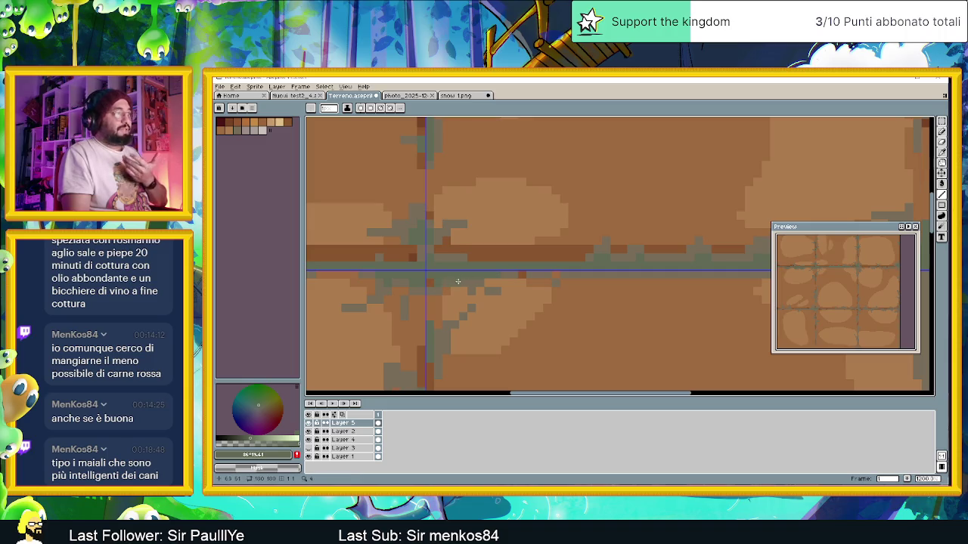
pyautogui.hscroll(2, 638, 294)
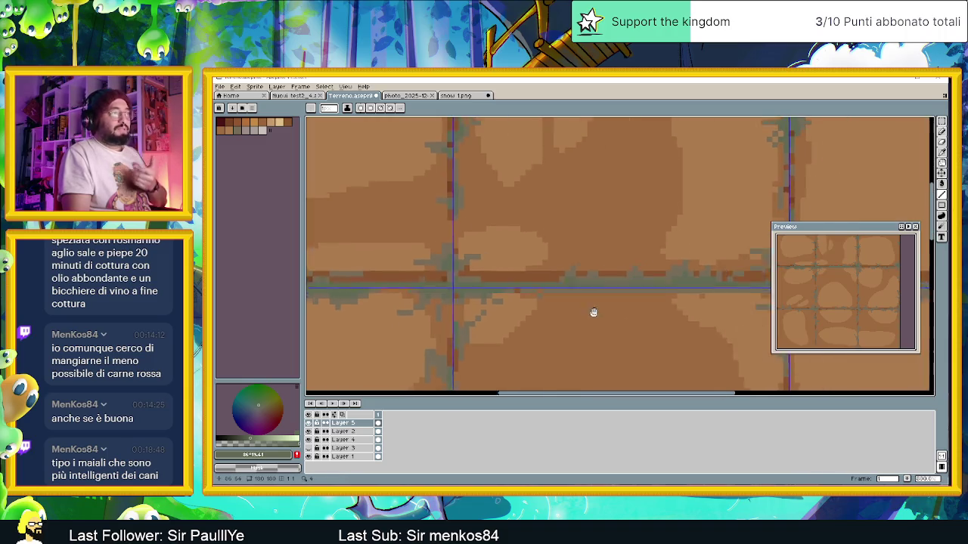
pyautogui.hscroll(2, 640, 296)
pyautogui.hscroll(1, 642, 300)
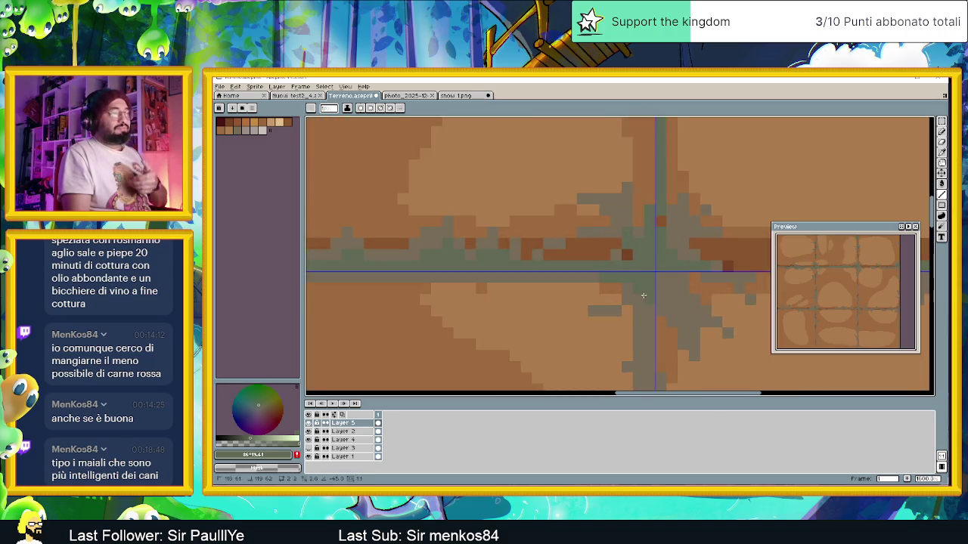
pyautogui.hscroll(3, 678, 307)
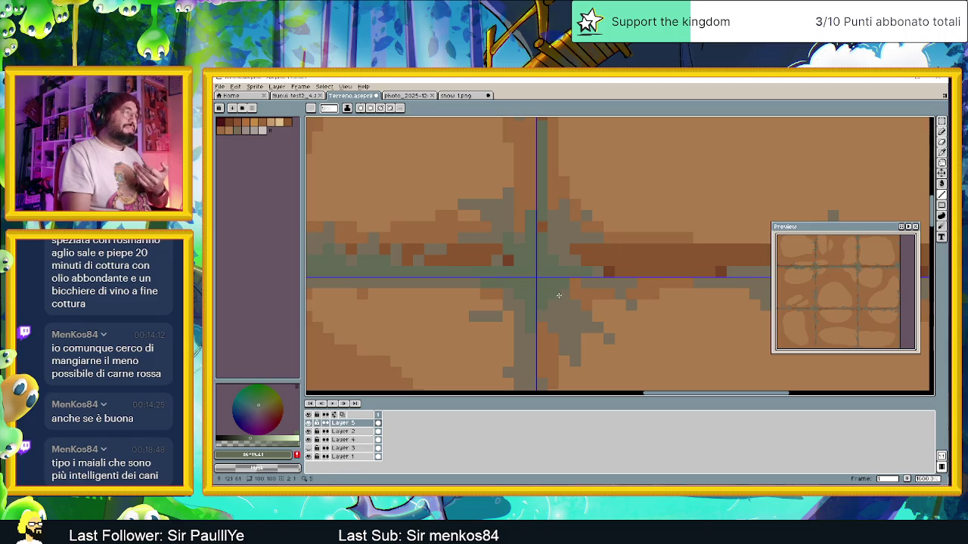
pyautogui.hscroll(5, 492, 294)
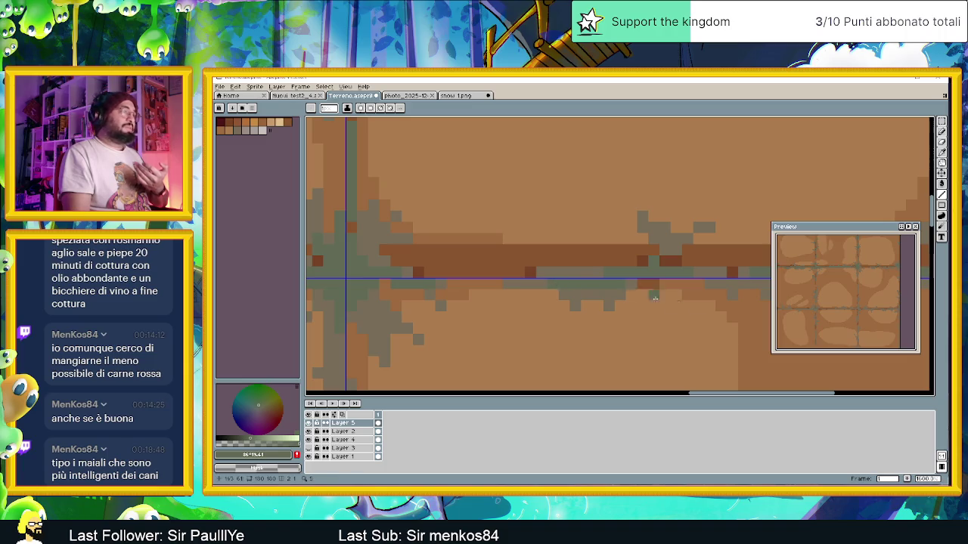
pyautogui.hscroll(5, 561, 284)
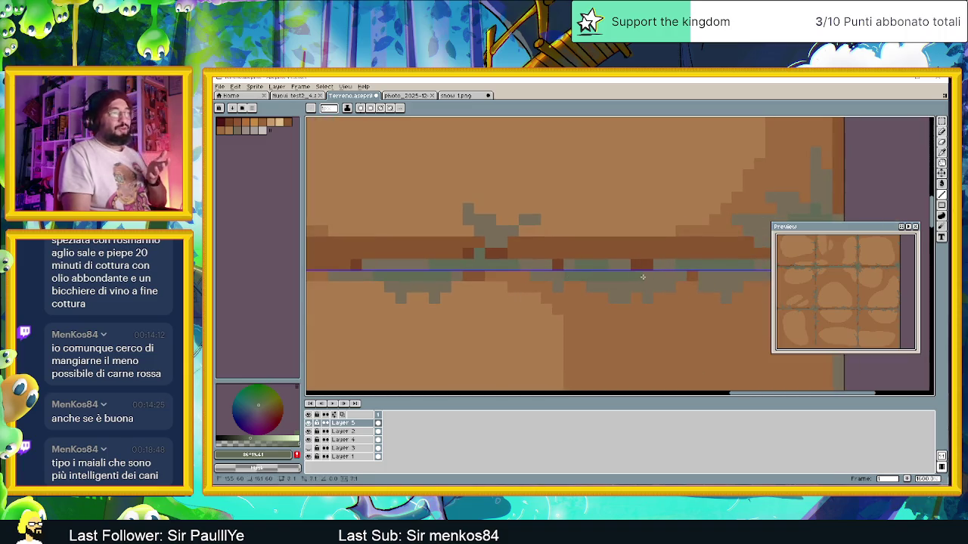
pyautogui.hscroll(4, 650, 281)
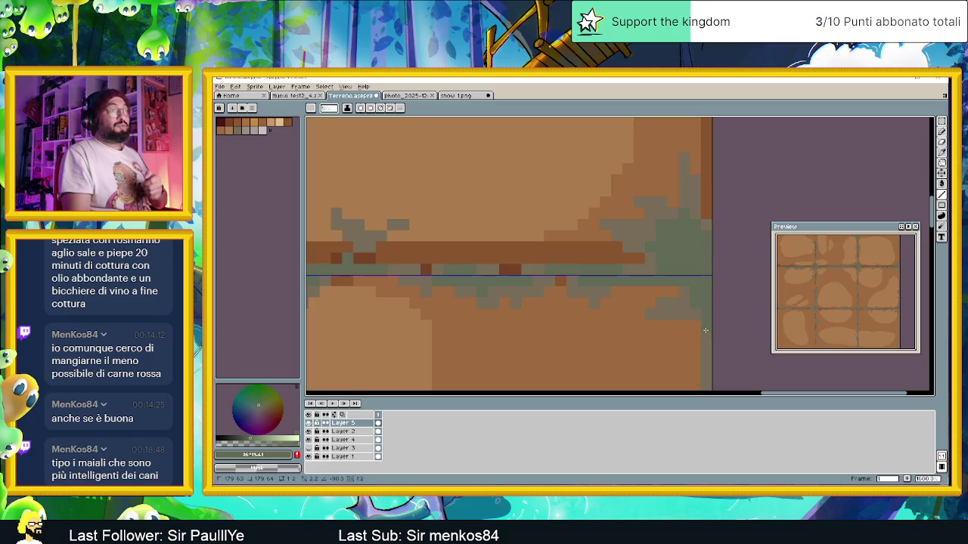
# - Fill the gap in the right-edge seam crack with one grey-green pixel
pyautogui.scroll(-2, 701, 318)
pyautogui.scroll(-1, 659, 310)
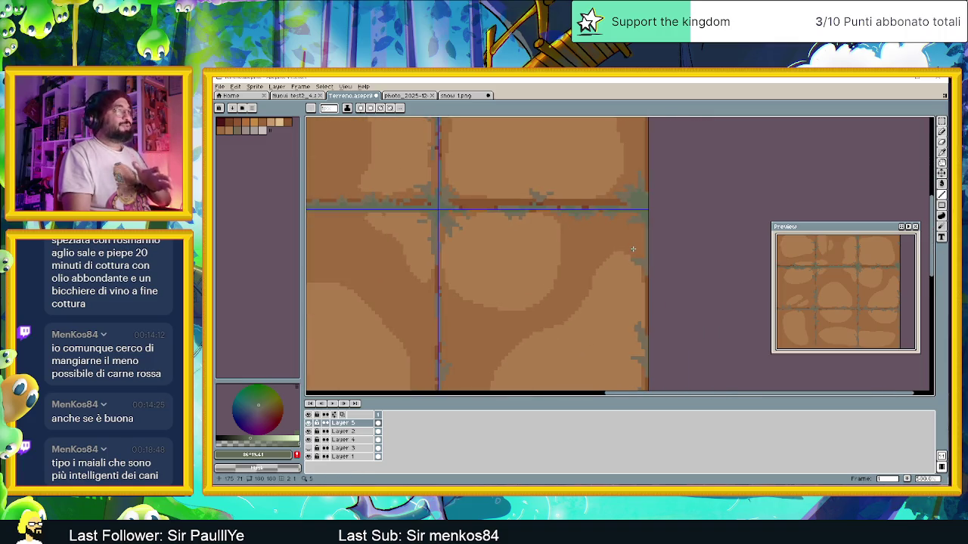
pyautogui.scroll(1, 635, 250)
pyautogui.scroll(2, 641, 252)
pyautogui.scroll(1, 647, 255)
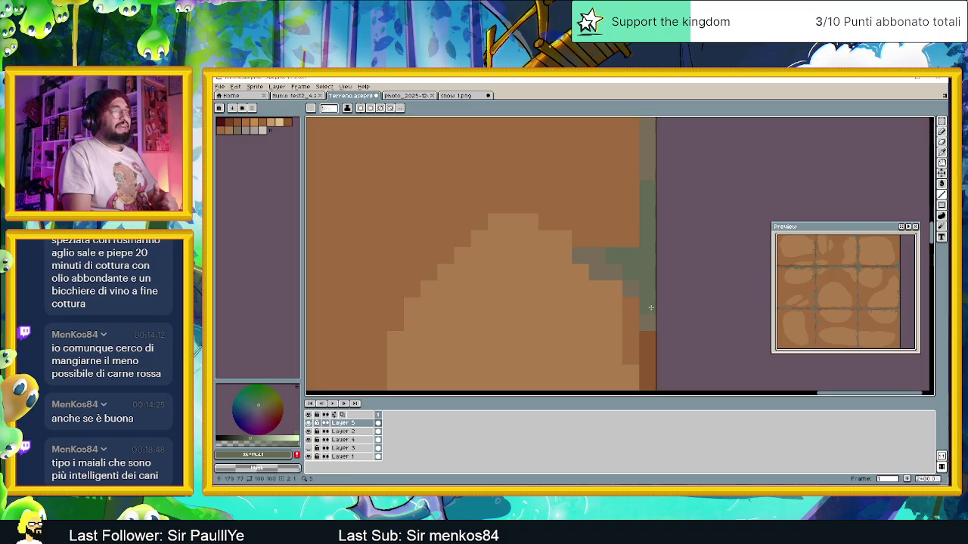
pyautogui.scroll(-2, 651, 270)
pyautogui.scroll(-2, 651, 207)
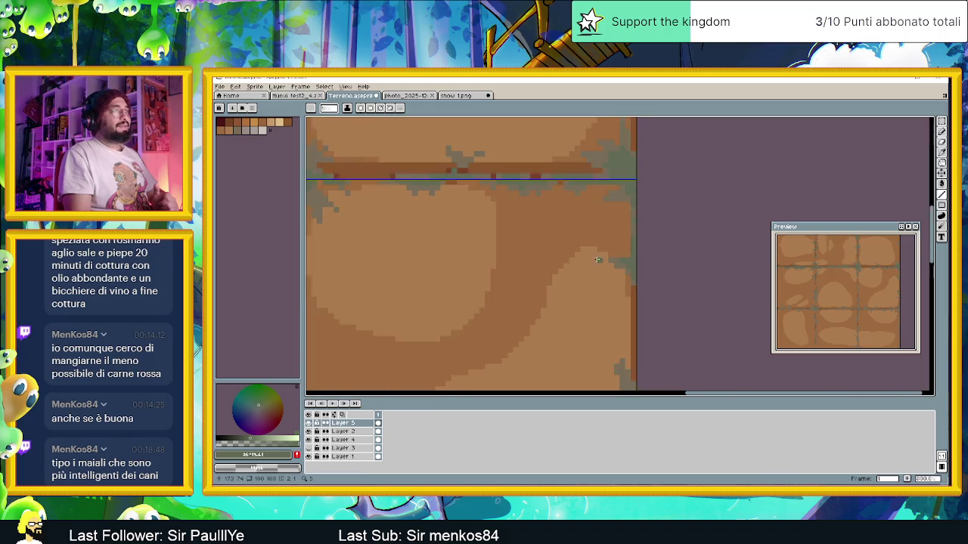
pyautogui.scroll(2, 412, 179)
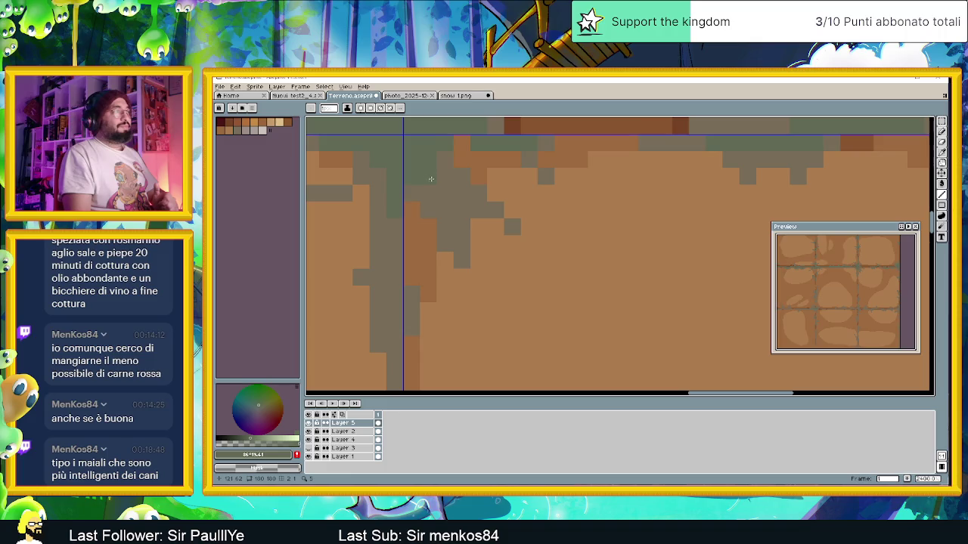
pyautogui.scroll(-2, 449, 204)
pyautogui.scroll(1, 547, 285)
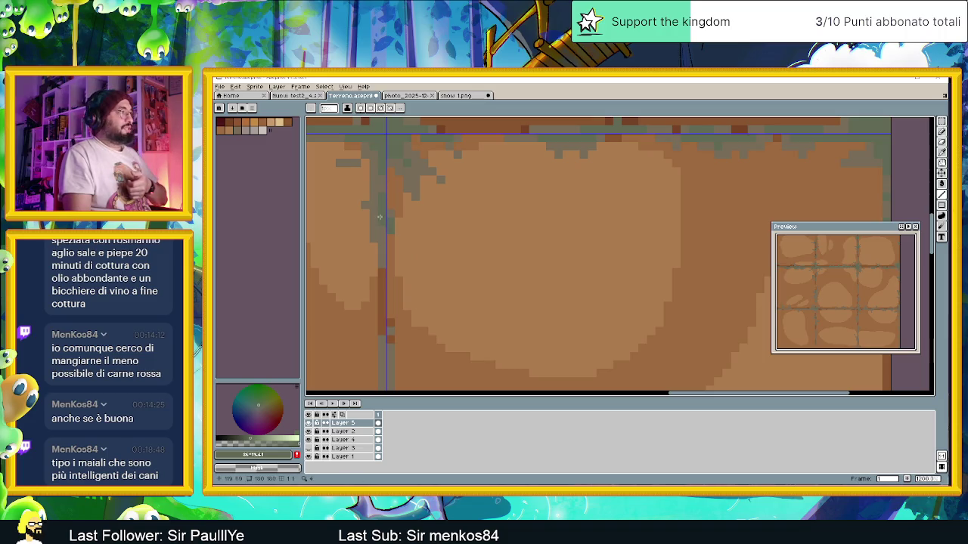
pyautogui.scroll(-1, 381, 237)
pyautogui.scroll(2, 454, 257)
pyautogui.scroll(1, 385, 248)
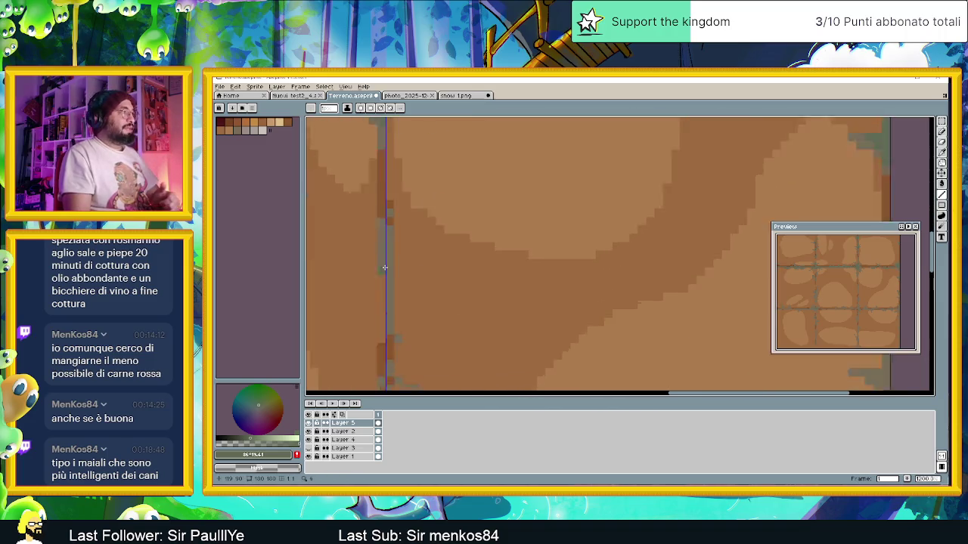
pyautogui.scroll(1, 381, 252)
pyautogui.click(396, 204)
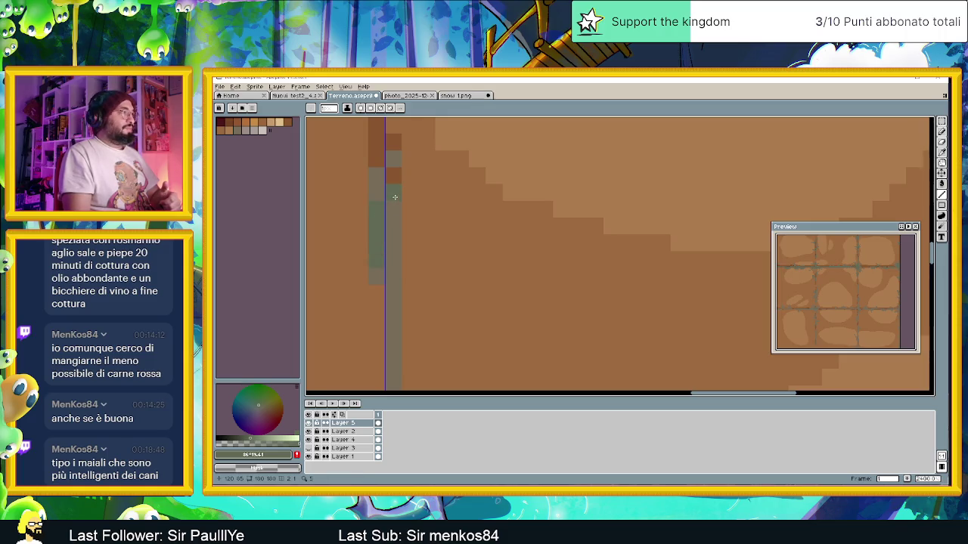
pyautogui.scroll(-1, 477, 189)
pyautogui.scroll(-1, 579, 318)
pyautogui.scroll(-1, 527, 259)
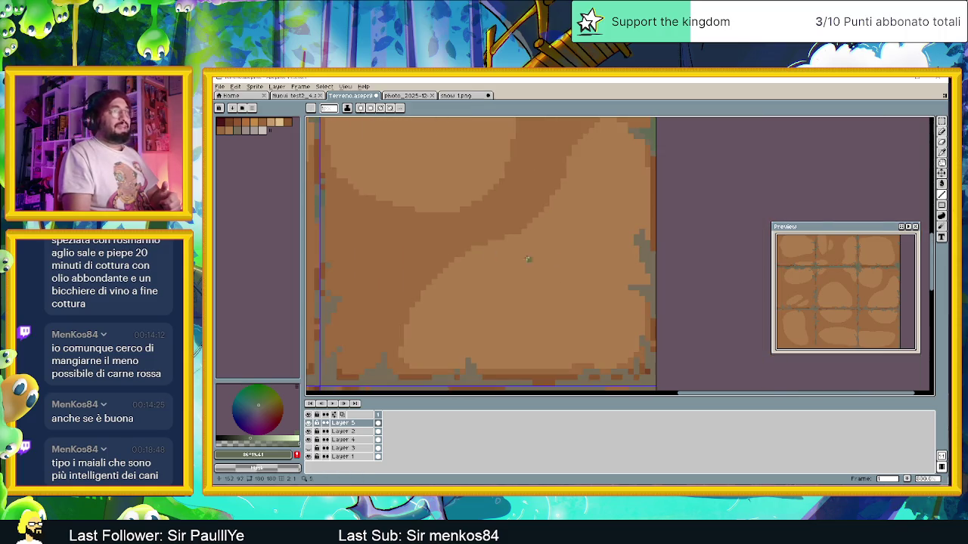
pyautogui.scroll(1, 643, 252)
pyautogui.scroll(1, 643, 252)
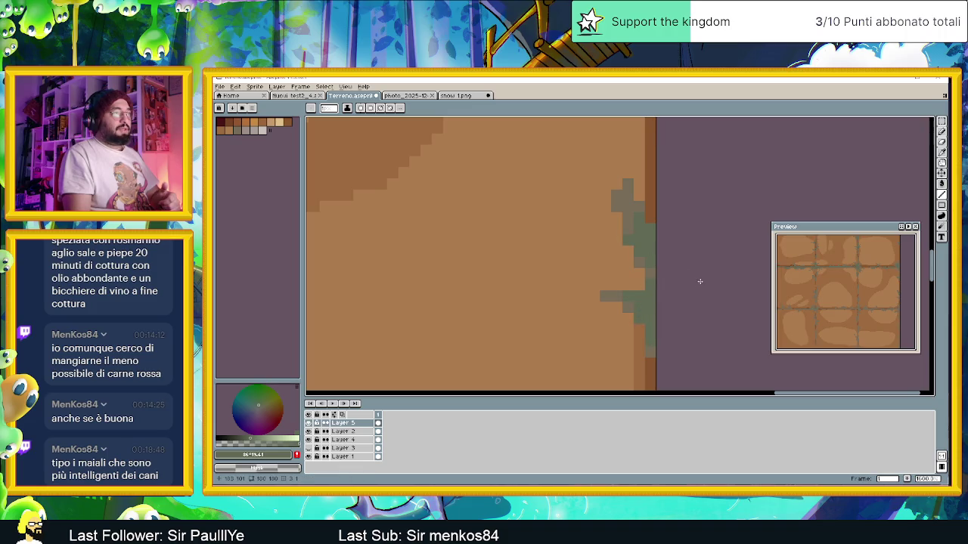
pyautogui.scroll(-3, 627, 288)
pyautogui.scroll(-2, 616, 333)
pyautogui.scroll(1, 614, 343)
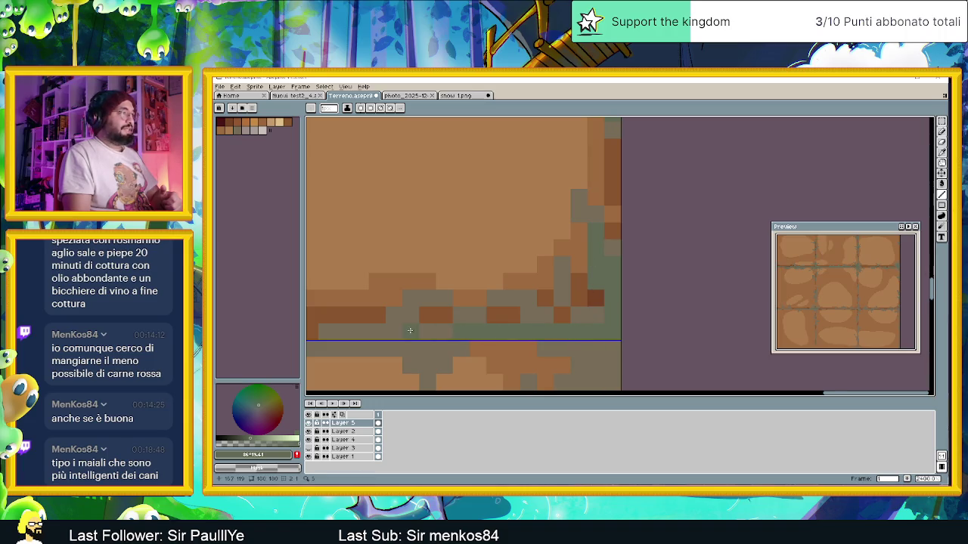
pyautogui.moveTo(410, 330); pyautogui.dragTo(578, 326)
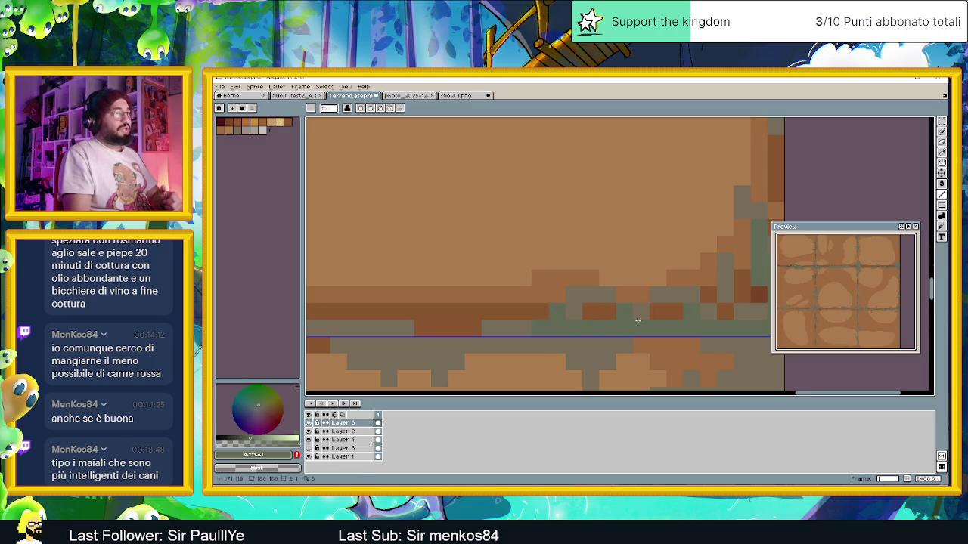
pyautogui.scroll(-1, 716, 324)
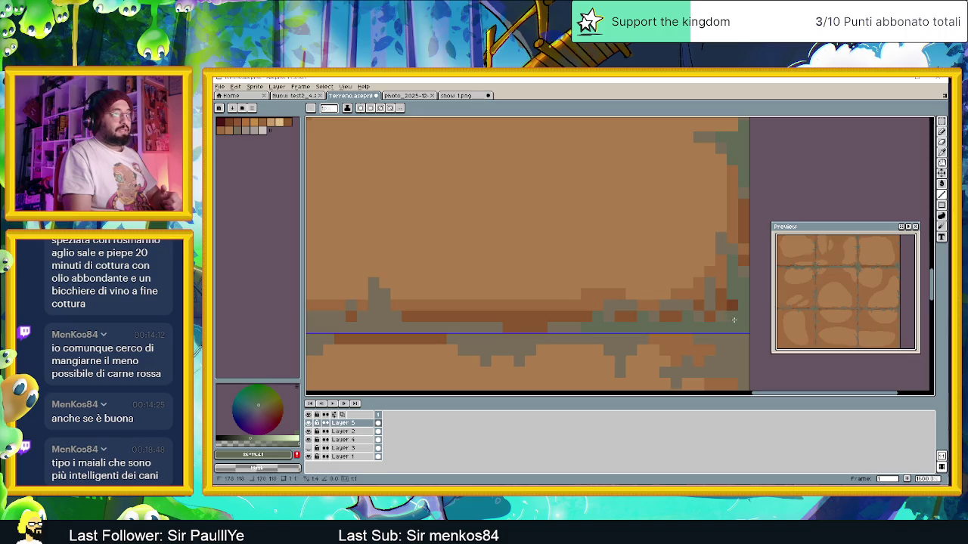
pyautogui.scroll(-1, 514, 325)
pyautogui.scroll(1, 418, 324)
pyautogui.scroll(1, 582, 333)
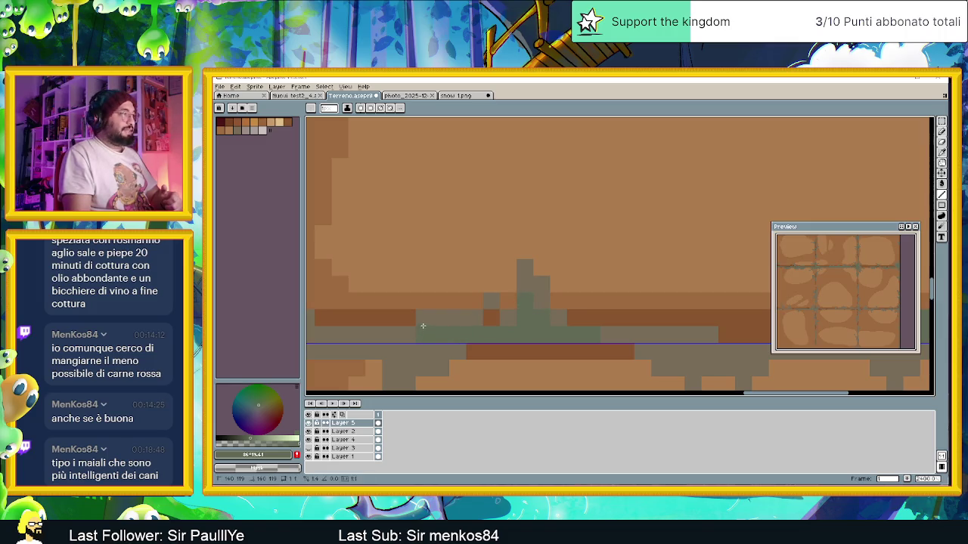
pyautogui.moveTo(413, 337); pyautogui.dragTo(468, 329)
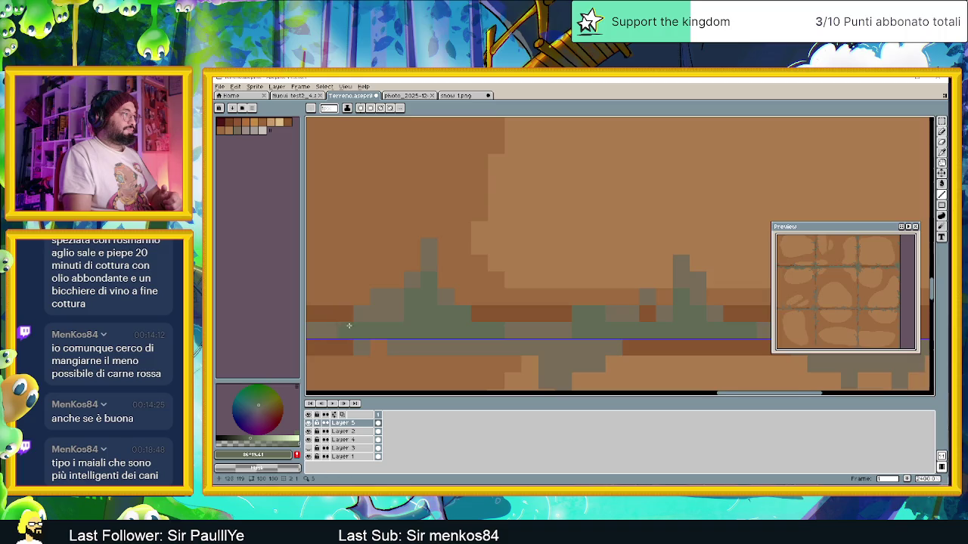
pyautogui.moveTo(349, 325); pyautogui.dragTo(561, 317)
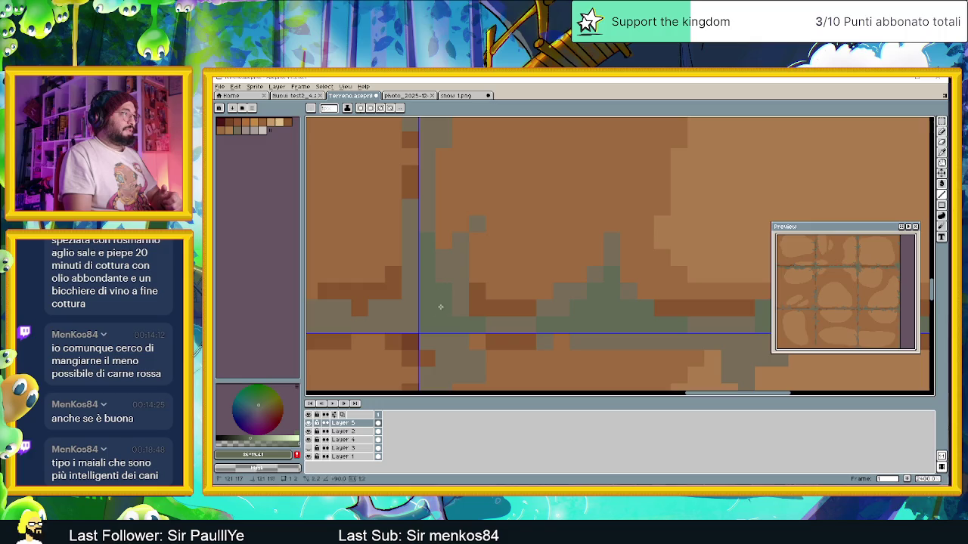
pyautogui.click(453, 271)
pyautogui.scroll(-3, 453, 263)
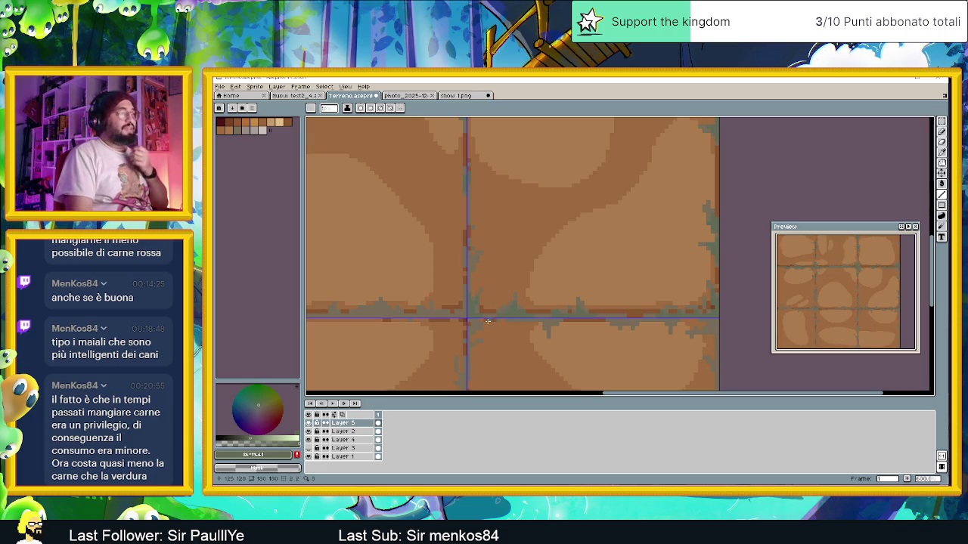
pyautogui.scroll(1, 488, 321)
pyautogui.scroll(1, 477, 230)
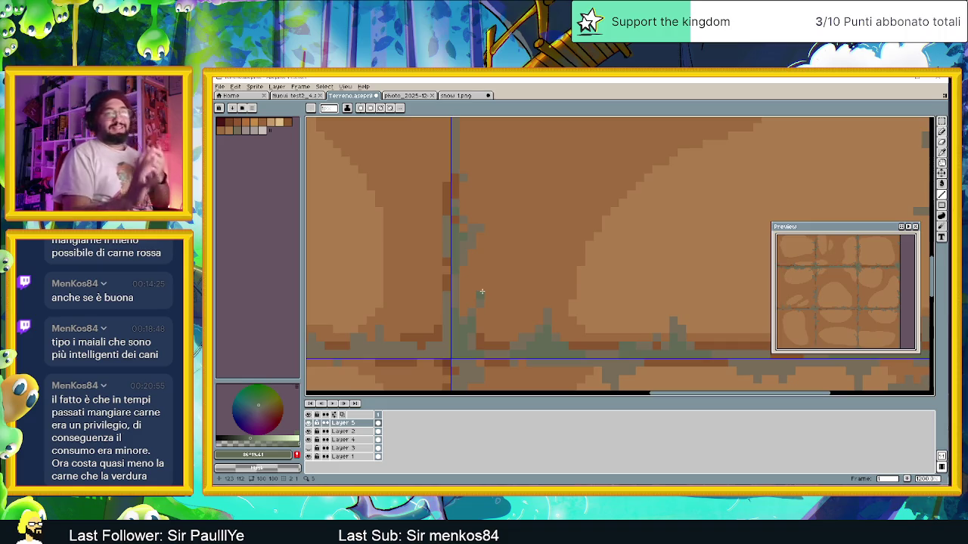
pyautogui.scroll(3, 503, 333)
pyautogui.scroll(2, 503, 333)
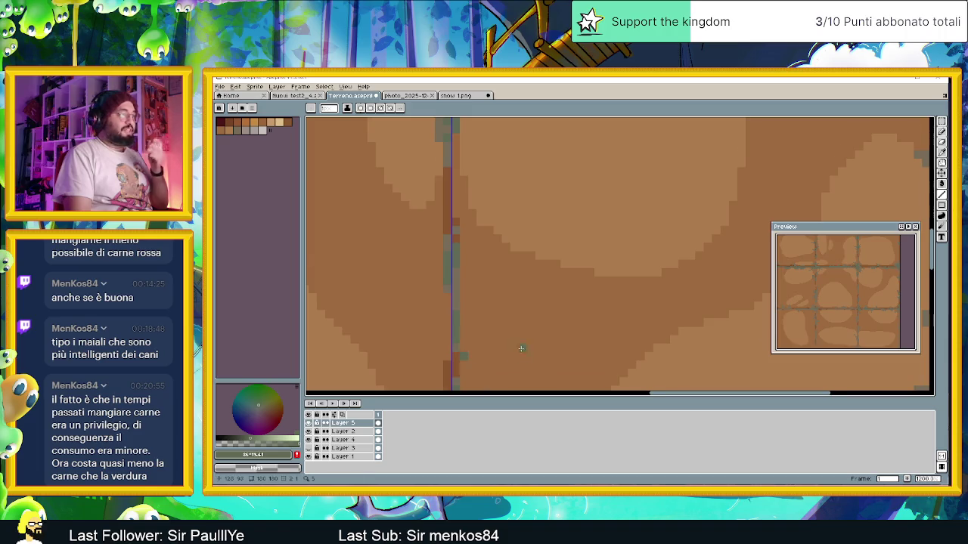
pyautogui.scroll(-2, 531, 227)
pyautogui.scroll(-3, 512, 272)
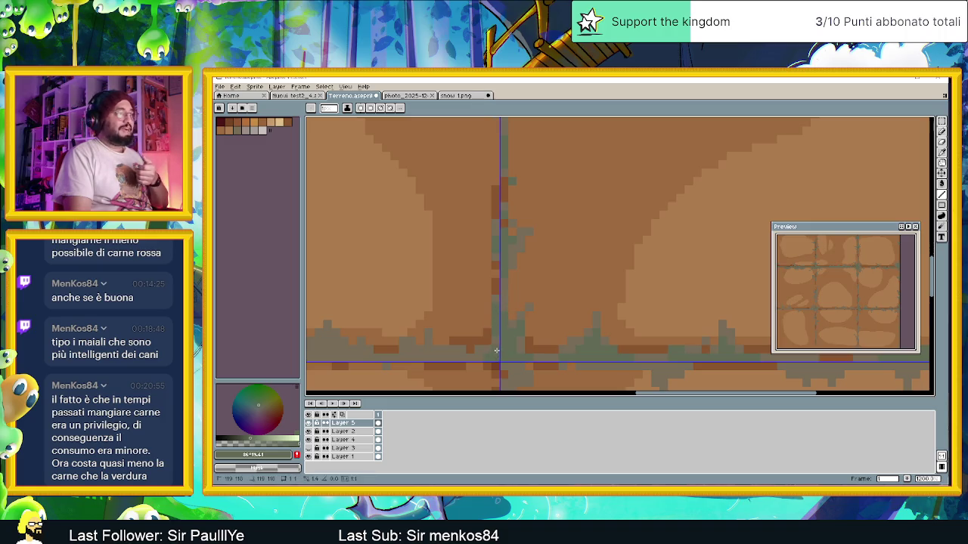
pyautogui.moveTo(463, 345); pyautogui.dragTo(601, 345)
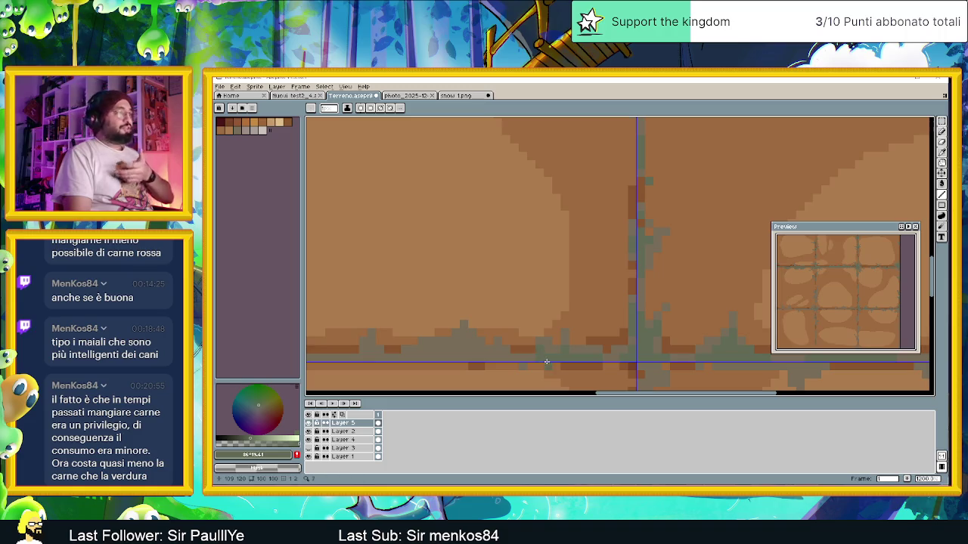
pyautogui.moveTo(479, 357); pyautogui.dragTo(660, 337)
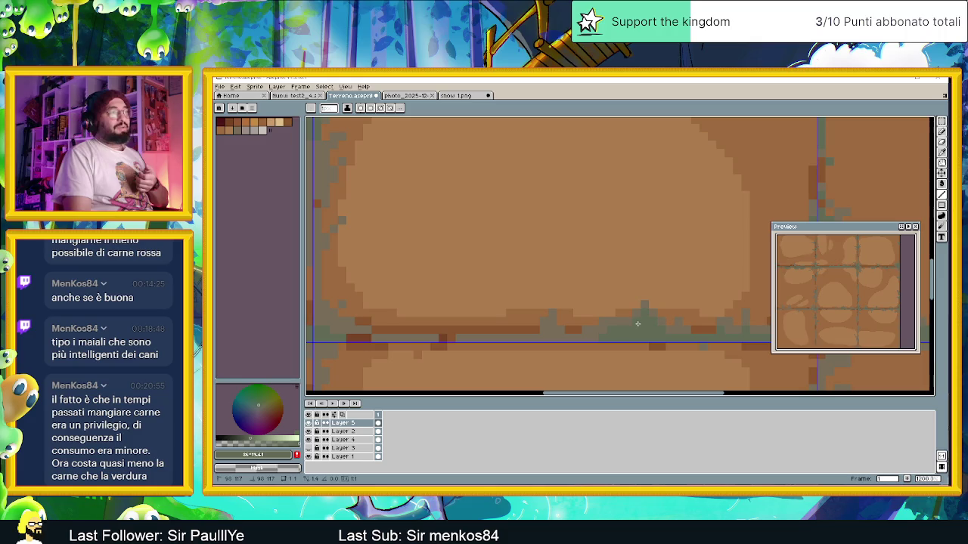
pyautogui.scroll(-1, 637, 338)
pyautogui.scroll(2, 667, 335)
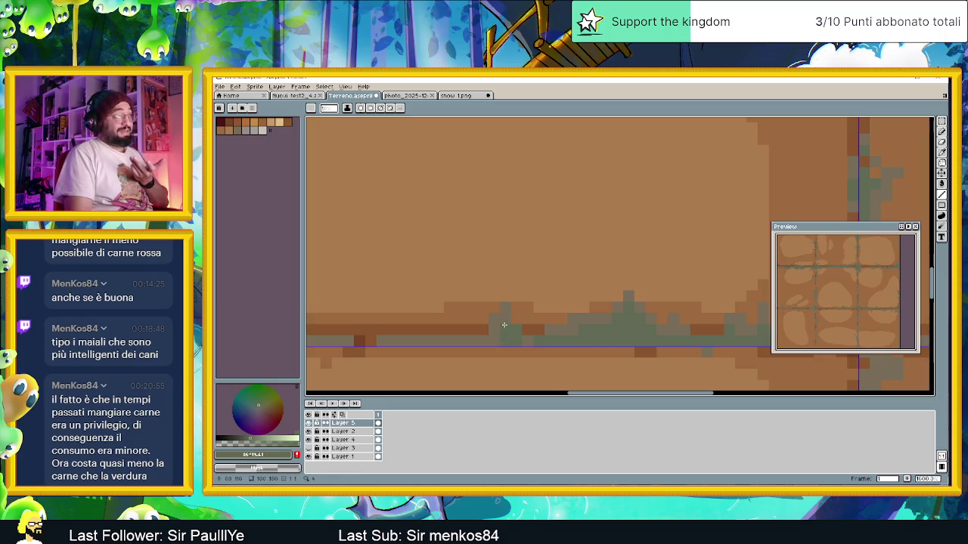
pyautogui.moveTo(415, 339); pyautogui.dragTo(545, 339)
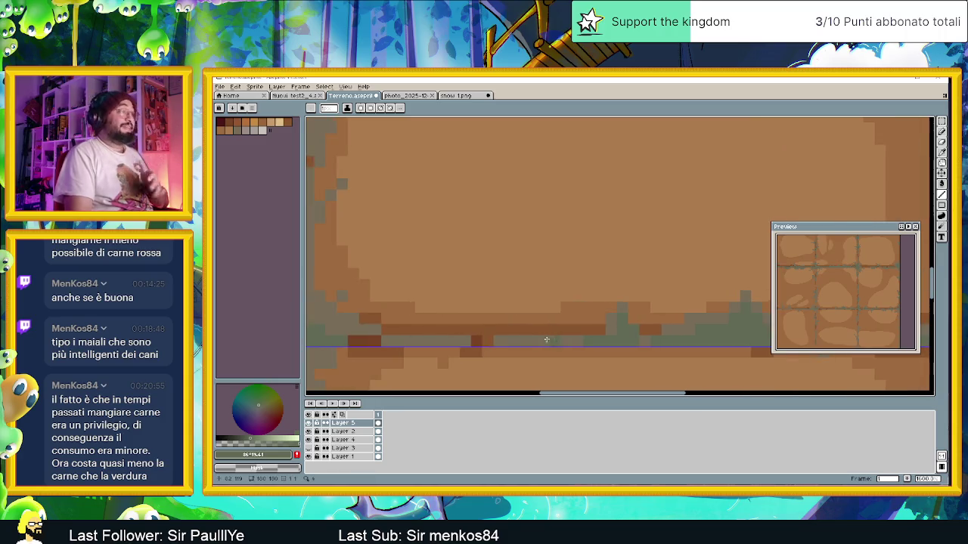
pyautogui.scroll(-2, 424, 339)
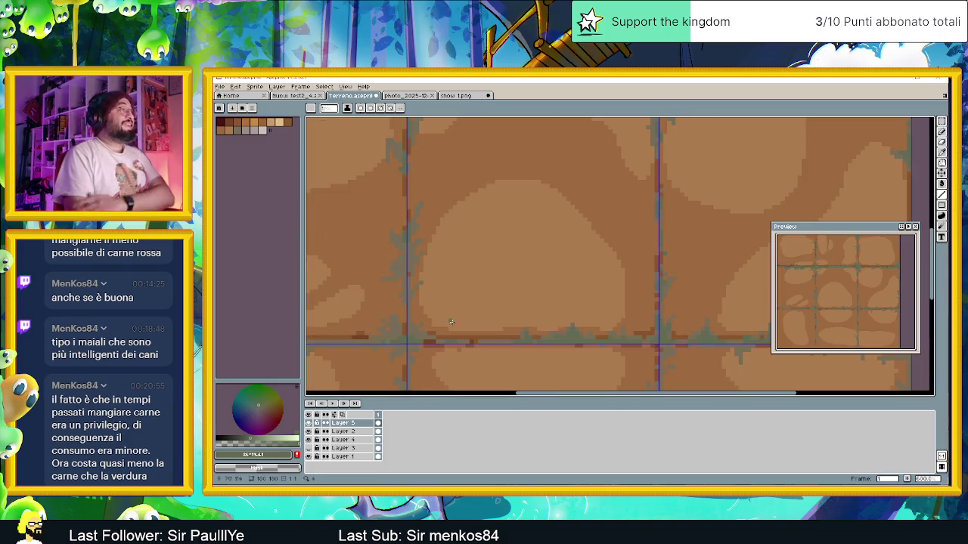
# - Darken a pixel in the grey crack along the tileset's left edge
pyautogui.scroll(-2, 461, 333)
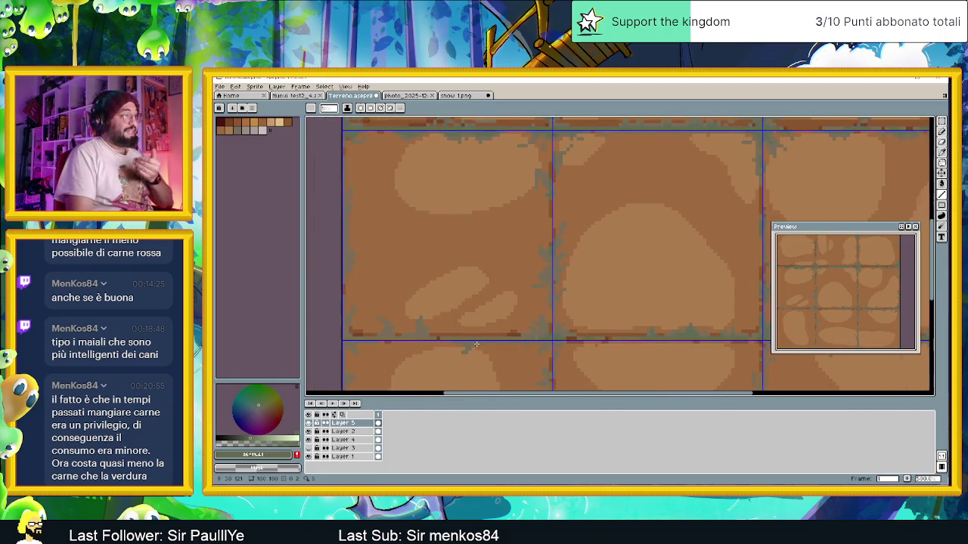
pyautogui.scroll(2, 476, 344)
pyautogui.scroll(1, 477, 345)
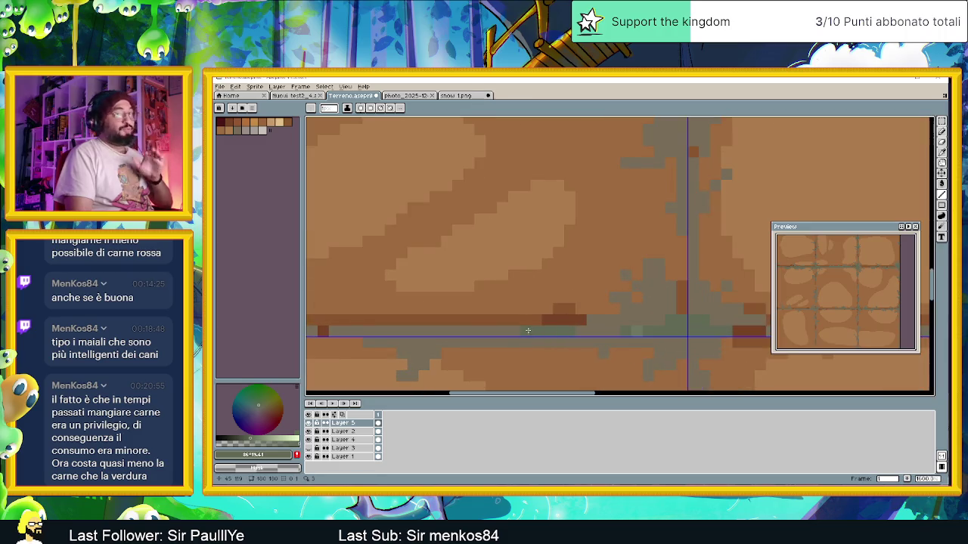
pyautogui.scroll(1, 495, 339)
pyautogui.hscroll(-2, 494, 339)
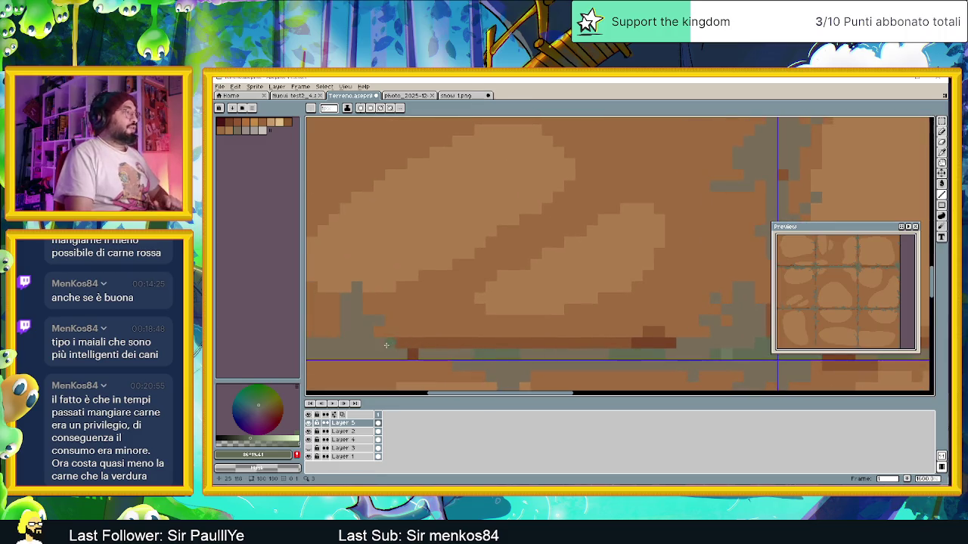
pyautogui.hscroll(-3, 386, 344)
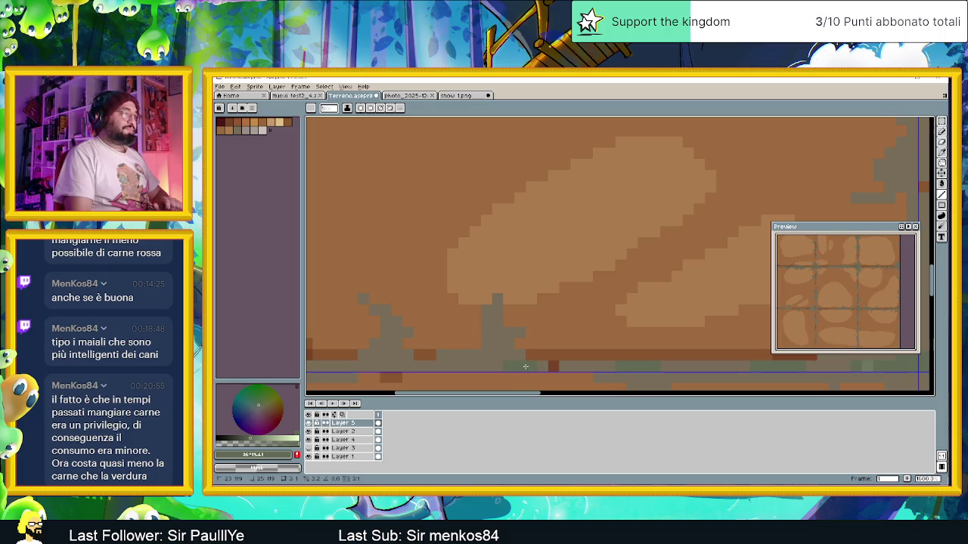
pyautogui.click(489, 332)
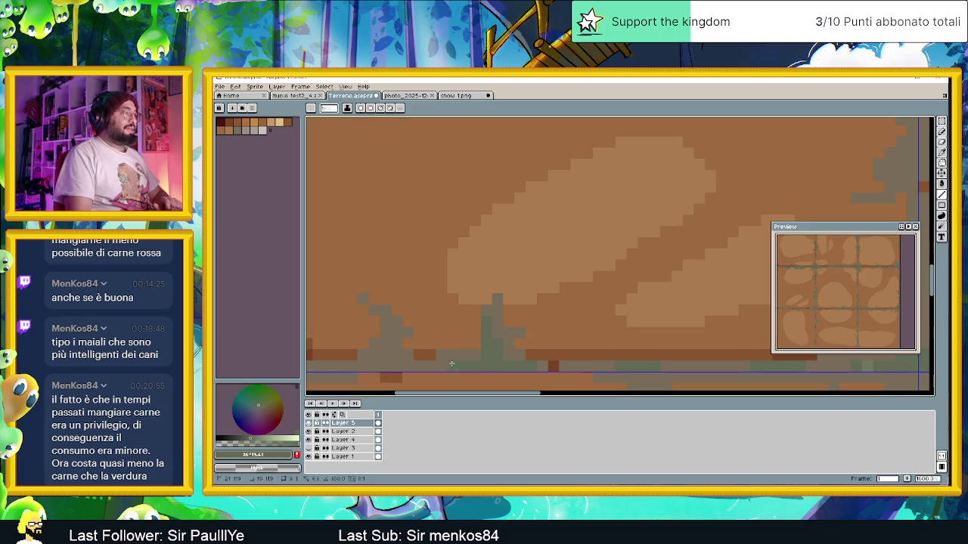
pyautogui.hscroll(-3, 516, 367)
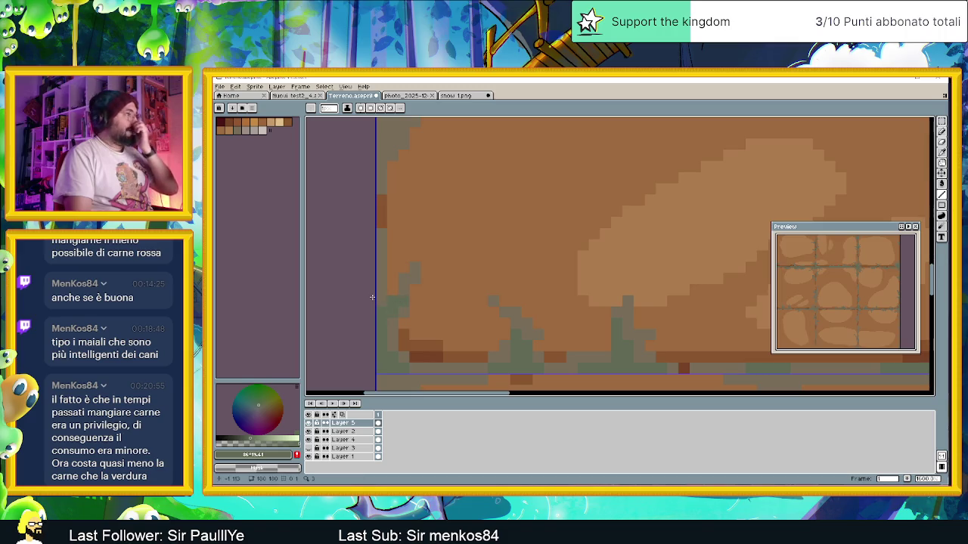
# - Paint lighter greenish pixels into the left-edge seam crack
pyautogui.moveTo(433, 231); pyautogui.dragTo(480, 335)
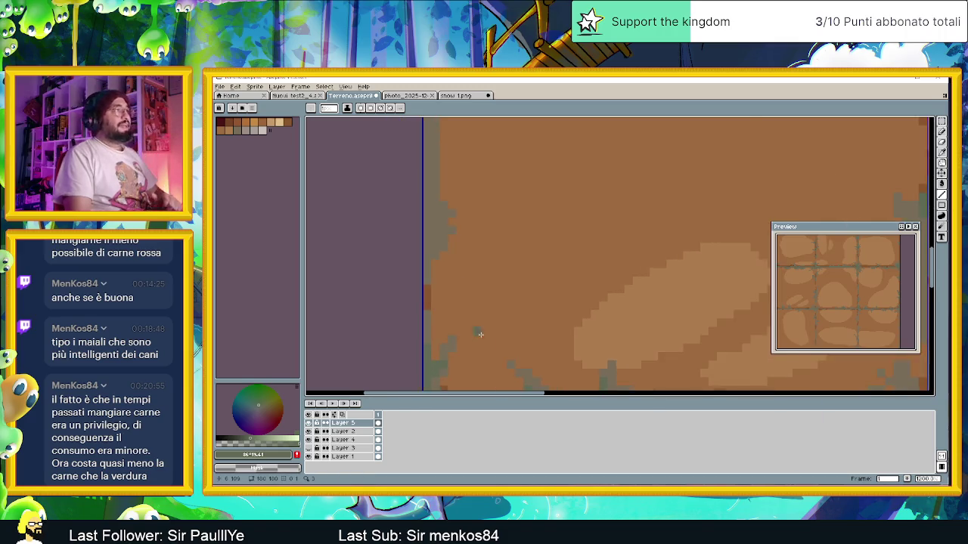
pyautogui.scroll(-1, 480, 334)
pyautogui.scroll(-1, 464, 296)
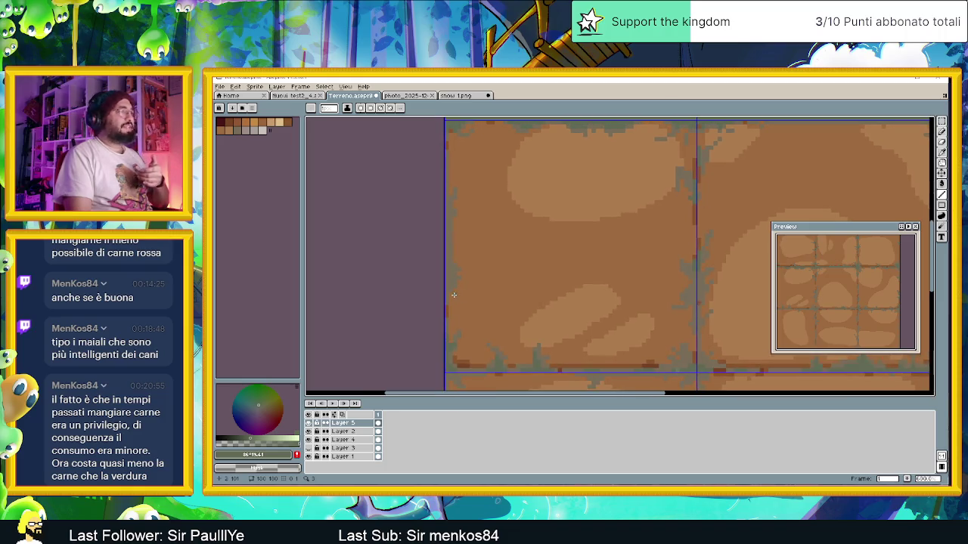
pyautogui.scroll(1, 454, 294)
pyautogui.scroll(1, 446, 291)
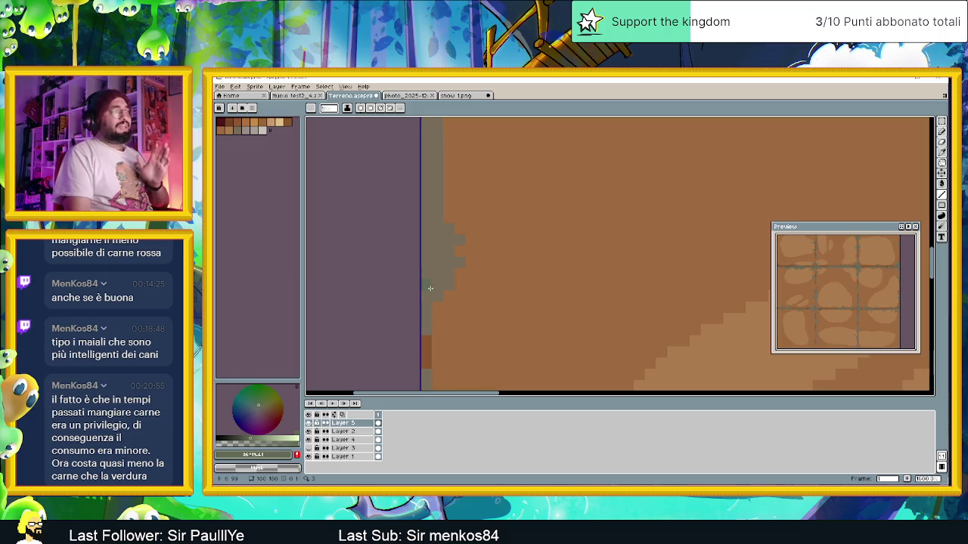
pyautogui.moveTo(434, 285); pyautogui.dragTo(426, 190)
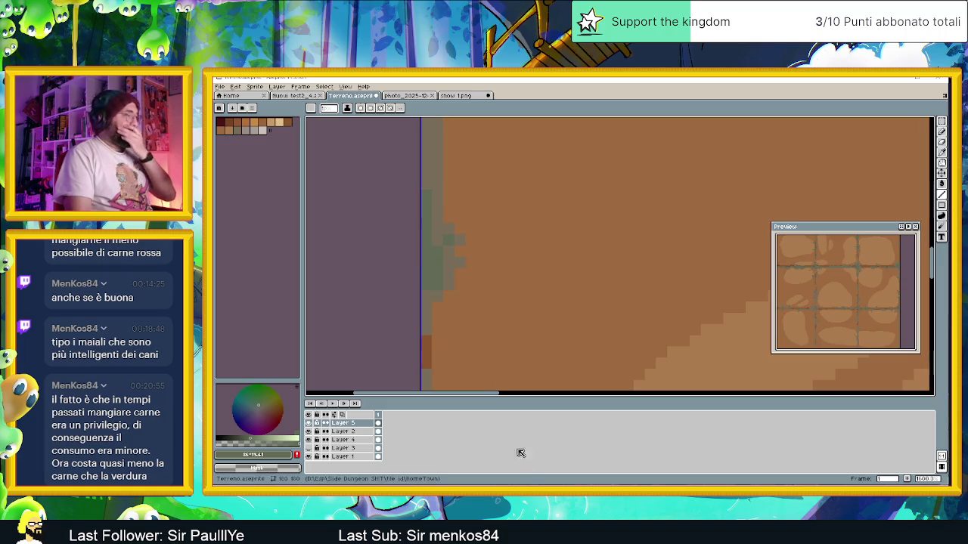
pyautogui.hotkey('alt', 'Tab')
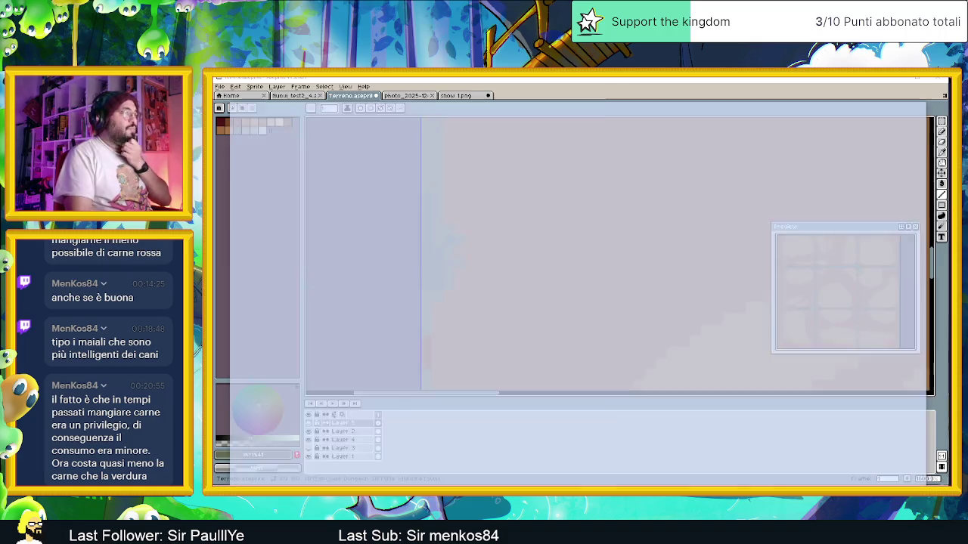
# - Start a Google search for 'liddl burger vegetali' in a new Chrome tab
pyautogui.click(857, 78)
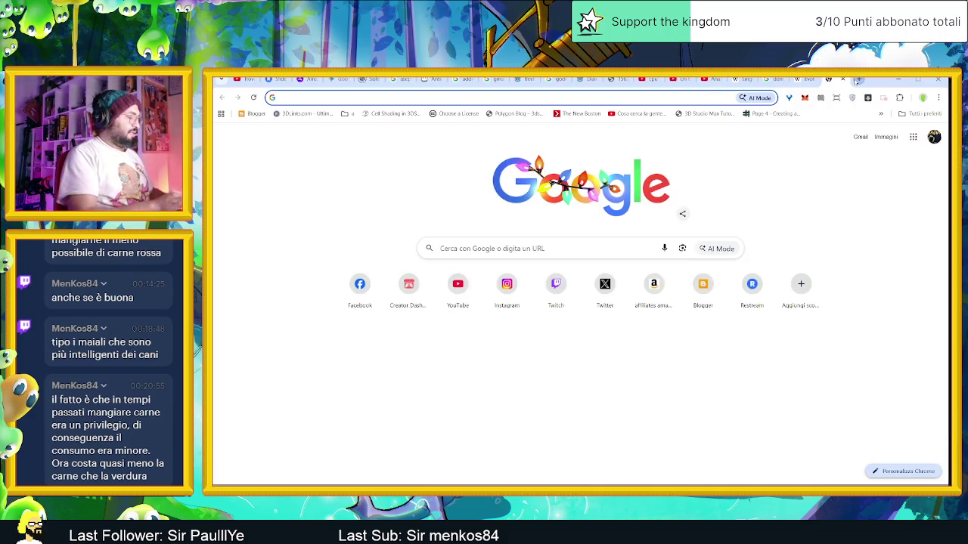
pyautogui.write('liddl burger vegetali')
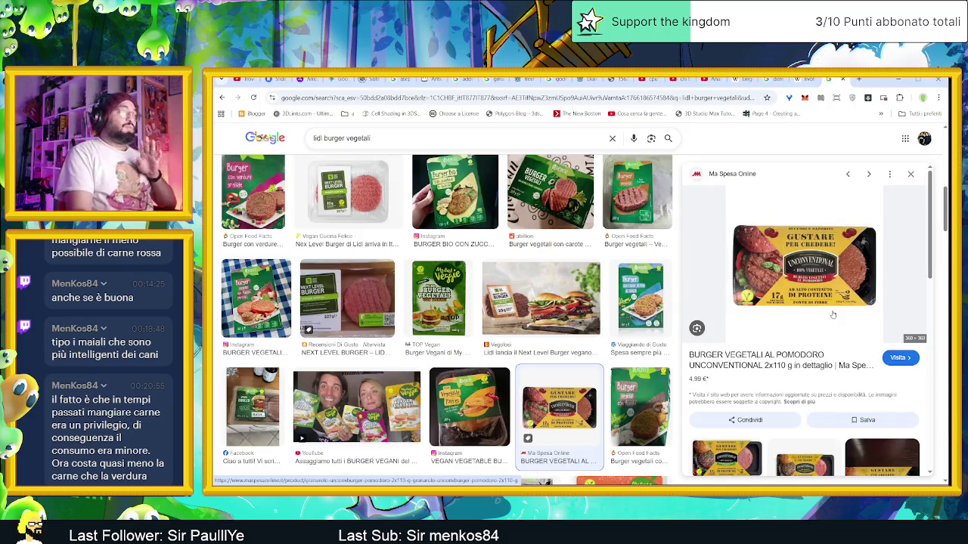
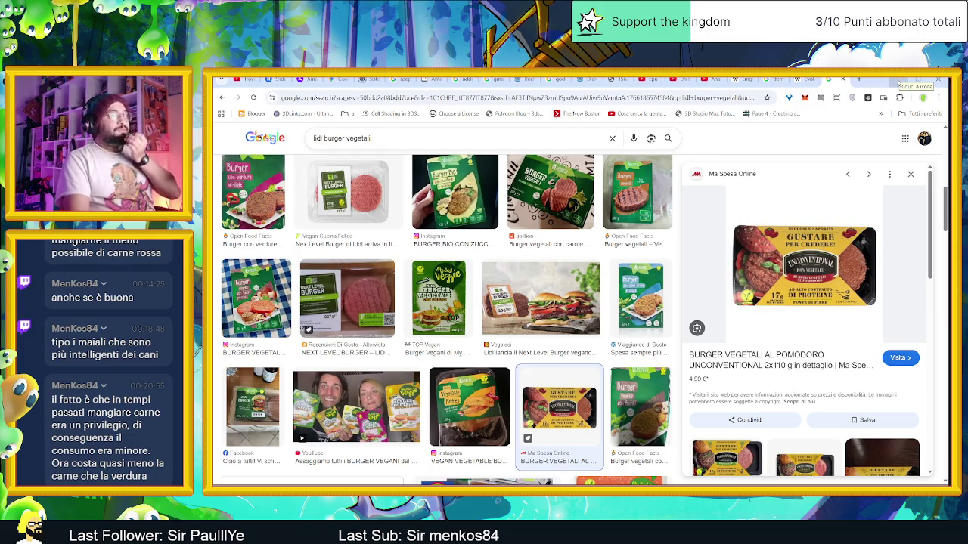
# - Minimize the Google Search browser window to bring back the Terreno.aseprite dirt tile
pyautogui.click(898, 82)
pyautogui.scroll(-2, 499, 268)
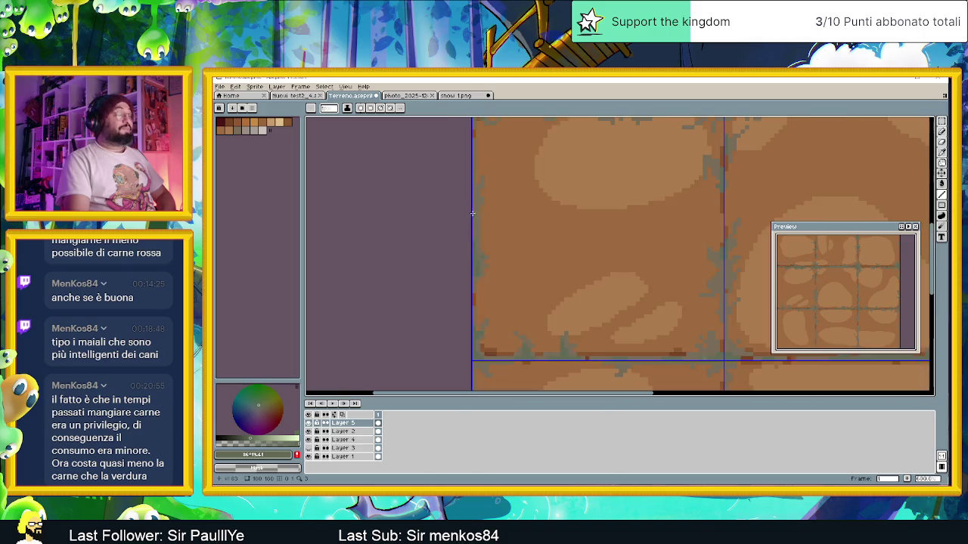
pyautogui.scroll(2, 472, 214)
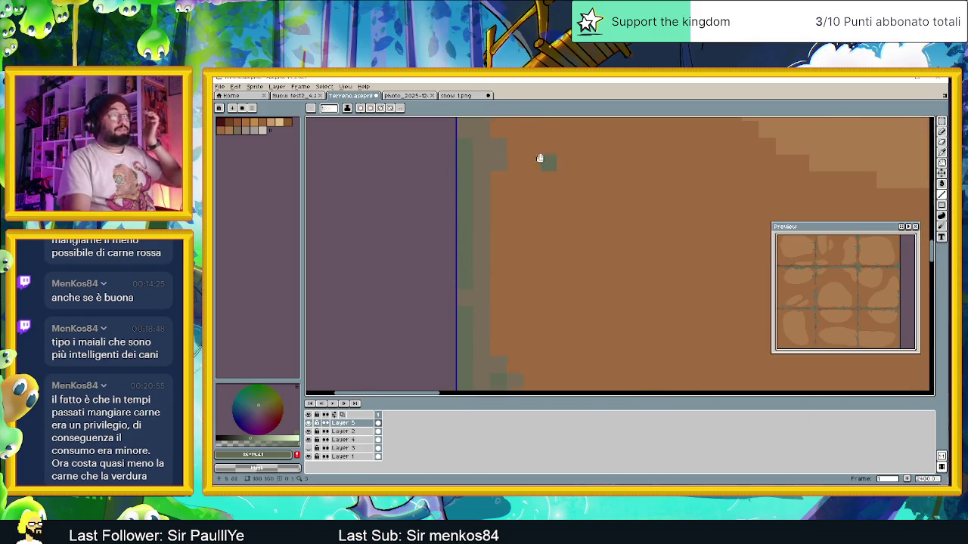
pyautogui.moveTo(540, 158); pyautogui.dragTo(541, 231)
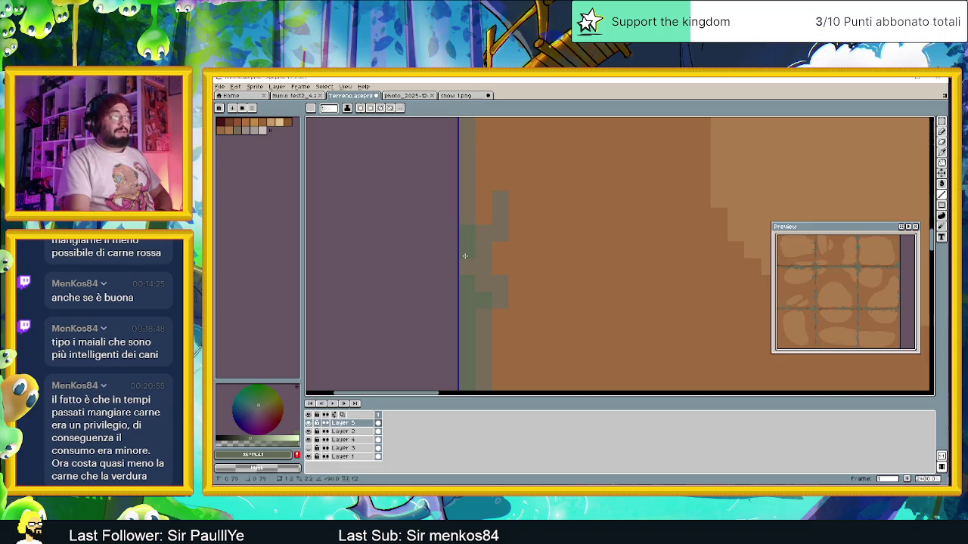
pyautogui.moveTo(486, 205); pyautogui.dragTo(521, 287)
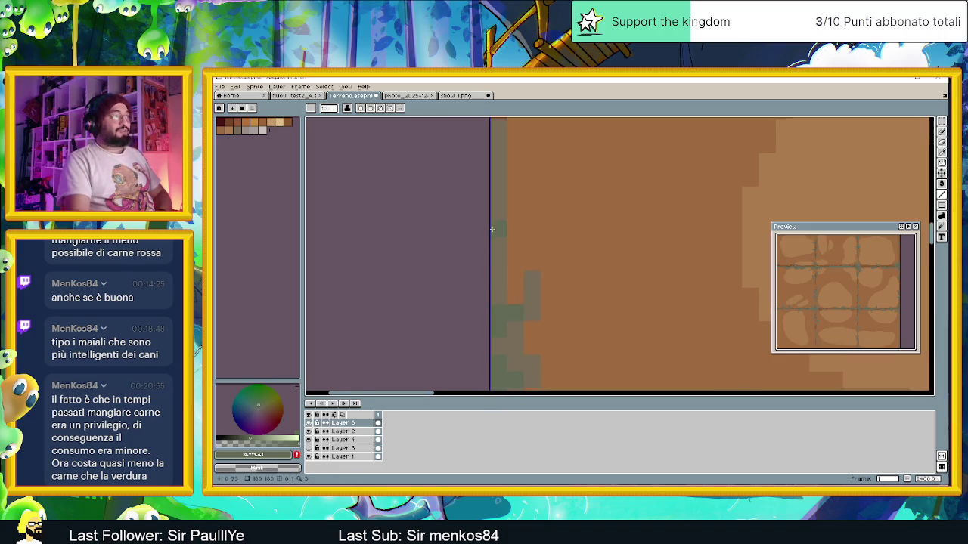
pyautogui.scroll(-2, 491, 229)
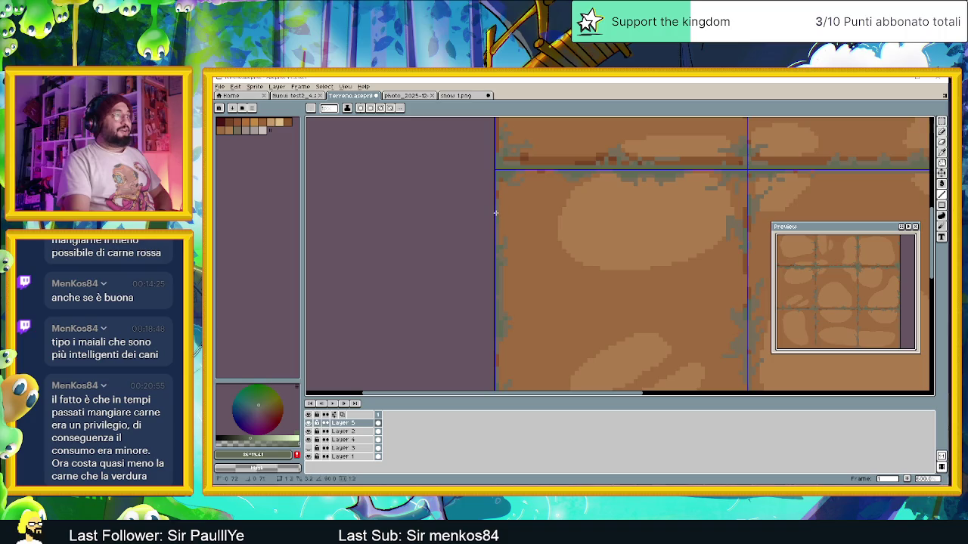
pyautogui.scroll(-1, 529, 234)
pyautogui.scroll(-1, 589, 259)
pyautogui.moveTo(589, 260); pyautogui.dragTo(566, 246)
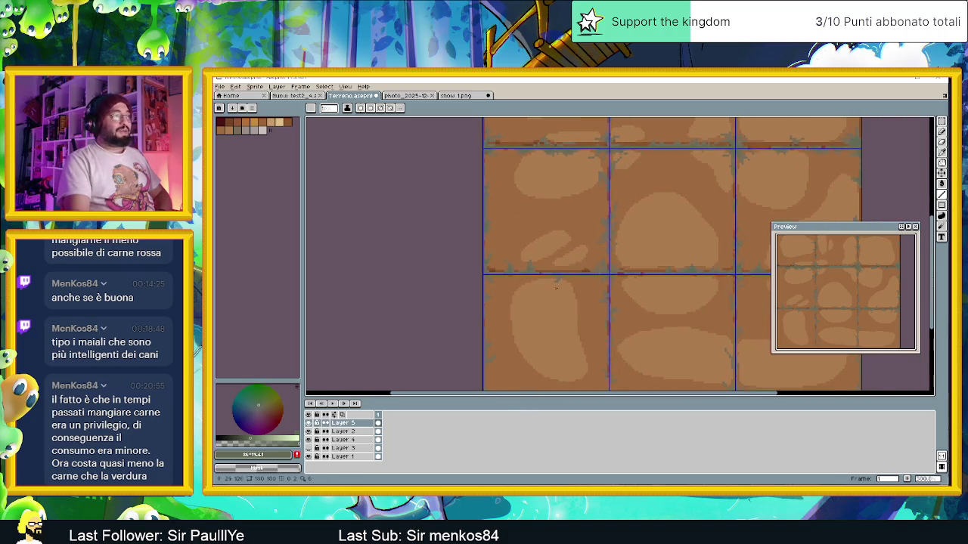
pyautogui.moveTo(561, 288); pyautogui.dragTo(515, 288)
pyautogui.scroll(2, 516, 288)
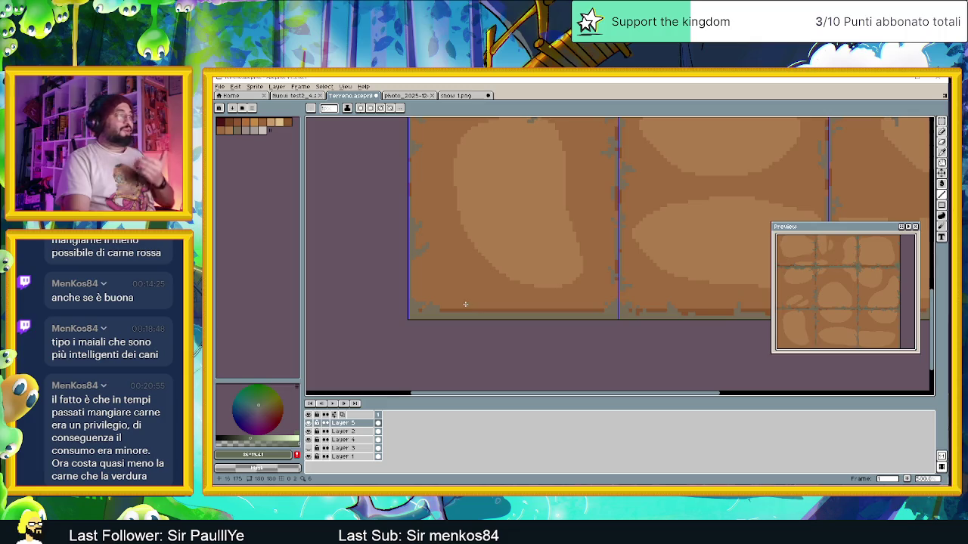
pyautogui.moveTo(411, 292); pyautogui.dragTo(471, 292)
pyautogui.scroll(2, 471, 291)
pyautogui.scroll(3, 496, 235)
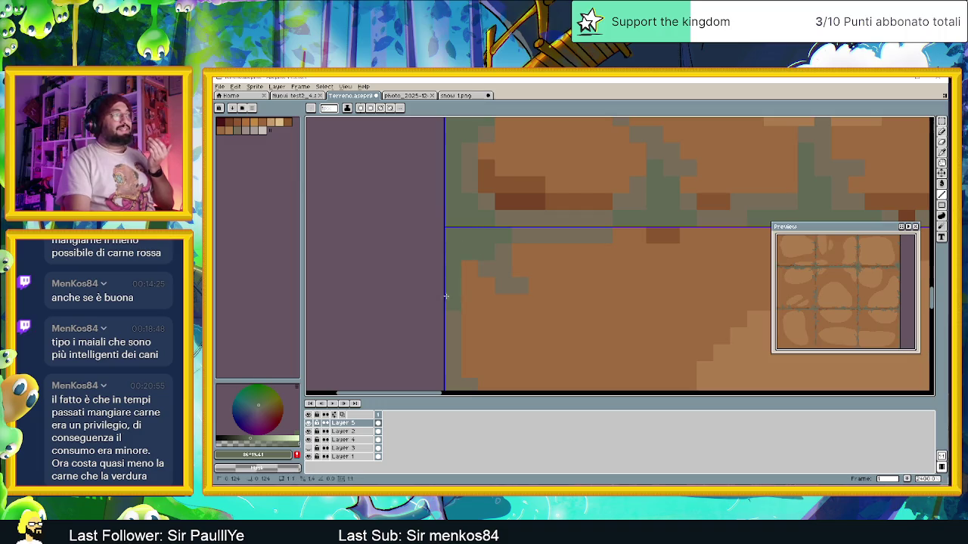
pyautogui.moveTo(446, 297); pyautogui.dragTo(478, 225)
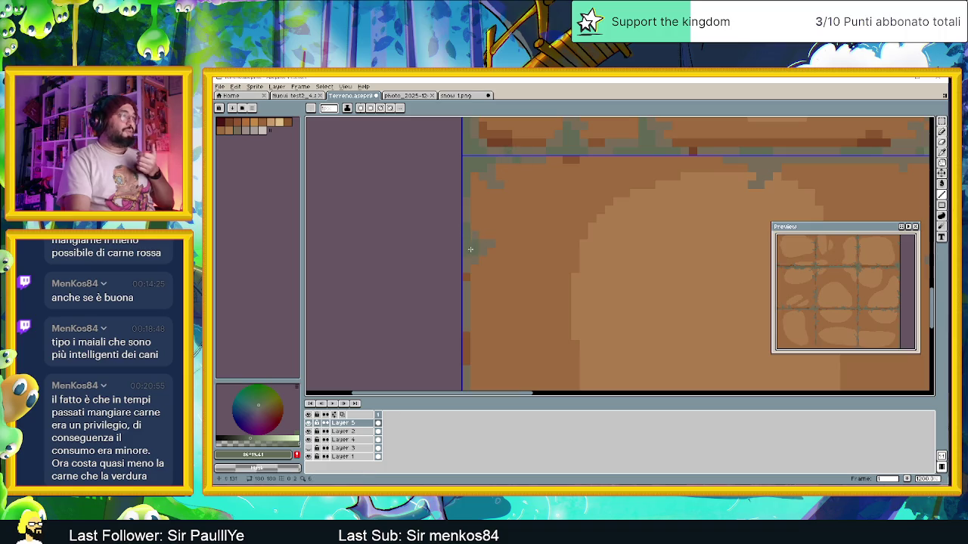
pyautogui.moveTo(470, 244); pyautogui.dragTo(469, 199)
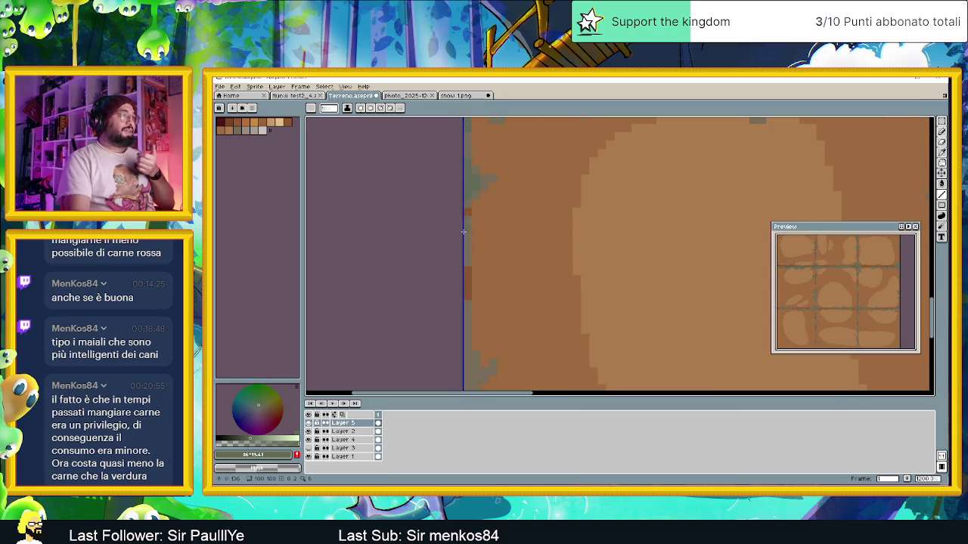
pyautogui.scroll(-3, 527, 254)
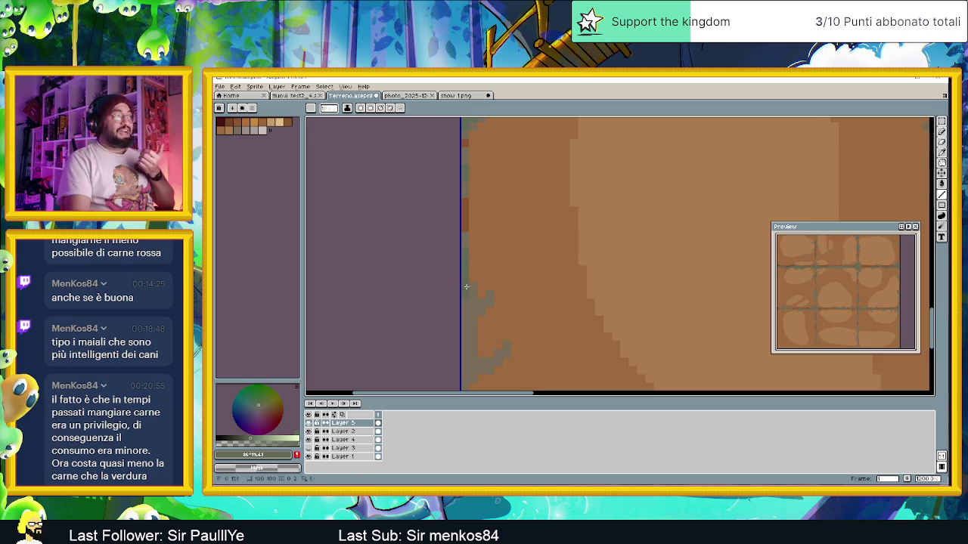
pyautogui.scroll(2, 459, 306)
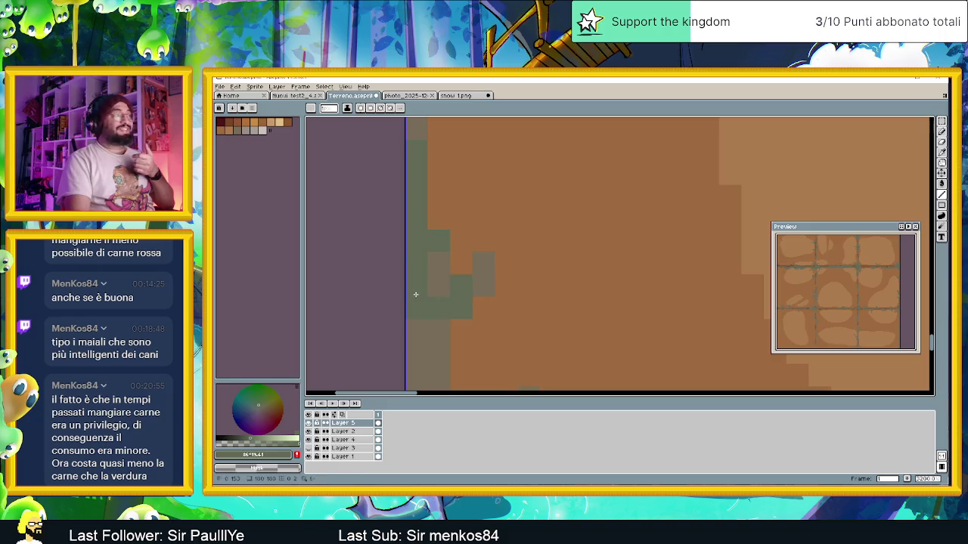
pyautogui.scroll(-2, 480, 288)
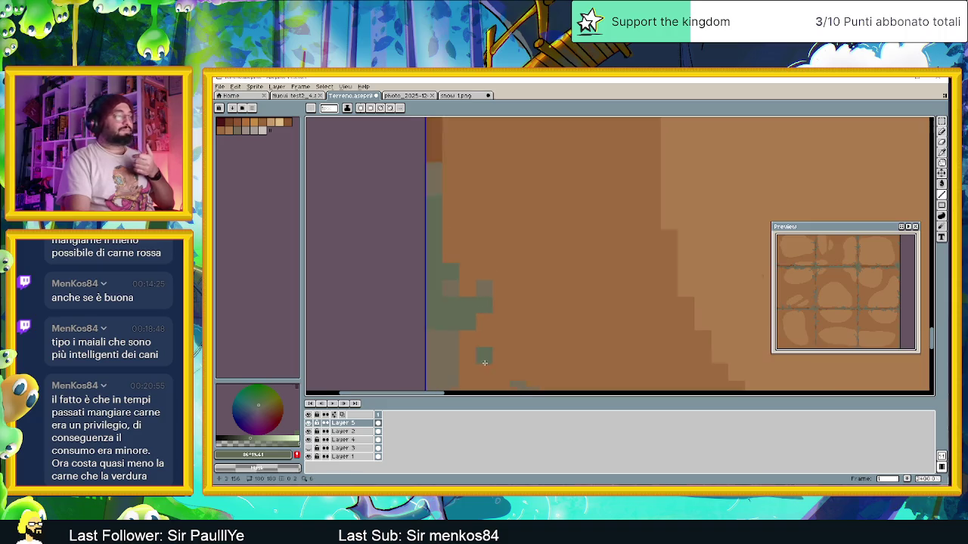
pyautogui.scroll(1, 437, 193)
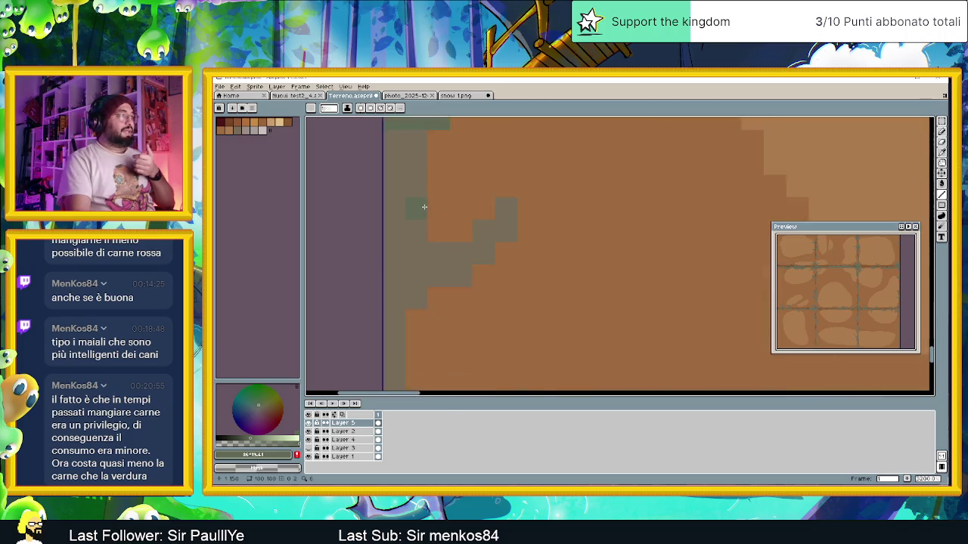
pyautogui.scroll(-1, 420, 215)
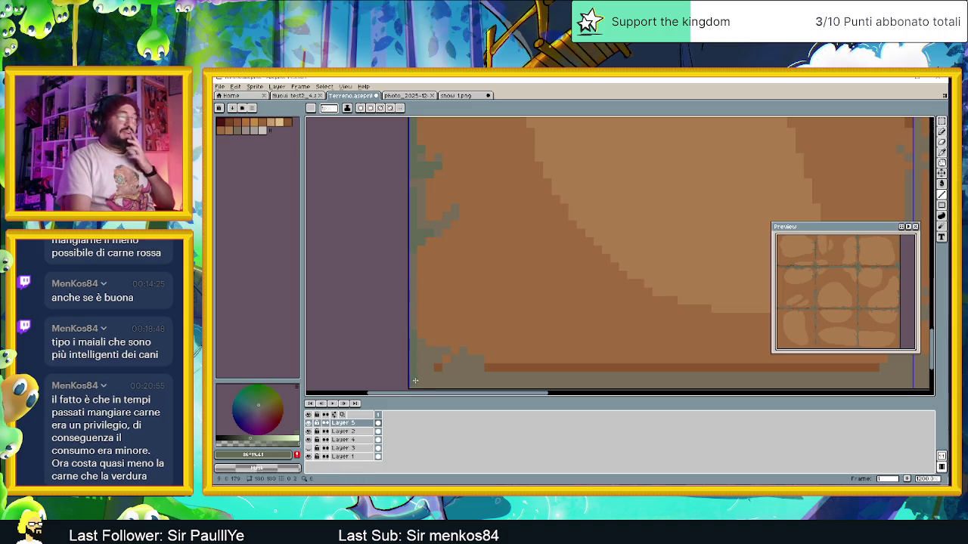
# - Extend the green-grey border strip a little further right along the dirt tile's bottom edge
pyautogui.moveTo(412, 334); pyautogui.dragTo(372, 350)
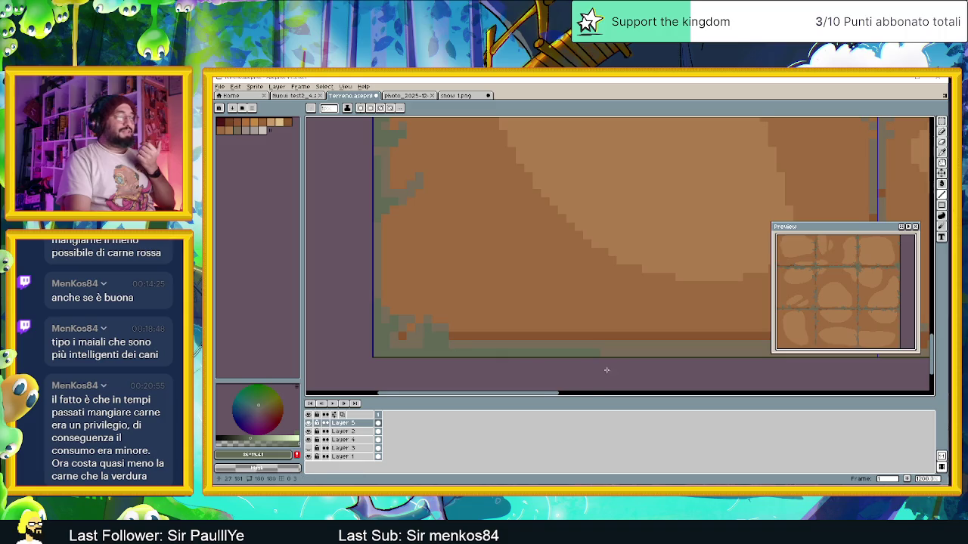
pyautogui.moveTo(606, 369); pyautogui.dragTo(370, 335)
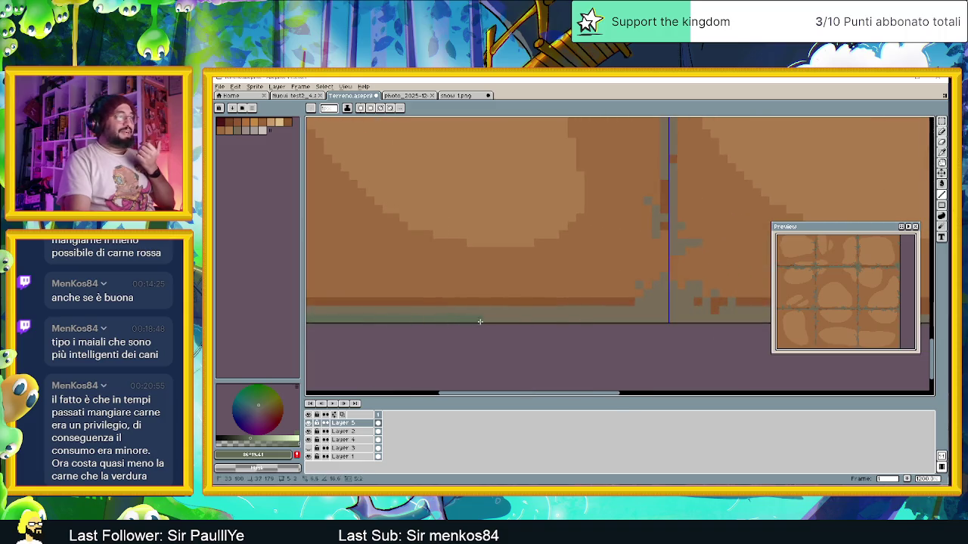
pyautogui.moveTo(471, 318); pyautogui.dragTo(606, 322)
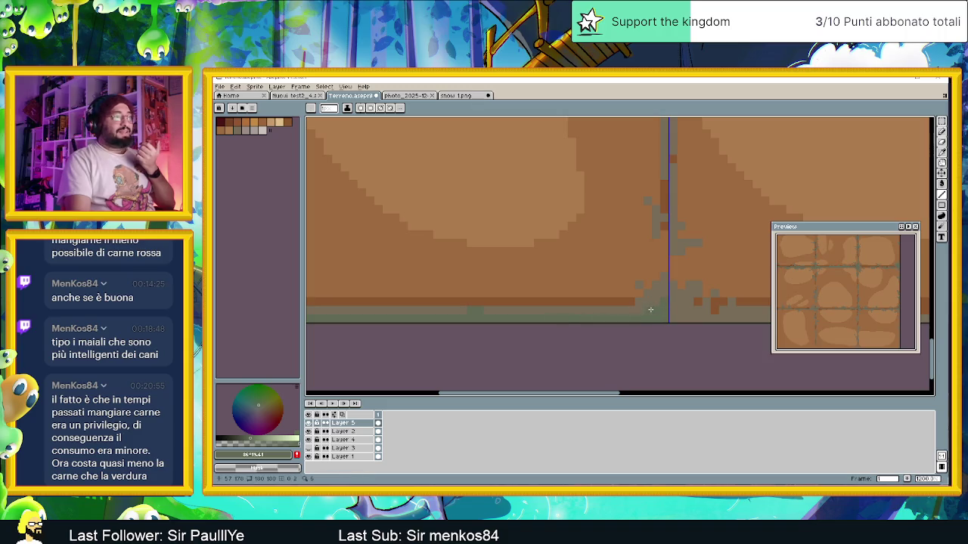
pyautogui.moveTo(663, 289)
pyautogui.mouseDown()
pyautogui.moveTo(477, 275)
pyautogui.moveTo(464, 302)
pyautogui.mouseUp()
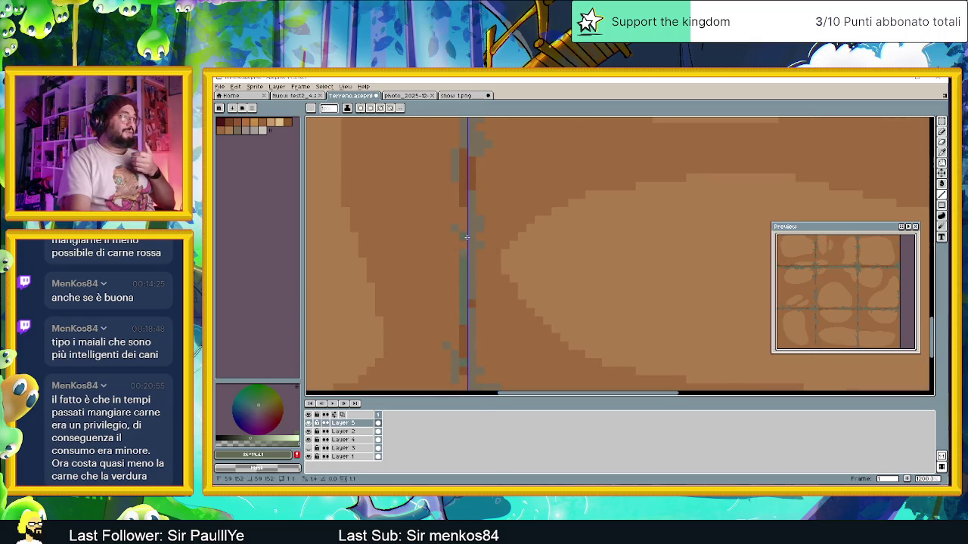
# - Zoom in on the vertical seam and paint darker green-grey pixels along it
pyautogui.scroll(2, 477, 301)
pyautogui.scroll(1, 488, 295)
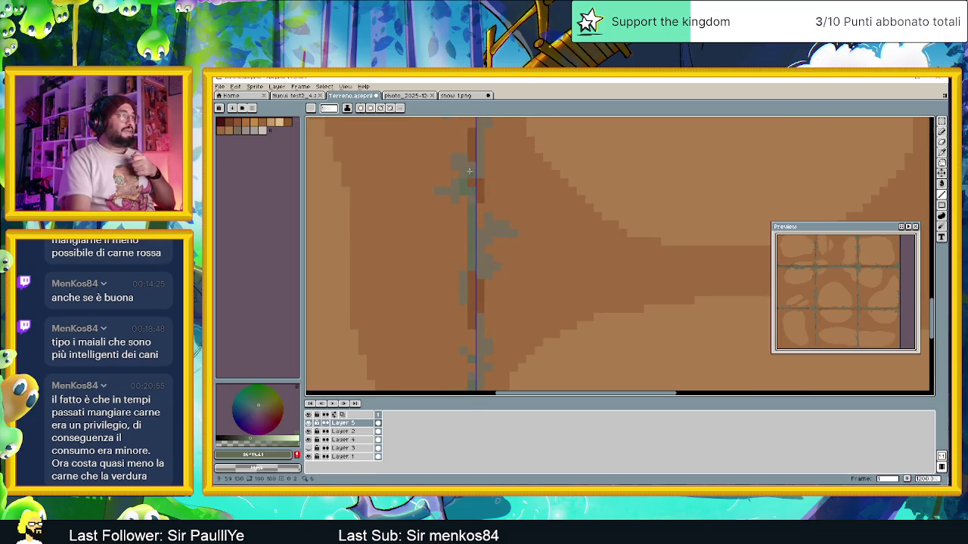
pyautogui.scroll(2, 491, 288)
pyautogui.scroll(1, 502, 303)
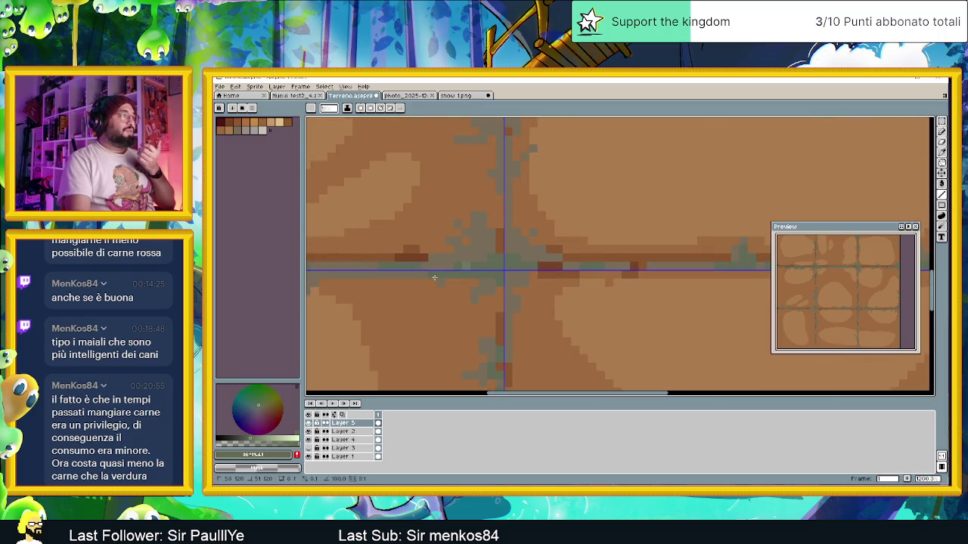
pyautogui.scroll(-2, 535, 308)
pyautogui.scroll(2, 423, 295)
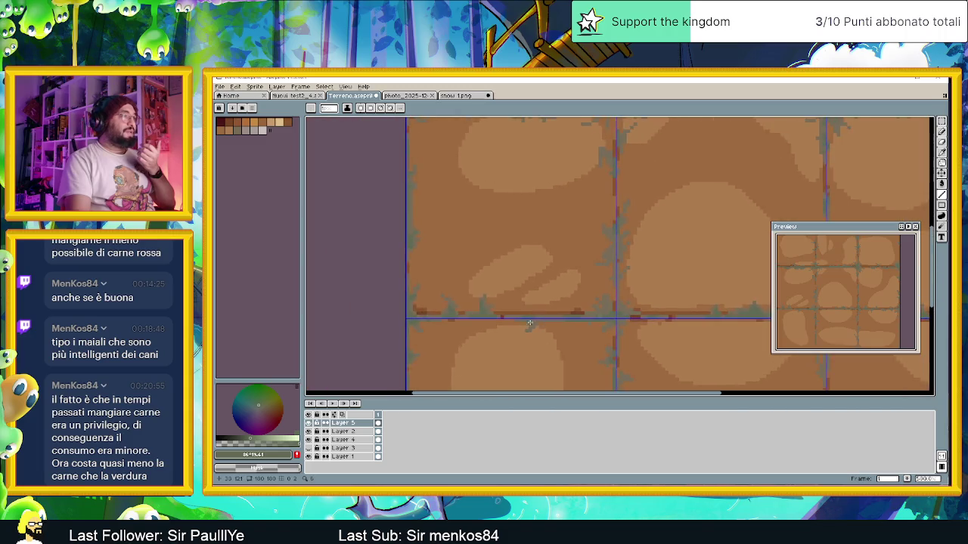
pyautogui.scroll(2, 514, 299)
pyautogui.scroll(1, 595, 304)
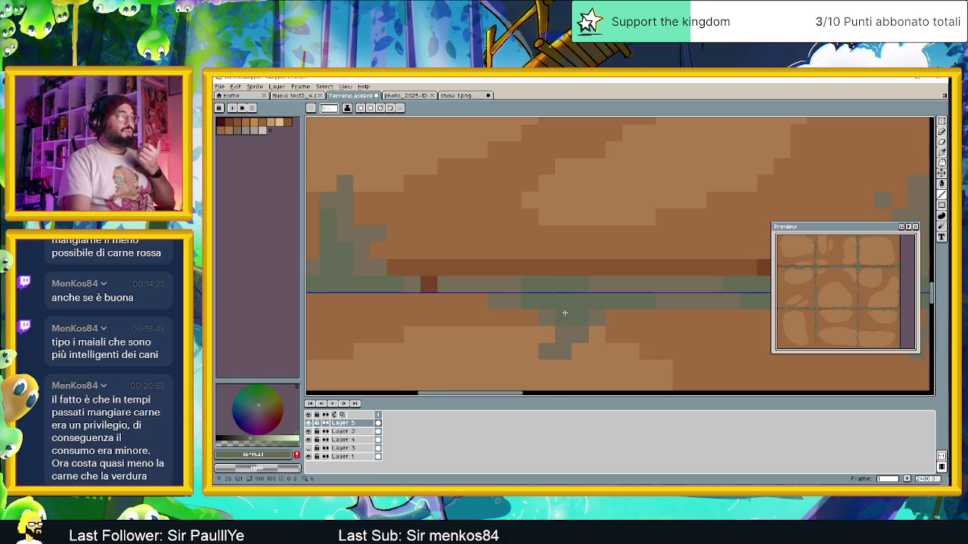
pyautogui.scroll(-2, 562, 313)
pyautogui.scroll(-1, 650, 332)
pyautogui.scroll(-1, 527, 286)
pyautogui.scroll(2, 527, 287)
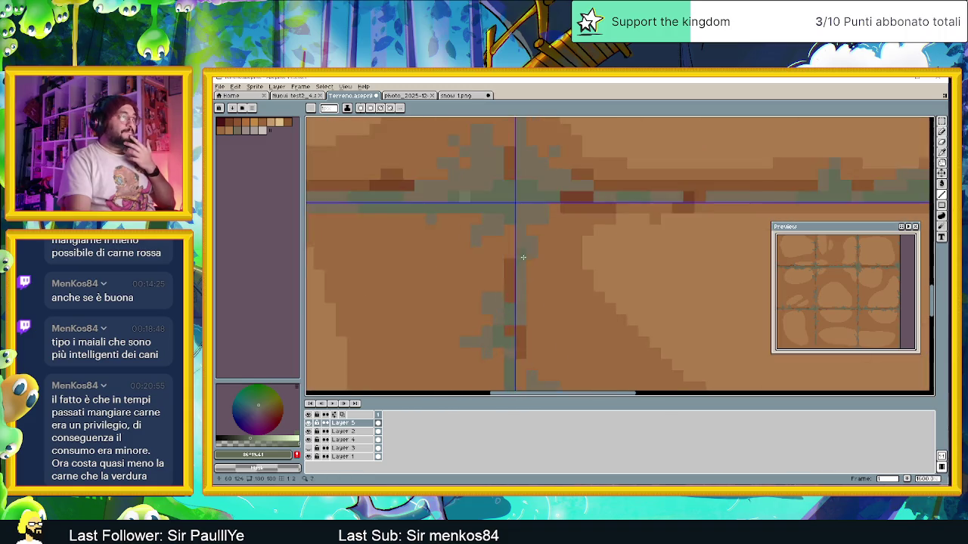
pyautogui.scroll(2, 521, 255)
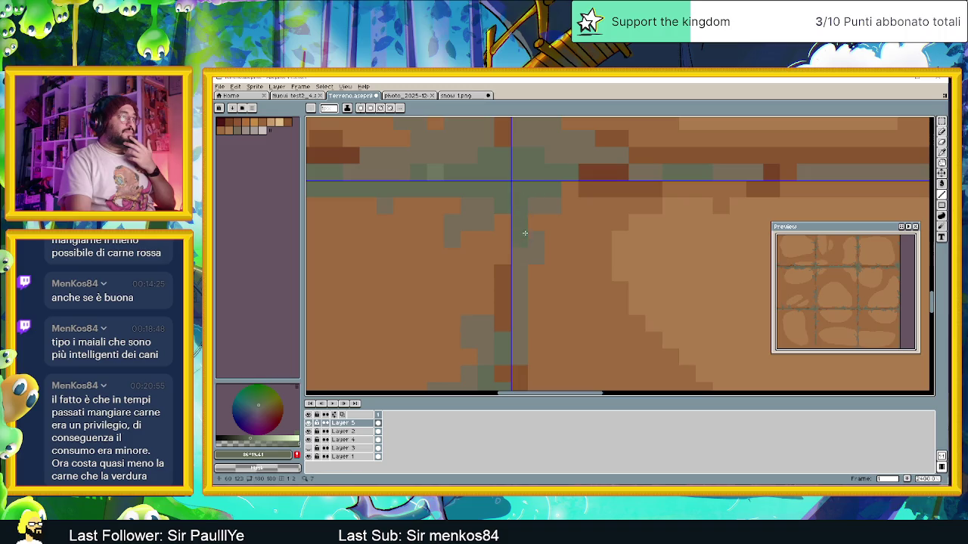
pyautogui.scroll(-1, 514, 274)
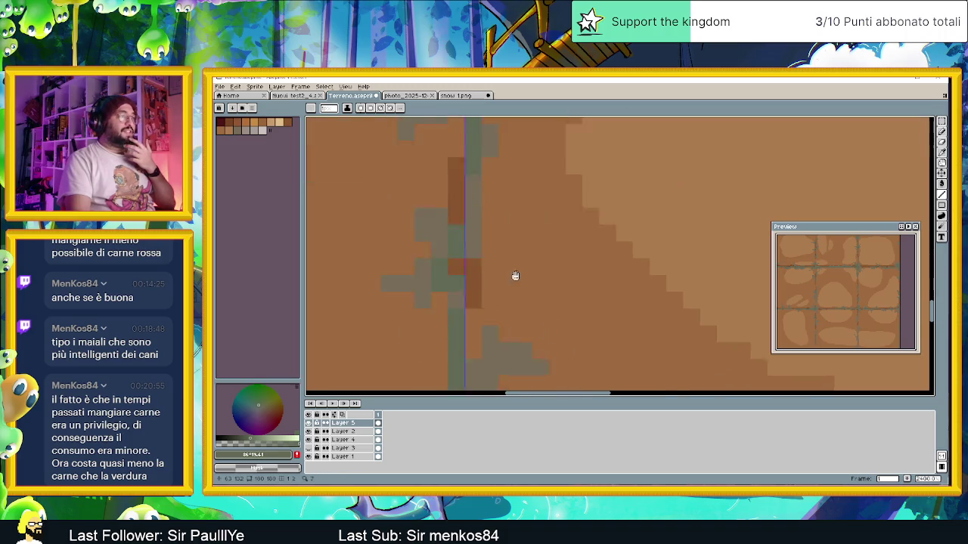
pyautogui.scroll(-2, 530, 306)
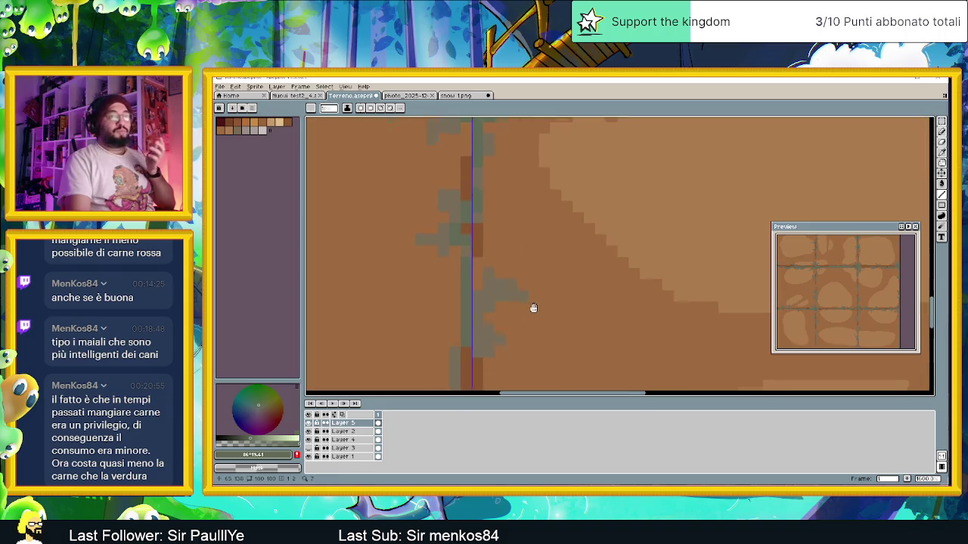
pyautogui.scroll(1, 506, 295)
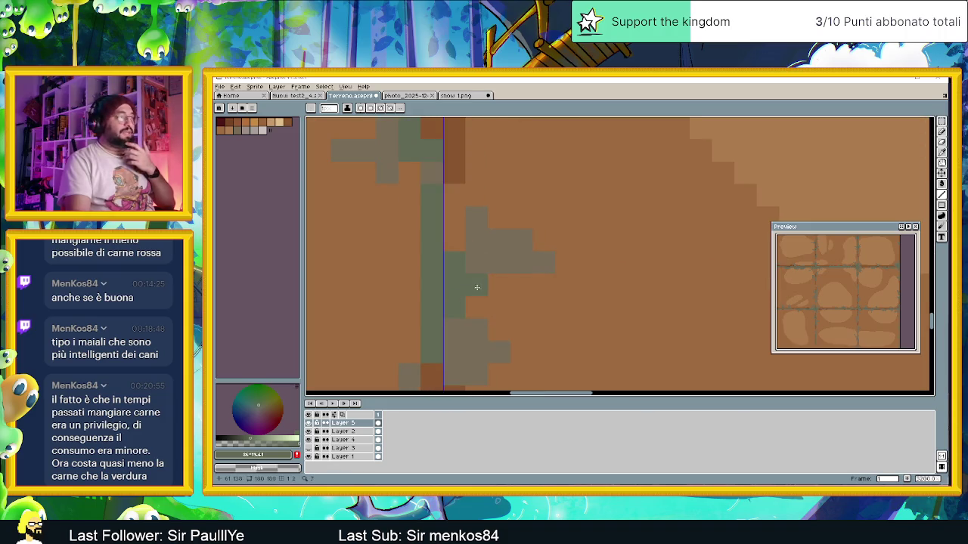
pyautogui.scroll(-3, 481, 227)
pyautogui.click(477, 246)
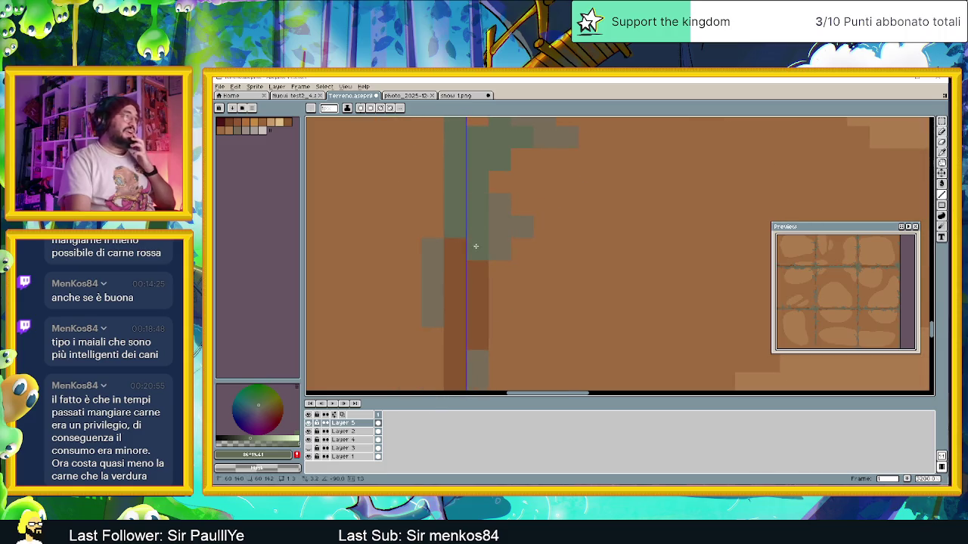
pyautogui.click(499, 229)
# - Add green-grey moss pixels further down the seam plus a grey pixel beside it
pyautogui.scroll(-2, 521, 312)
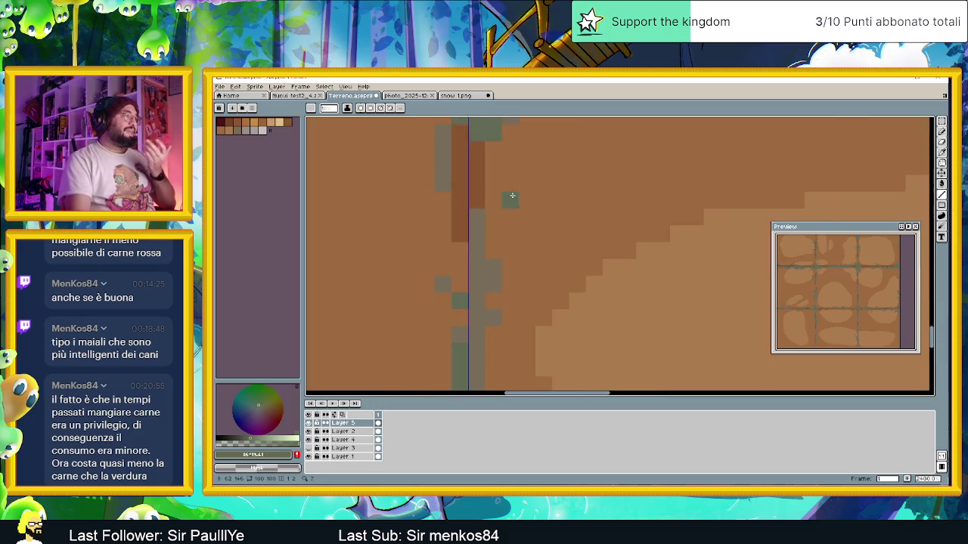
pyautogui.scroll(-1, 510, 199)
pyautogui.scroll(1, 490, 262)
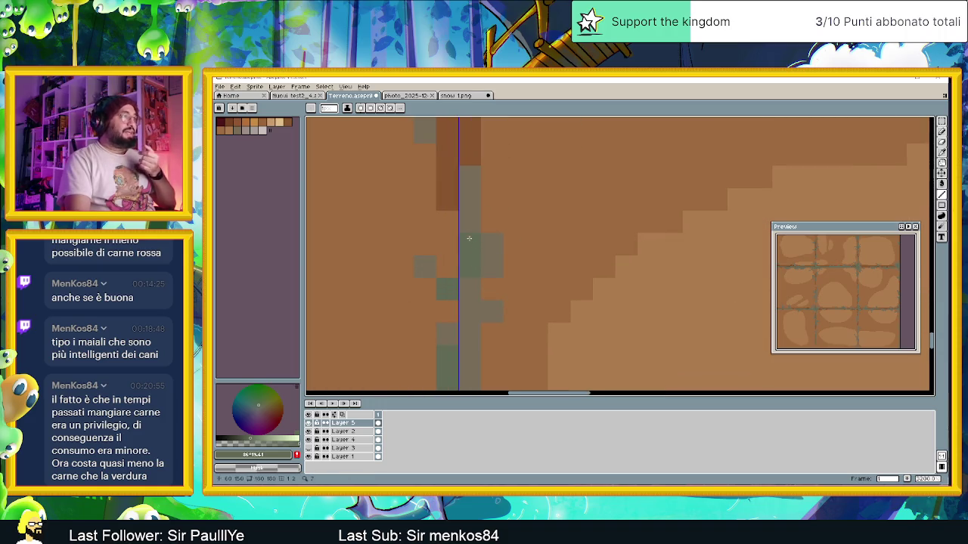
pyautogui.click(482, 269)
pyautogui.click(505, 321)
pyautogui.scroll(-2, 491, 264)
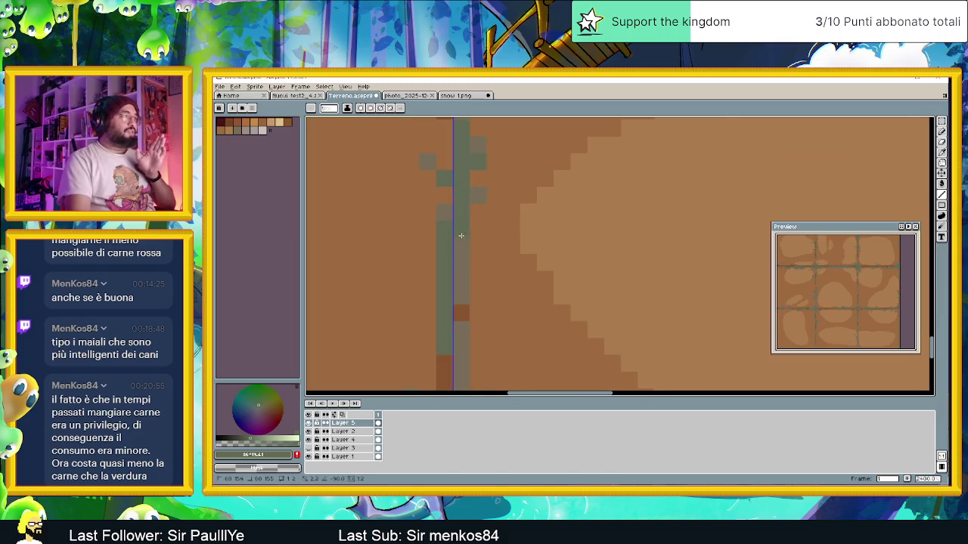
pyautogui.click(493, 345)
pyautogui.scroll(-2, 492, 340)
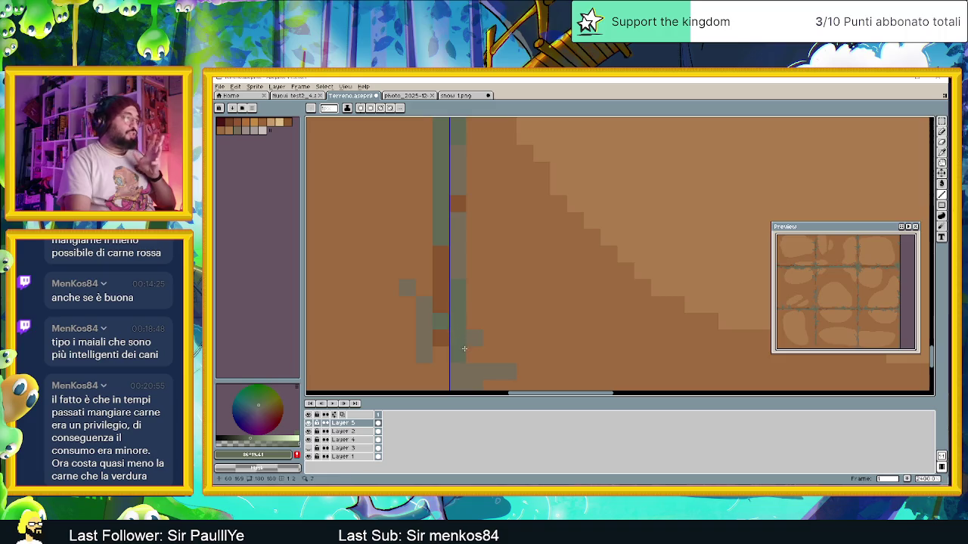
pyautogui.moveTo(484, 370); pyautogui.dragTo(459, 301)
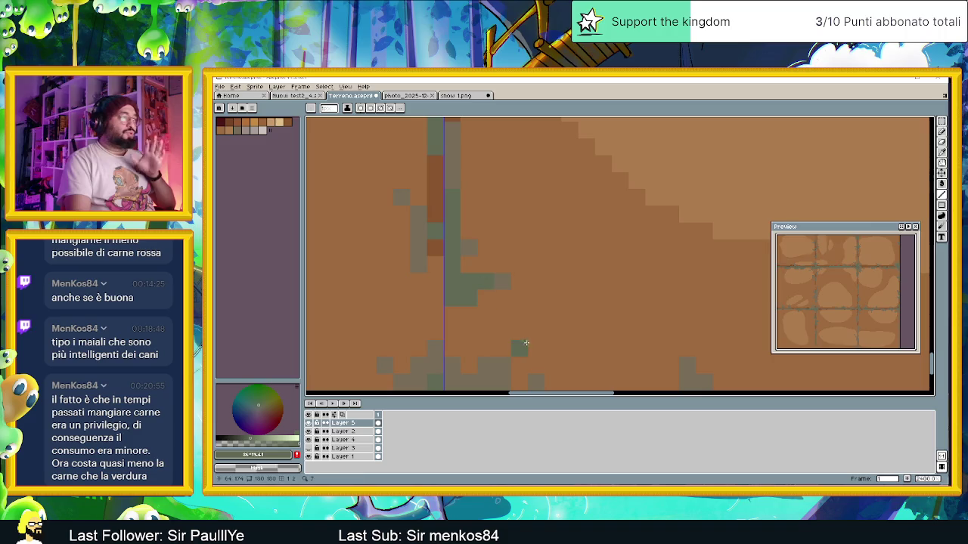
# - Pan along the tile grid's bottom edge to inspect how the seams line up
pyautogui.moveTo(518, 346); pyautogui.dragTo(475, 265)
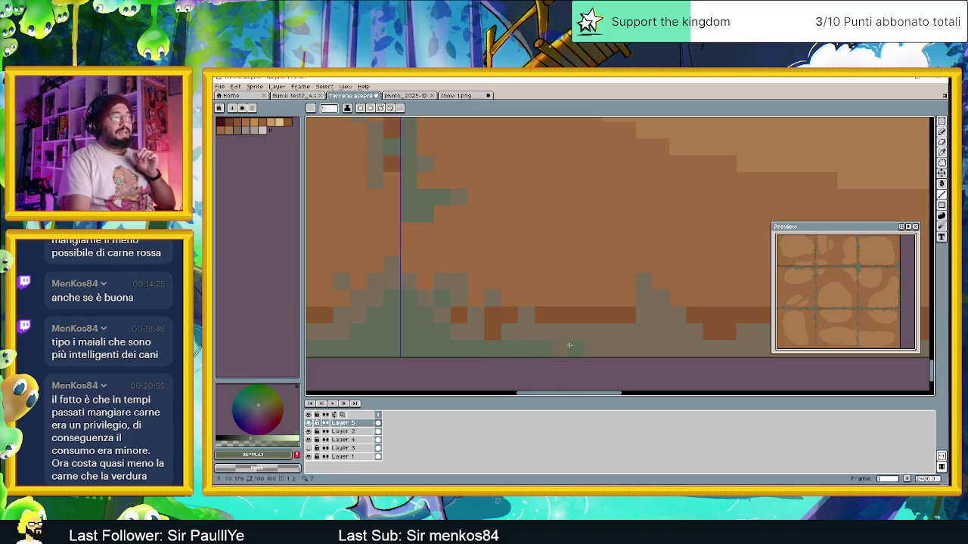
pyautogui.moveTo(570, 345)
pyautogui.mouseDown()
pyautogui.moveTo(433, 350)
pyautogui.moveTo(486, 338)
pyautogui.mouseUp()
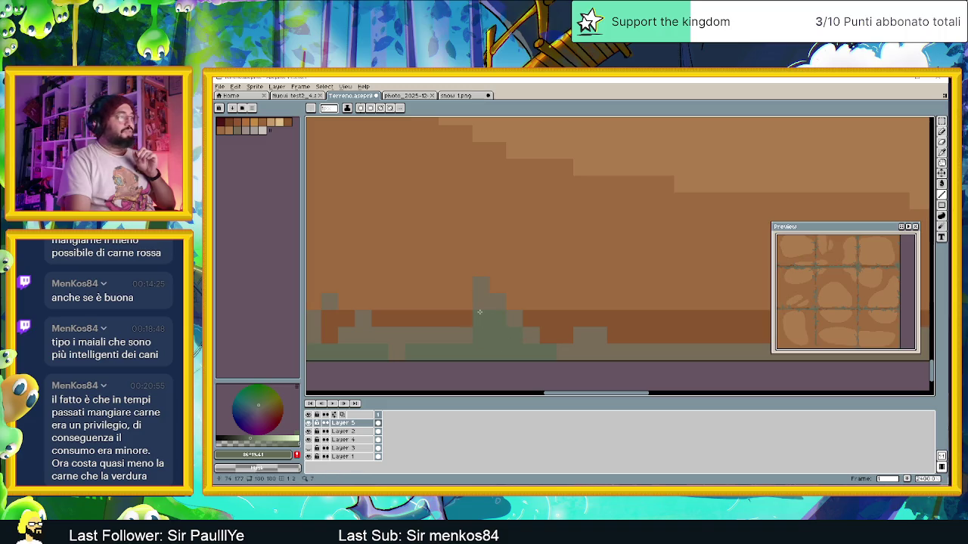
pyautogui.moveTo(589, 363)
pyautogui.mouseDown()
pyautogui.moveTo(526, 355)
pyautogui.moveTo(508, 320)
pyautogui.mouseUp()
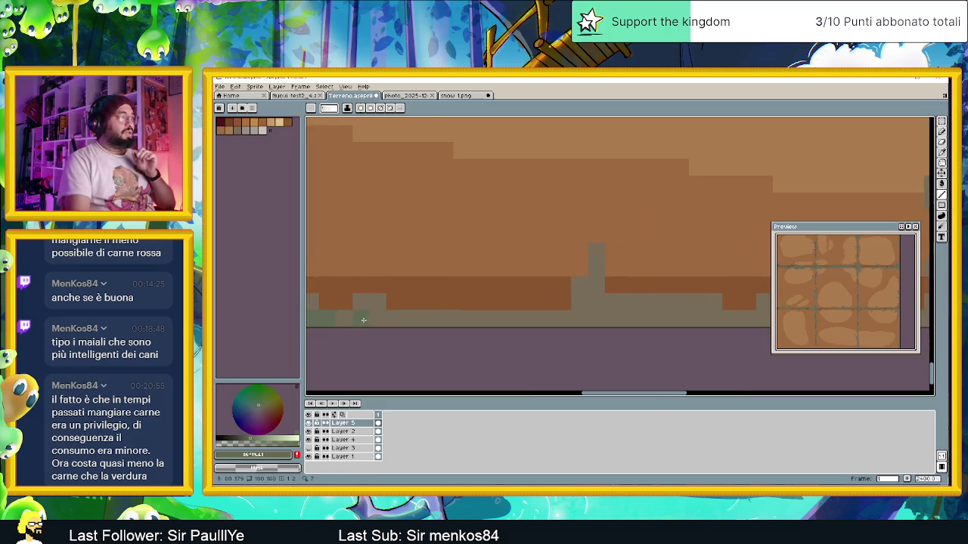
pyautogui.moveTo(689, 321); pyautogui.dragTo(369, 321)
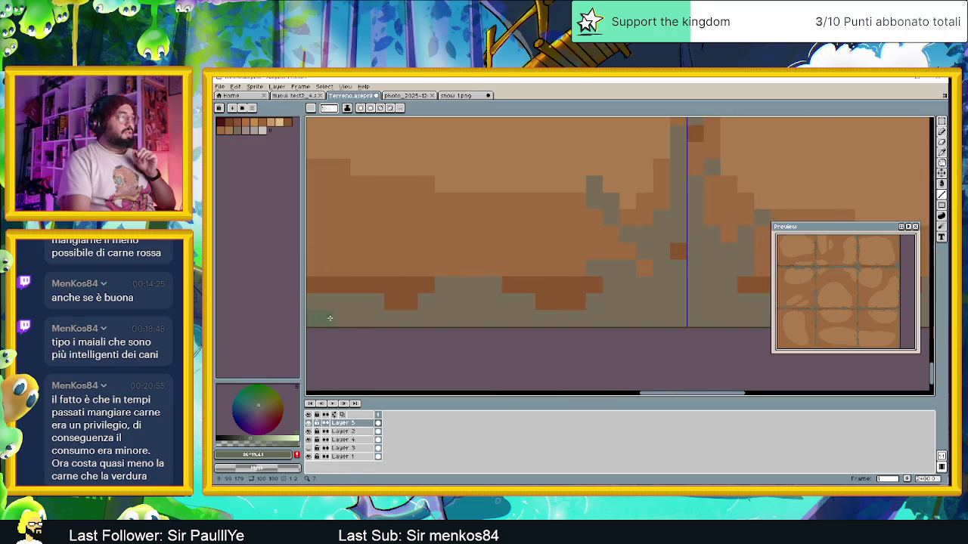
pyautogui.moveTo(512, 321); pyautogui.dragTo(657, 346)
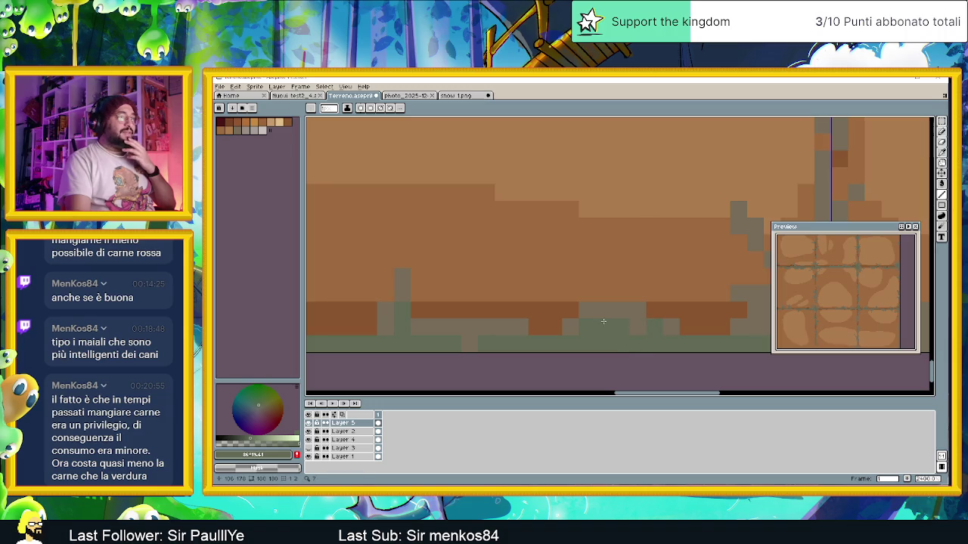
pyautogui.moveTo(704, 327); pyautogui.dragTo(424, 309)
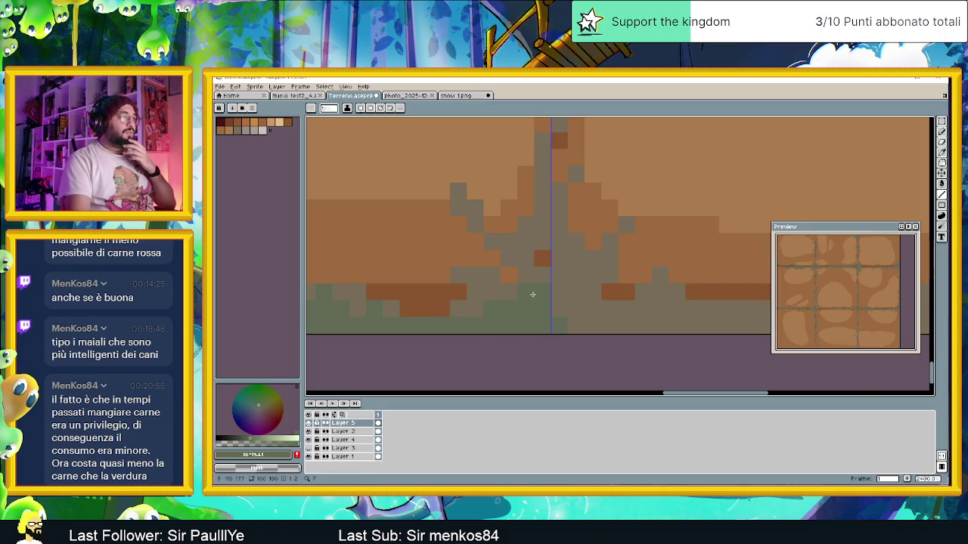
# - Zoom in on the seam crossing and recolour a brown pixel there green-grey
pyautogui.scroll(3, 557, 276)
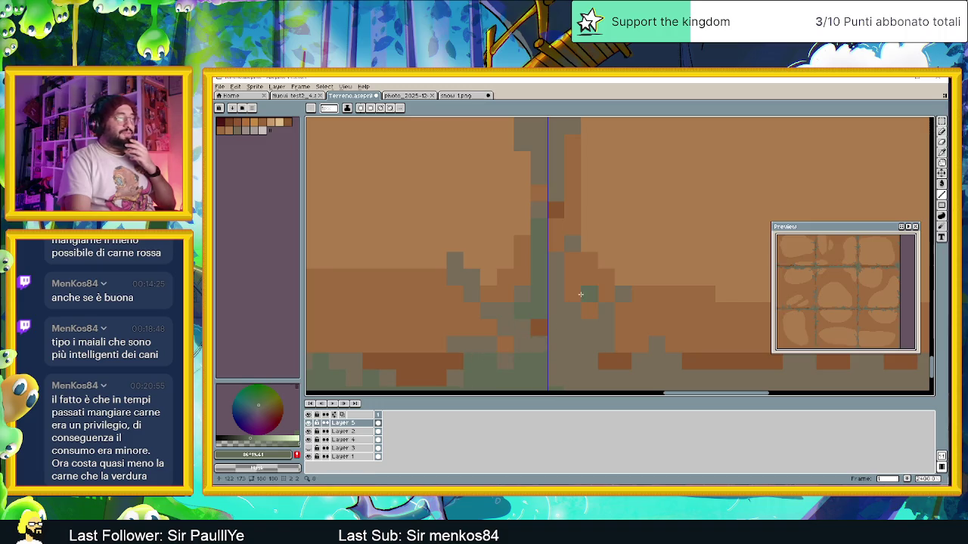
pyautogui.scroll(-1, 578, 302)
pyautogui.scroll(-1, 572, 328)
pyautogui.scroll(-1, 538, 329)
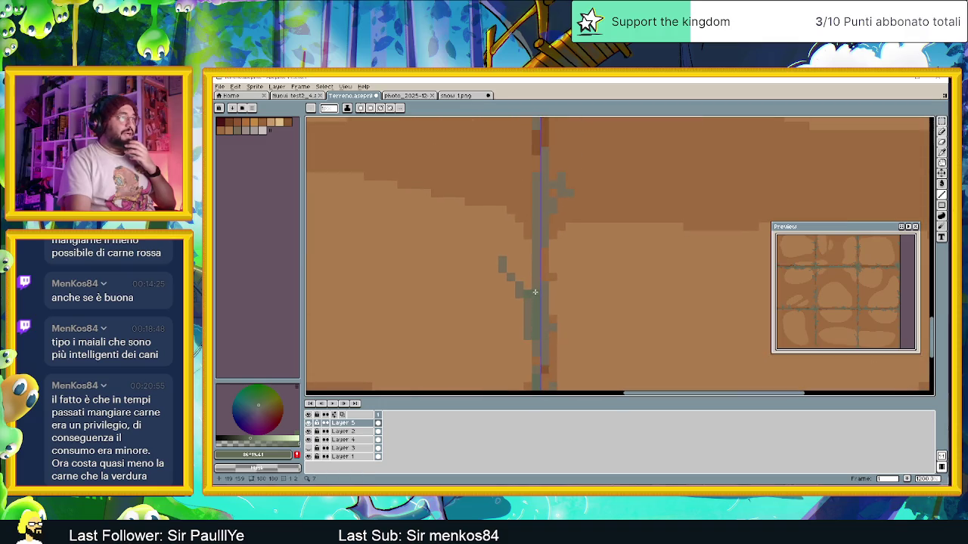
pyautogui.scroll(2, 537, 234)
pyautogui.scroll(2, 530, 272)
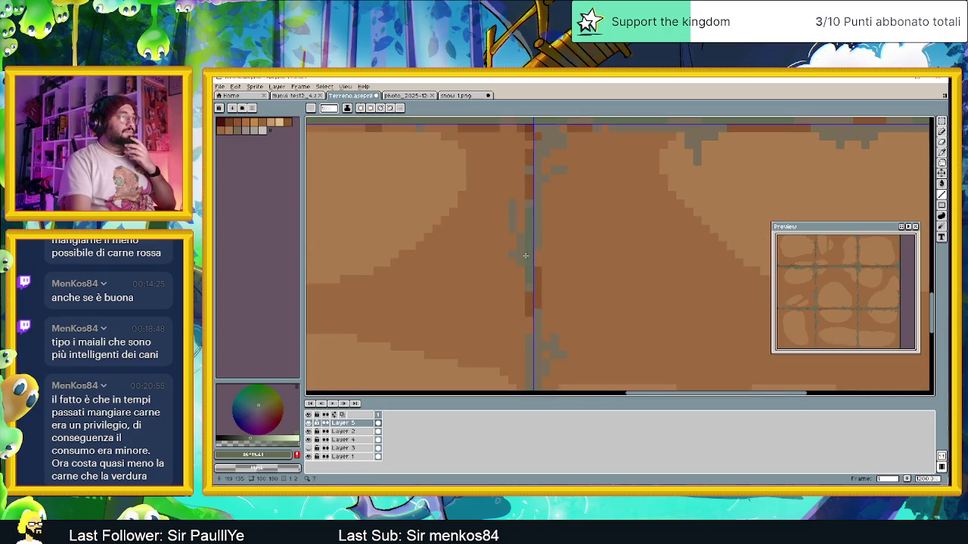
pyautogui.moveTo(526, 255); pyautogui.dragTo(520, 246)
pyautogui.scroll(-1, 557, 226)
pyautogui.scroll(-1, 597, 240)
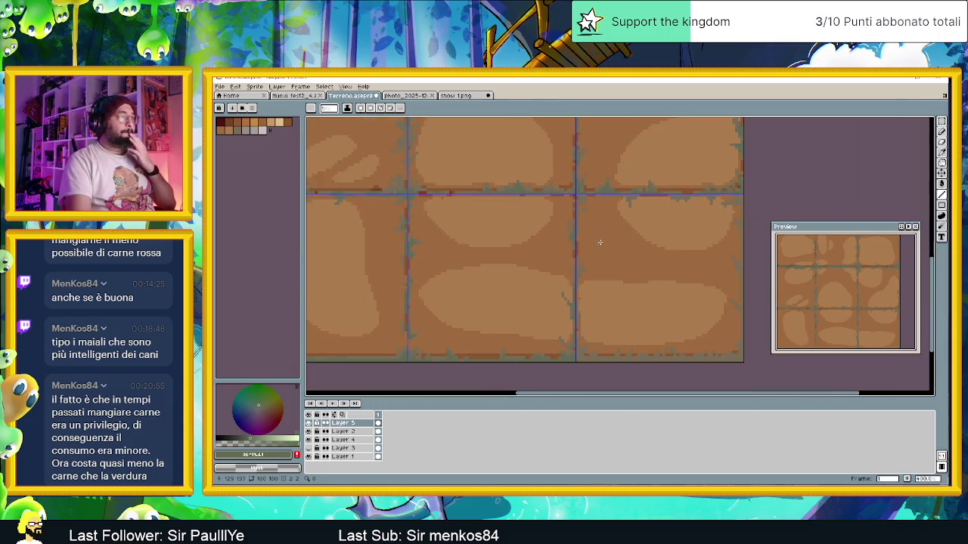
pyautogui.scroll(-1, 604, 238)
pyautogui.scroll(-1, 612, 234)
pyautogui.scroll(1, 613, 234)
pyautogui.scroll(-1, 564, 303)
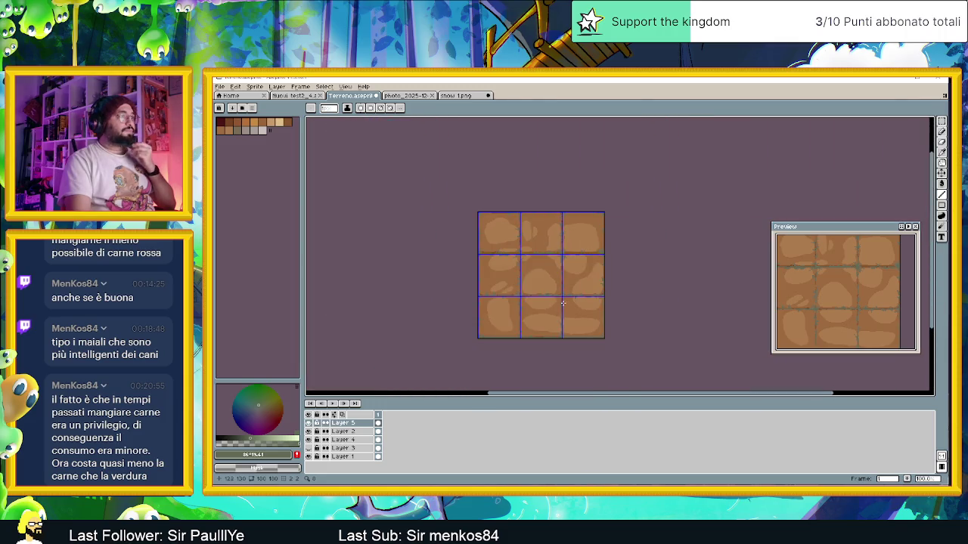
pyautogui.scroll(2, 565, 303)
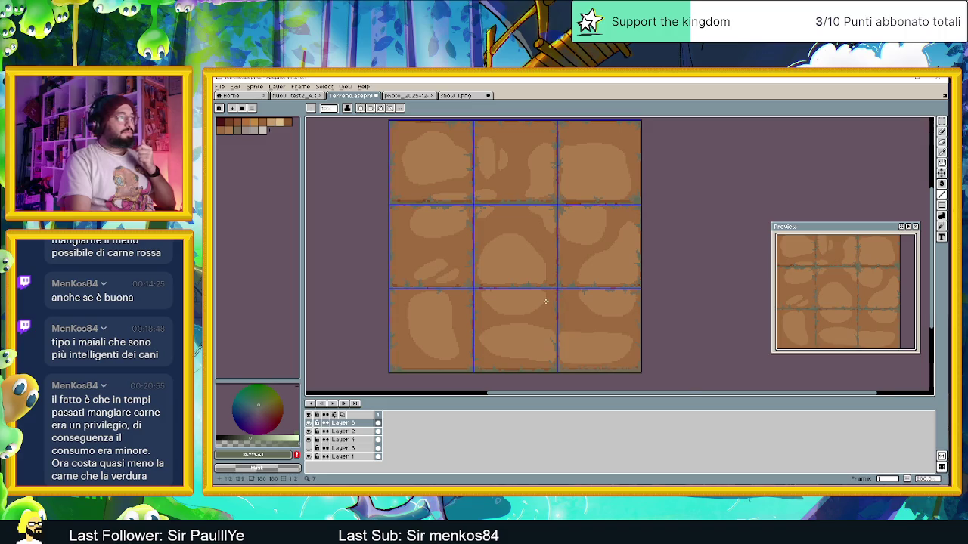
pyautogui.scroll(3, 589, 280)
pyautogui.scroll(-1, 596, 277)
pyautogui.scroll(1, 596, 278)
pyautogui.scroll(1, 552, 287)
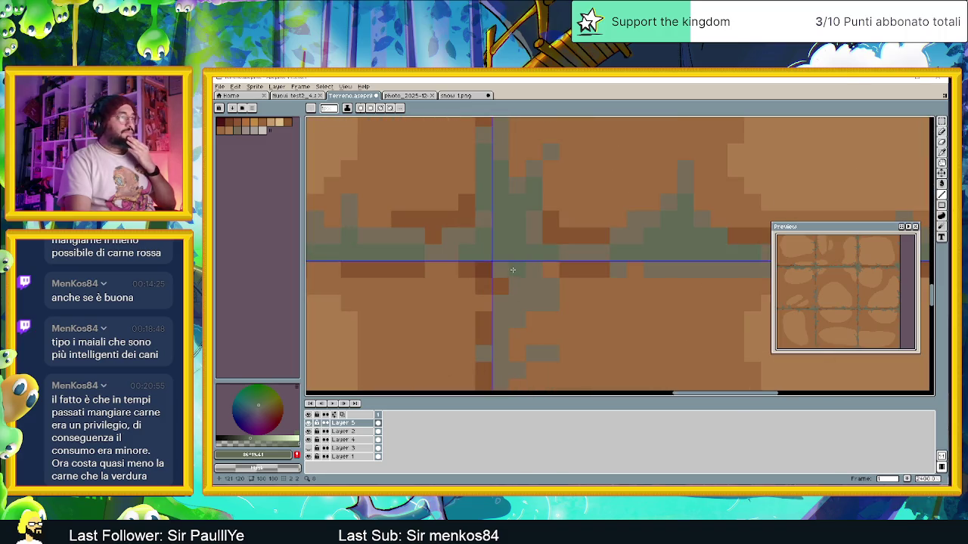
pyautogui.moveTo(522, 305); pyautogui.dragTo(534, 296)
pyautogui.click(505, 314)
pyautogui.scroll(-1, 499, 314)
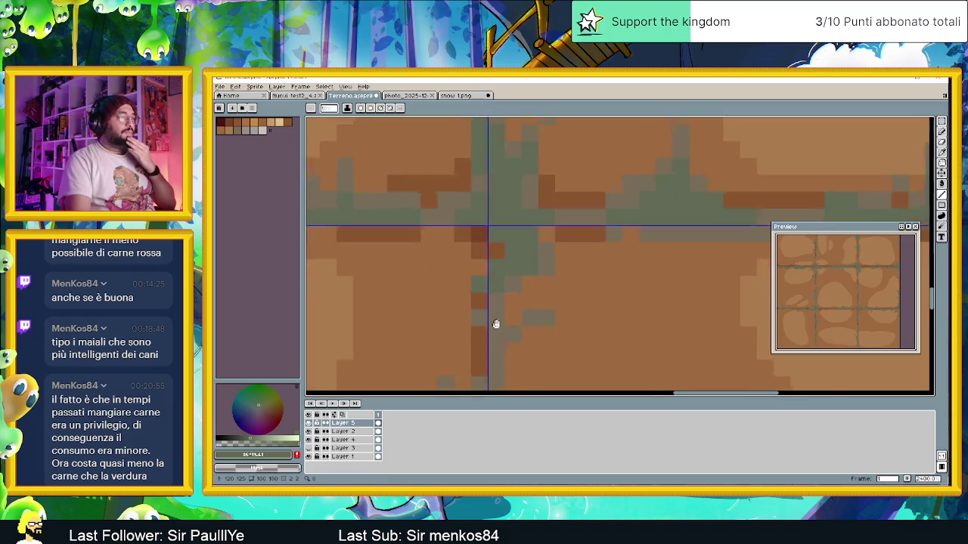
pyautogui.scroll(-1, 487, 272)
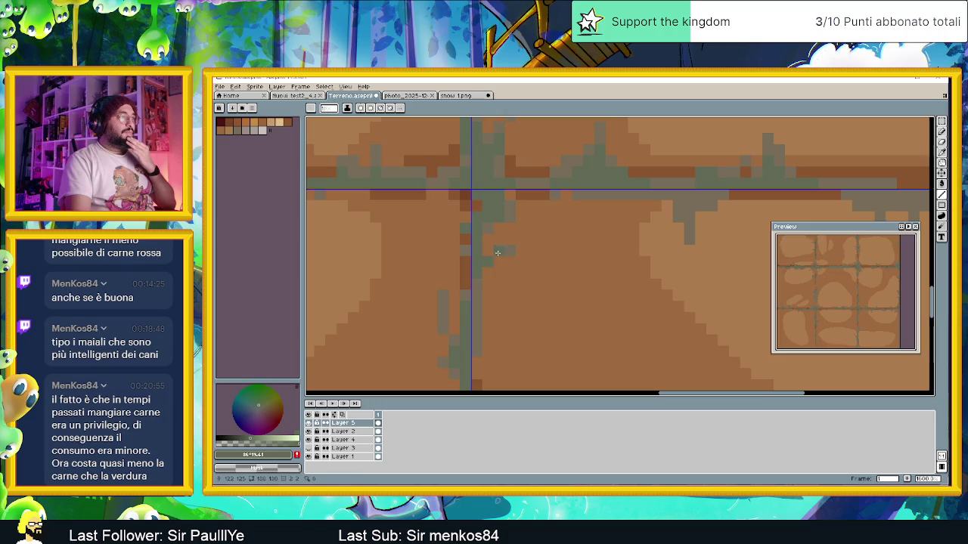
pyautogui.scroll(-2, 492, 257)
pyautogui.scroll(-1, 473, 253)
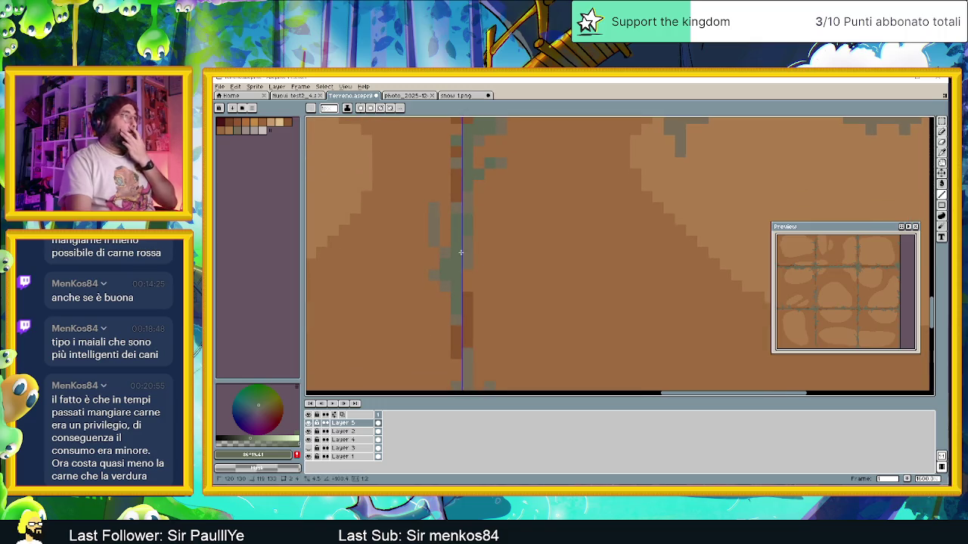
pyautogui.scroll(2, 484, 279)
pyautogui.scroll(-2, 473, 355)
pyautogui.scroll(-1, 454, 257)
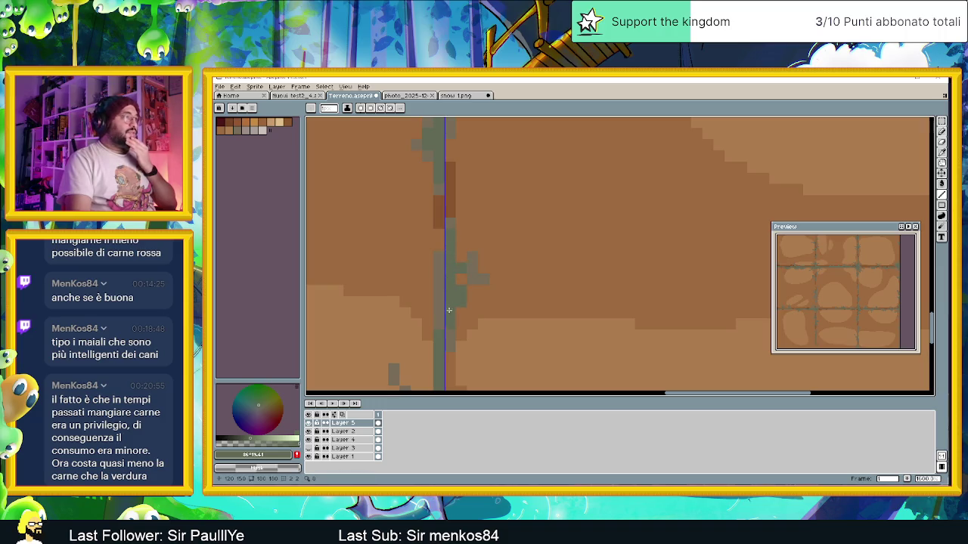
# - Pencil subtly lighter green pixels along the dirt tile's bottom edge, then switch to the browser
pyautogui.scroll(-3, 501, 321)
pyautogui.scroll(1, 484, 260)
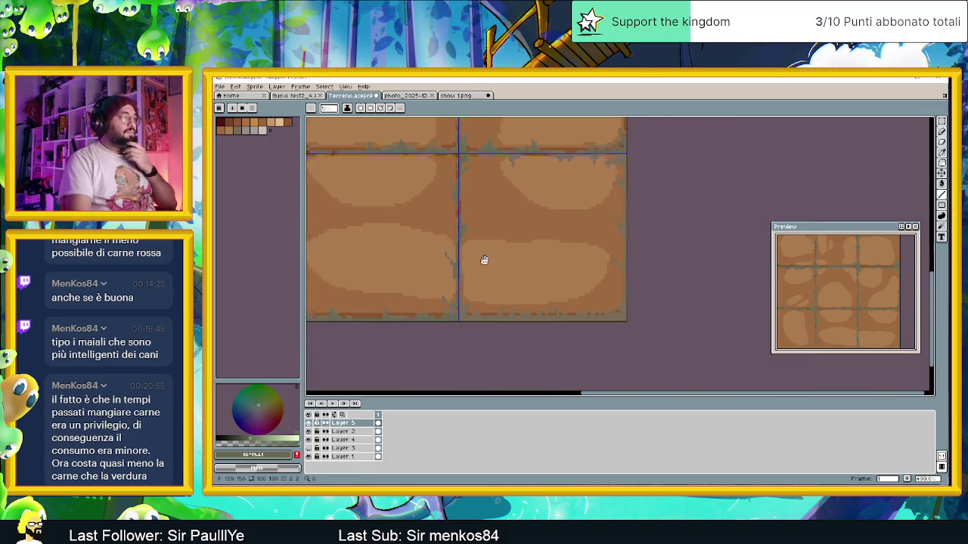
pyautogui.scroll(1, 484, 333)
pyautogui.scroll(1, 484, 333)
pyautogui.scroll(1, 439, 317)
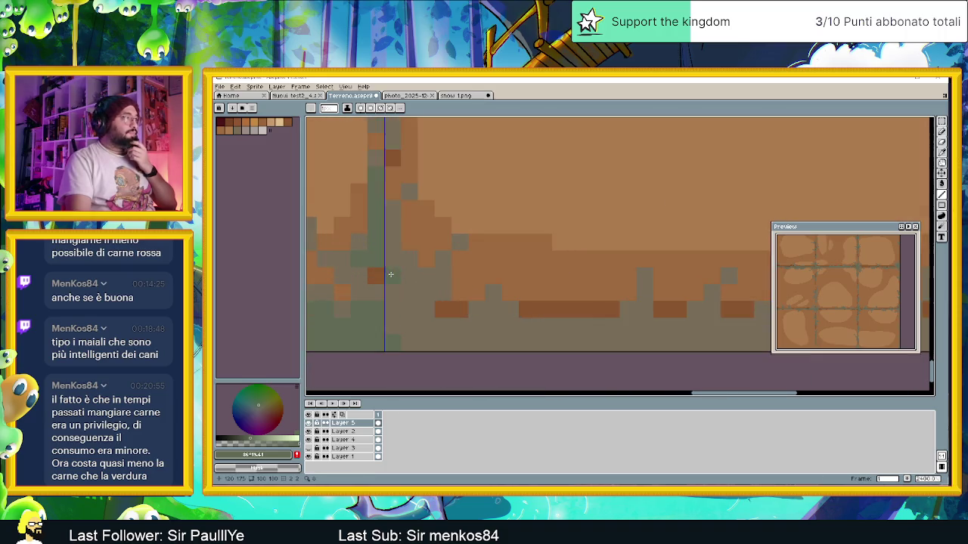
pyautogui.moveTo(398, 327)
pyautogui.mouseDown()
pyautogui.moveTo(547, 340)
pyautogui.moveTo(411, 338)
pyautogui.mouseUp()
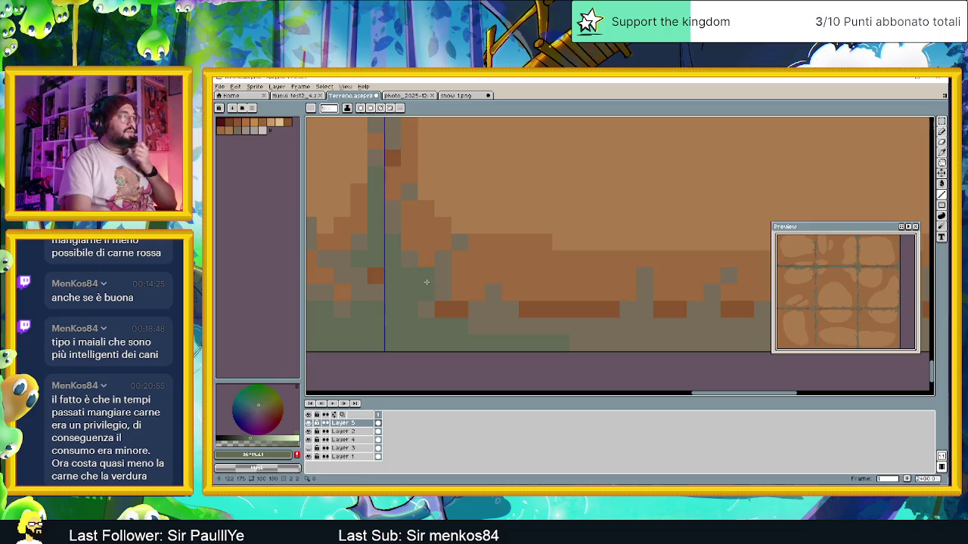
pyautogui.scroll(-3, 484, 317)
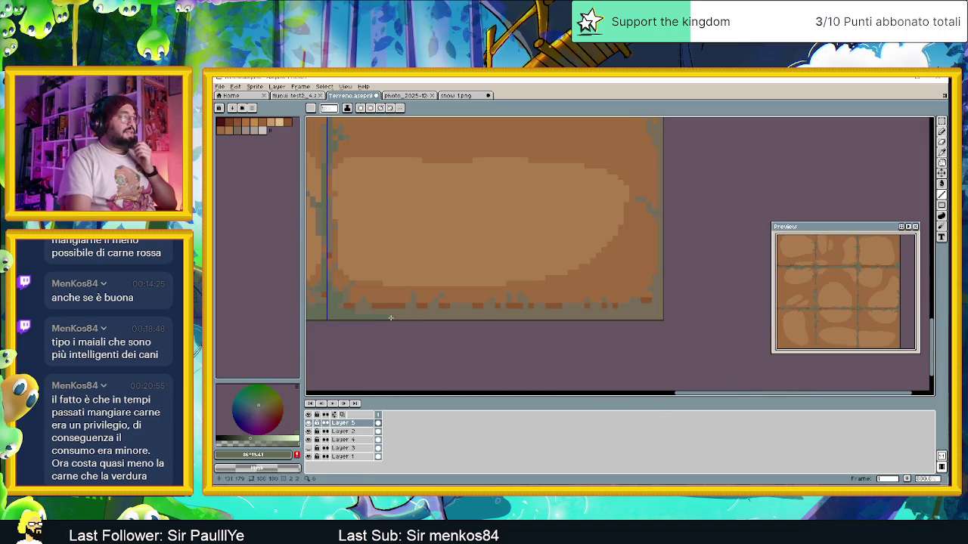
pyautogui.moveTo(391, 317); pyautogui.dragTo(640, 324)
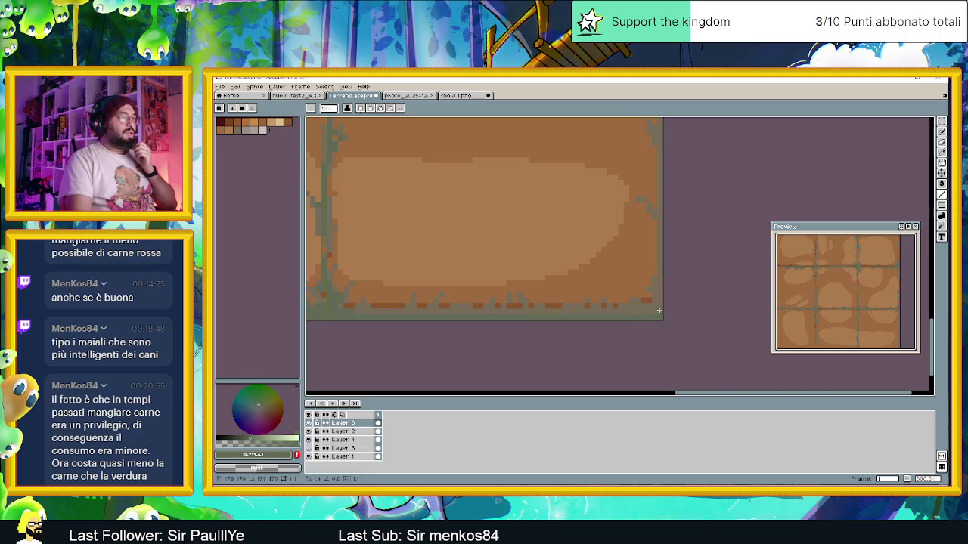
pyautogui.moveTo(640, 309); pyautogui.dragTo(633, 315)
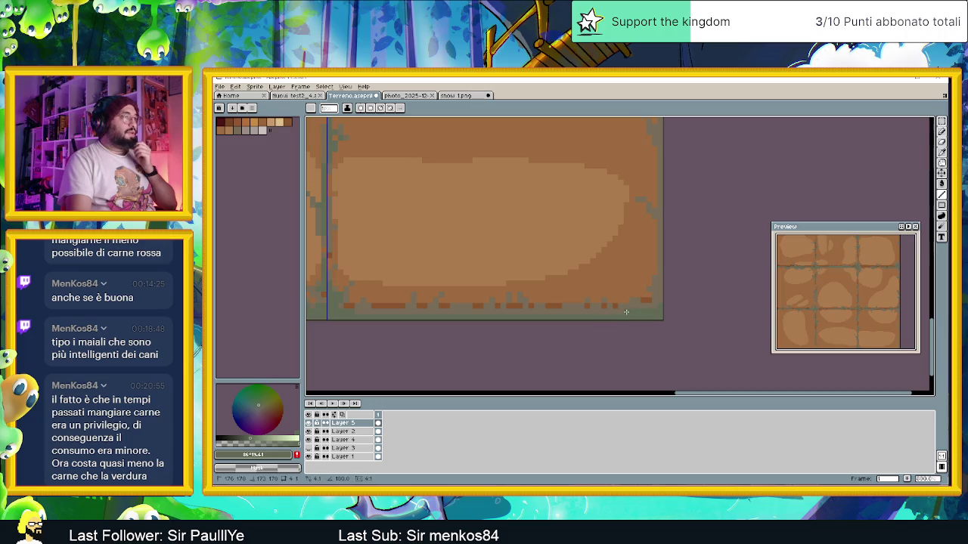
pyautogui.click(363, 311)
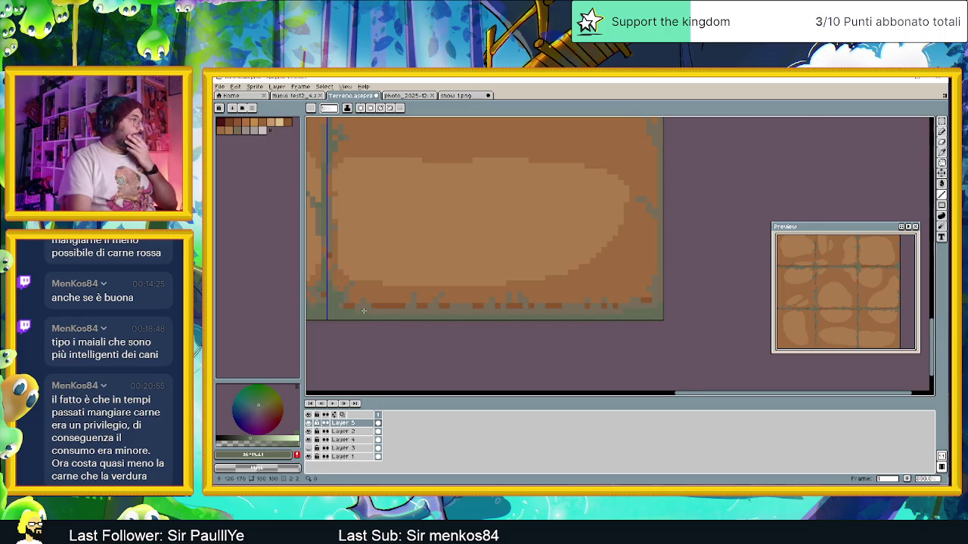
pyautogui.scroll(1, 363, 310)
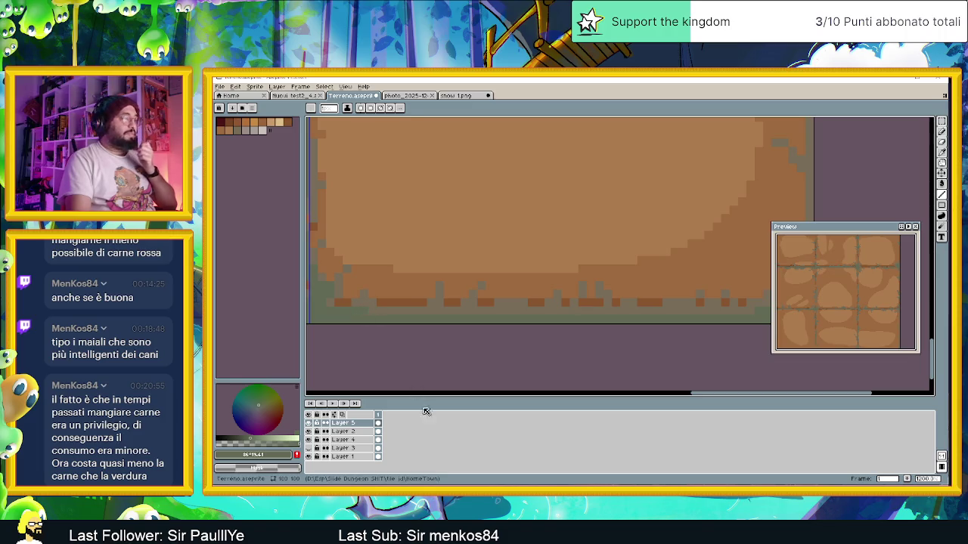
pyautogui.hotkey('alt', 'Tab')
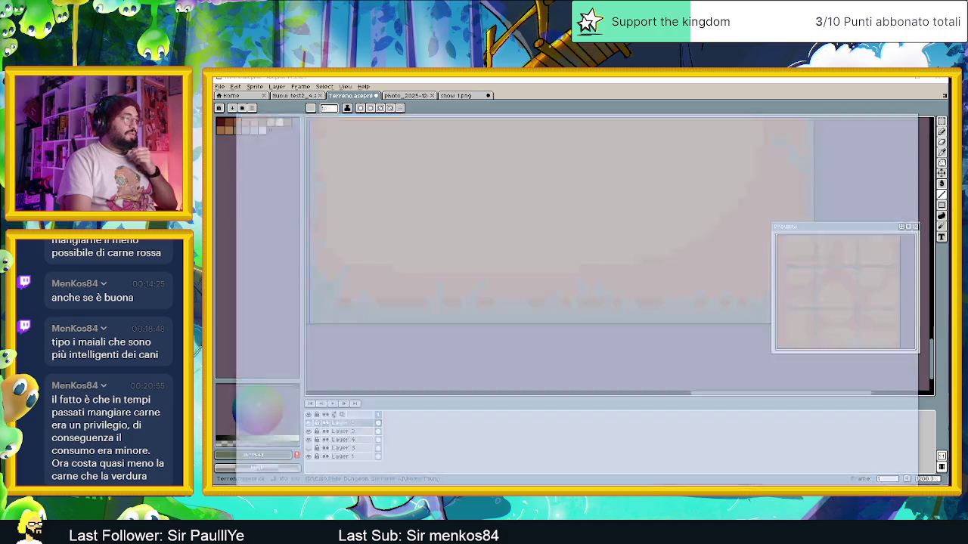
pyautogui.tripleClick(401, 137)
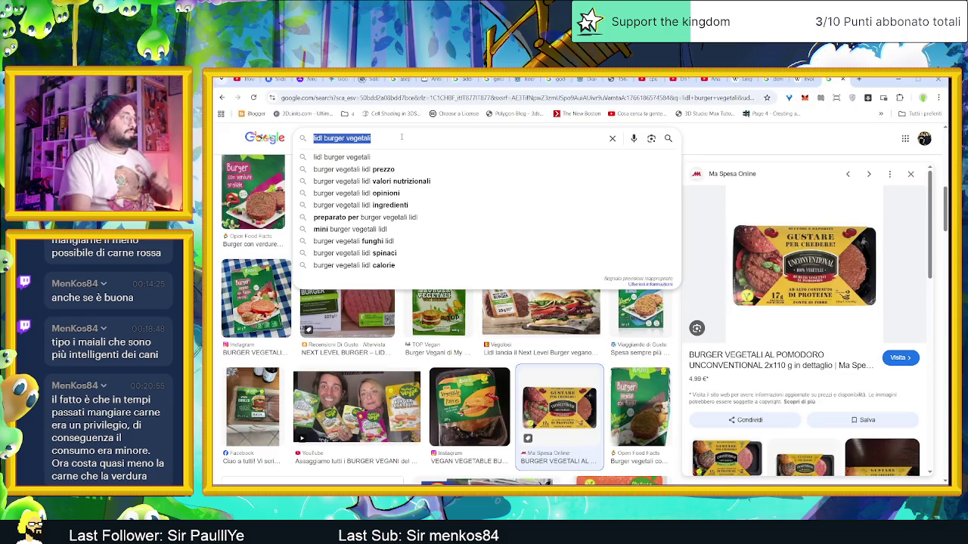
pyautogui.write('parm')
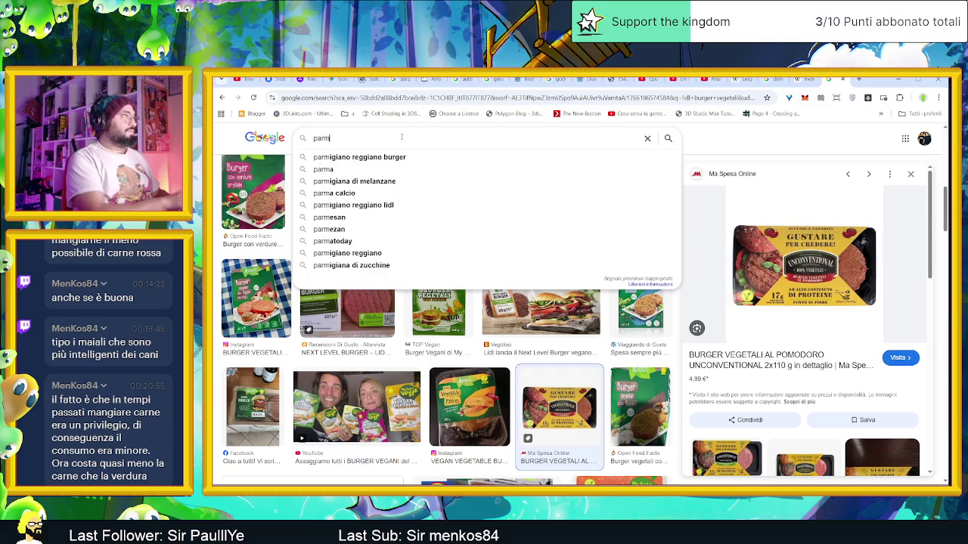
pyautogui.write('igiano')
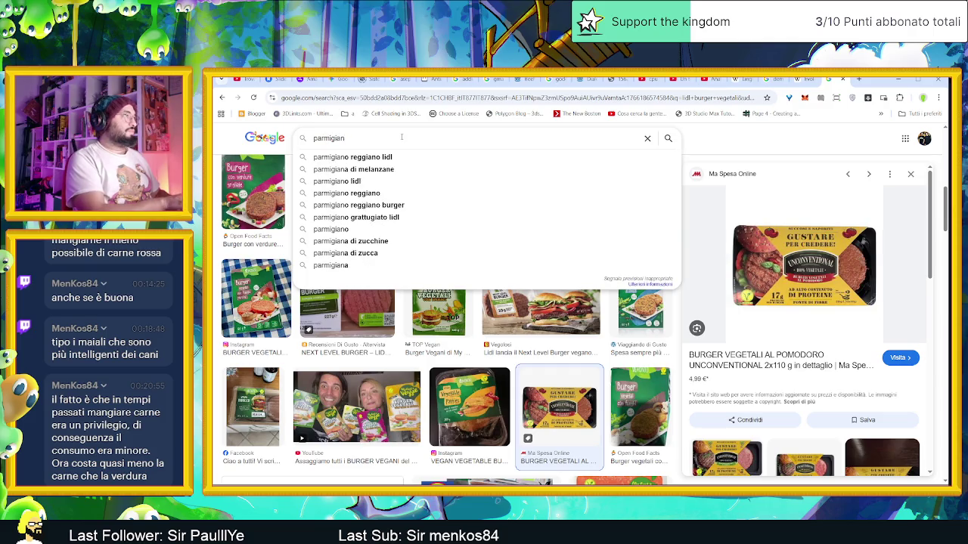
pyautogui.write(' reggiano')
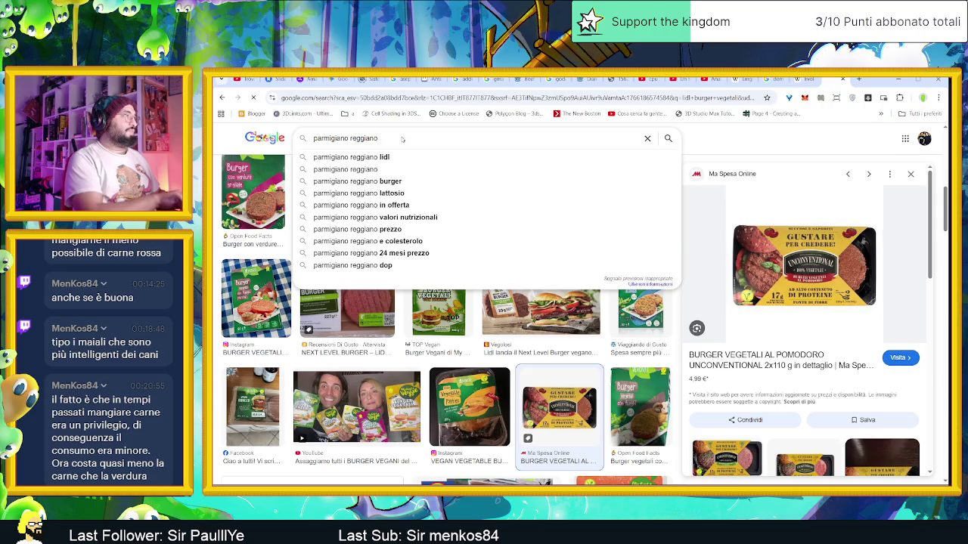
pyautogui.press('Return')
pyautogui.click(353, 173)
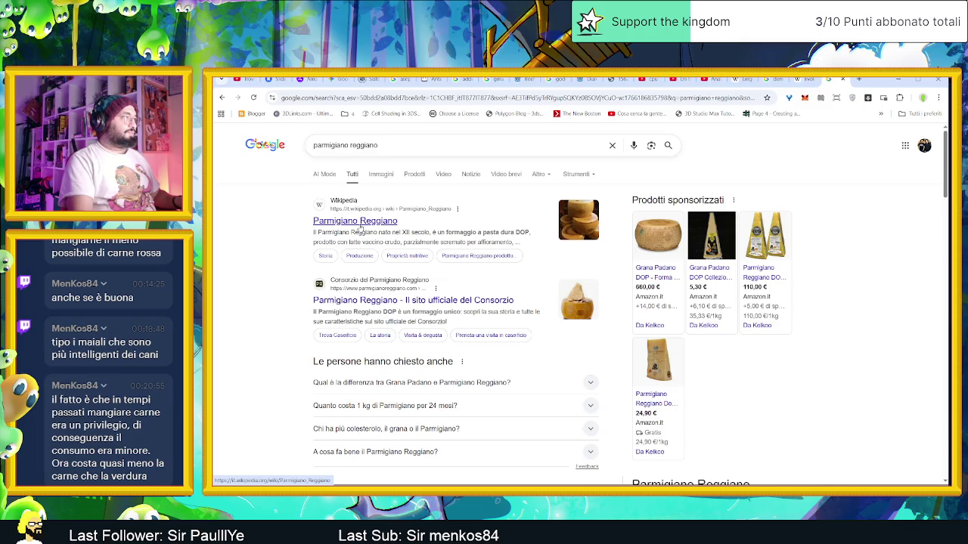
pyautogui.click(360, 227)
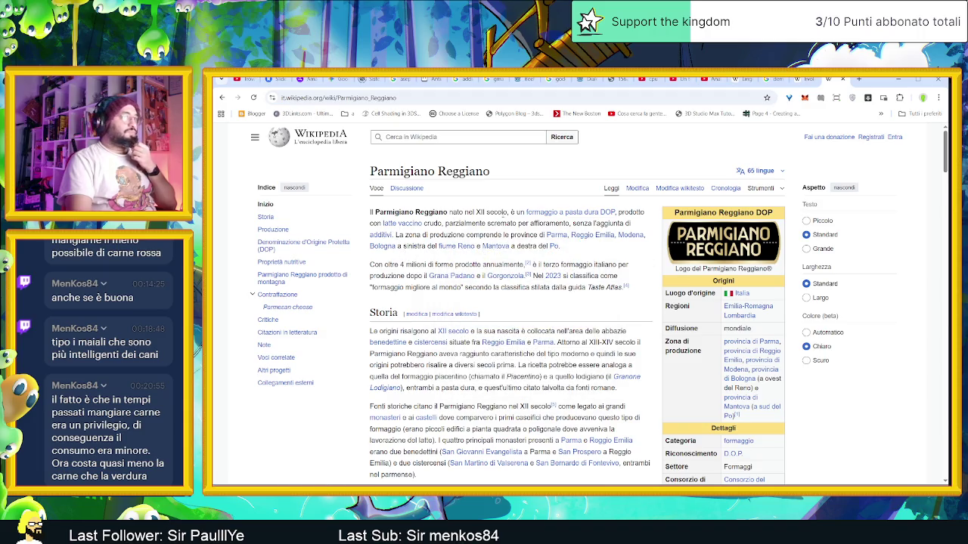
pyautogui.moveTo(747, 306)
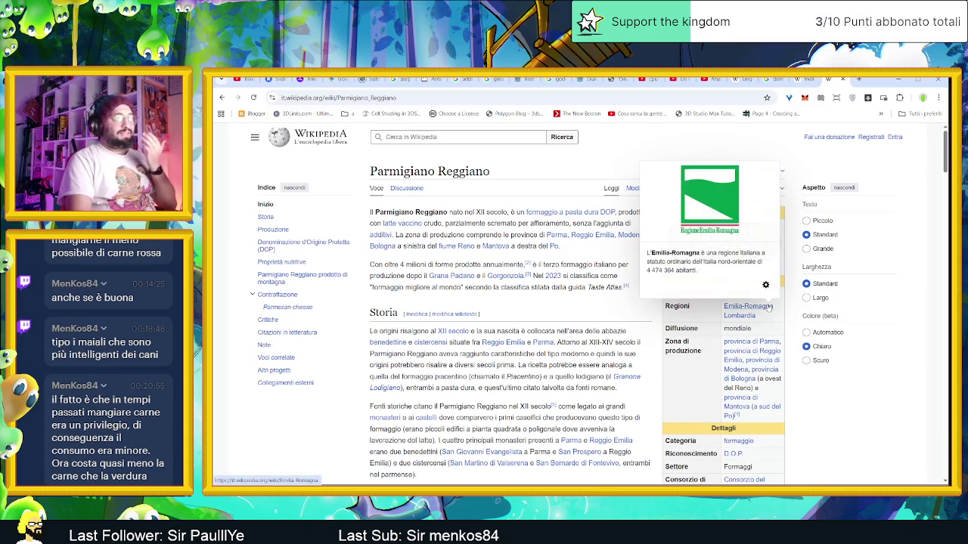
pyautogui.click(769, 307)
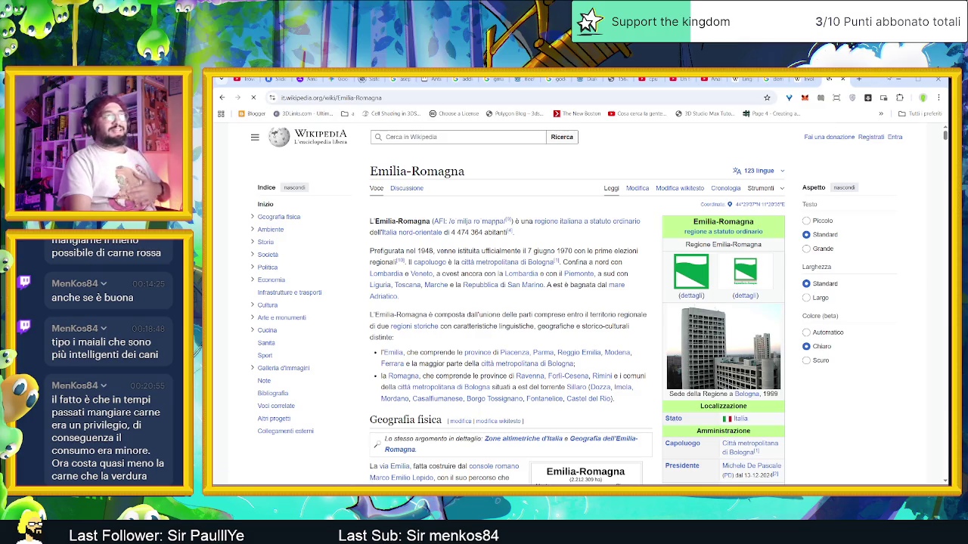
pyautogui.click(896, 79)
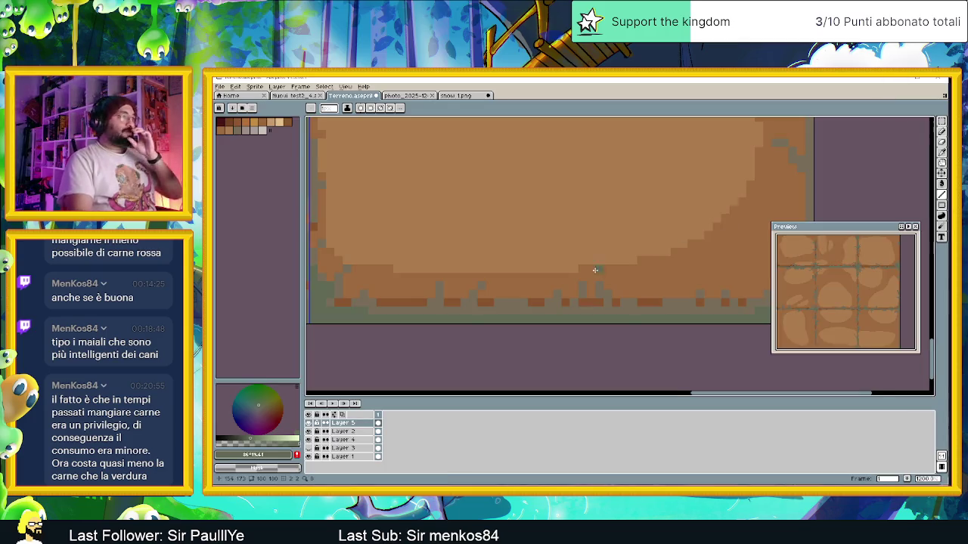
# - Zoom in and add one darker pixel near the dirt tile's bottom edge
pyautogui.scroll(-1, 582, 287)
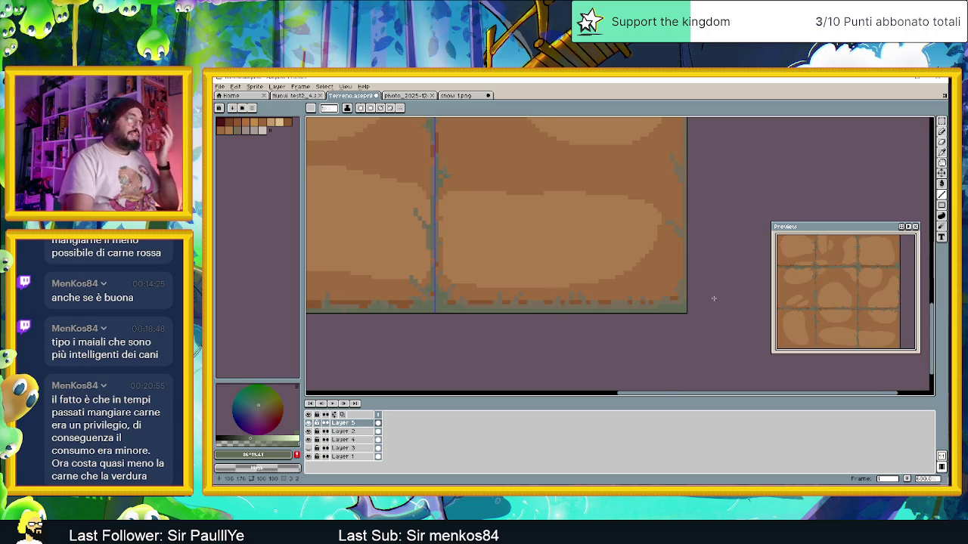
pyautogui.scroll(2, 681, 277)
pyautogui.scroll(1, 681, 277)
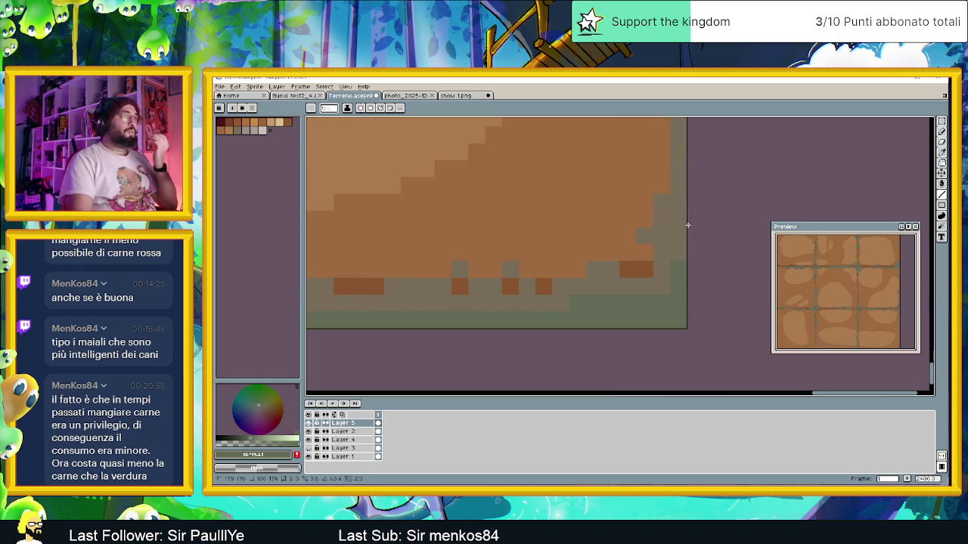
pyautogui.scroll(-1, 679, 194)
pyautogui.scroll(-2, 475, 292)
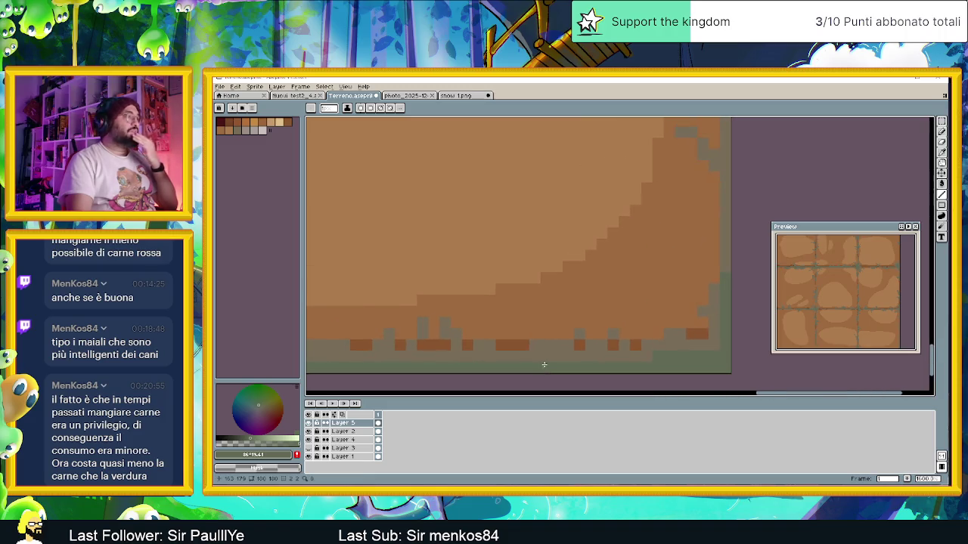
pyautogui.click(466, 352)
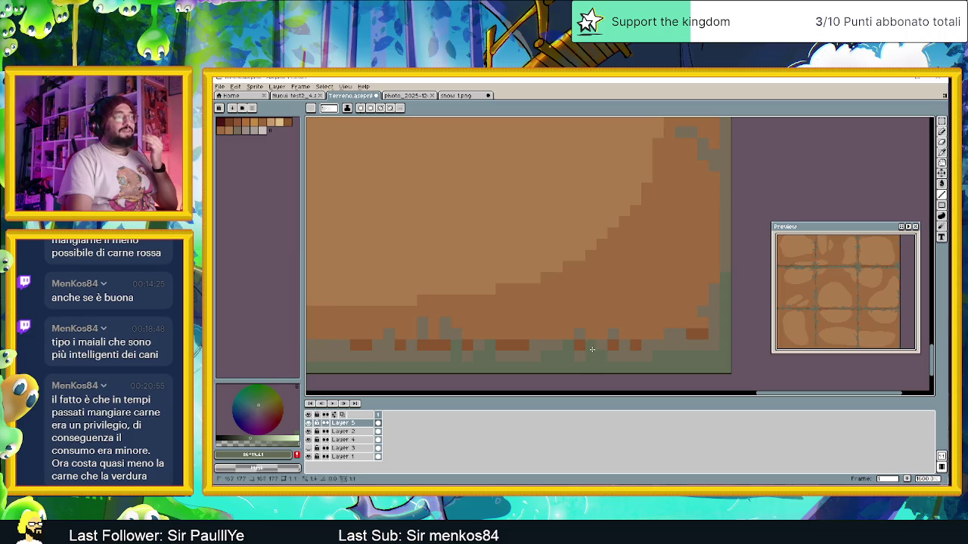
# - Scroll left and zoom to review the grass-fringed tile grid
pyautogui.hscroll(-2, 566, 355)
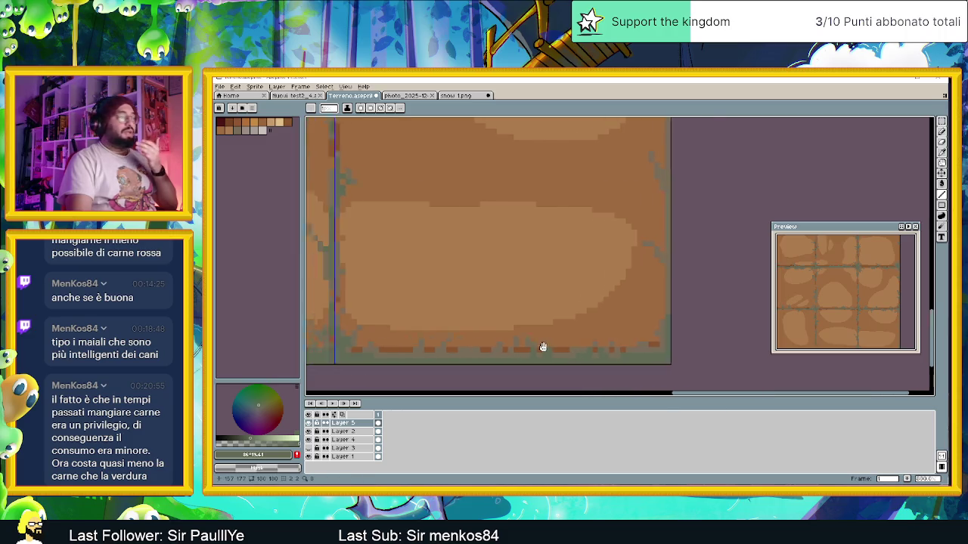
pyautogui.hscroll(-2, 540, 348)
pyautogui.hscroll(-2, 529, 349)
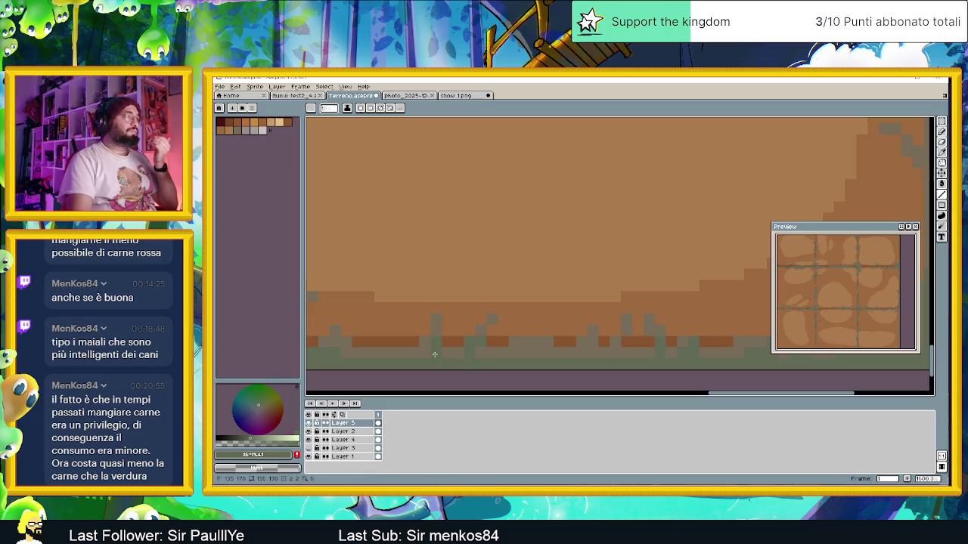
pyautogui.hscroll(-3, 393, 347)
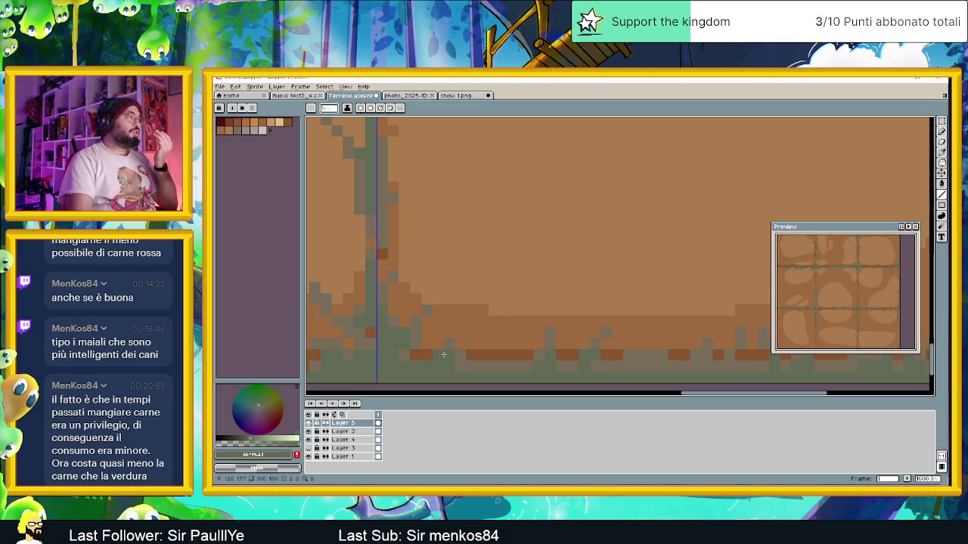
pyautogui.scroll(-2, 444, 355)
pyautogui.scroll(-1, 527, 337)
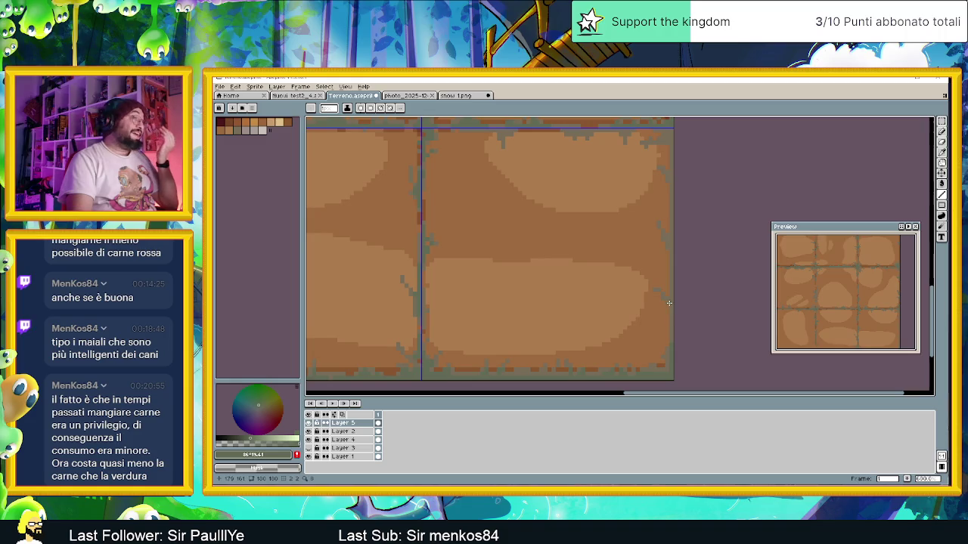
pyautogui.scroll(1, 665, 290)
pyautogui.scroll(1, 664, 291)
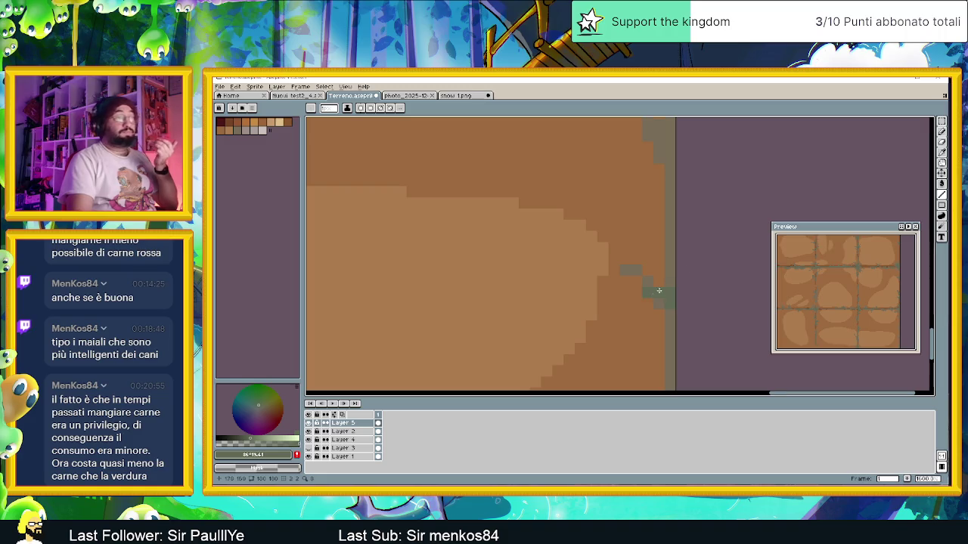
# - Paint a darker green pixel on the dirt tile's right edge
pyautogui.scroll(-2, 651, 295)
pyautogui.scroll(2, 672, 268)
pyautogui.scroll(-1, 672, 269)
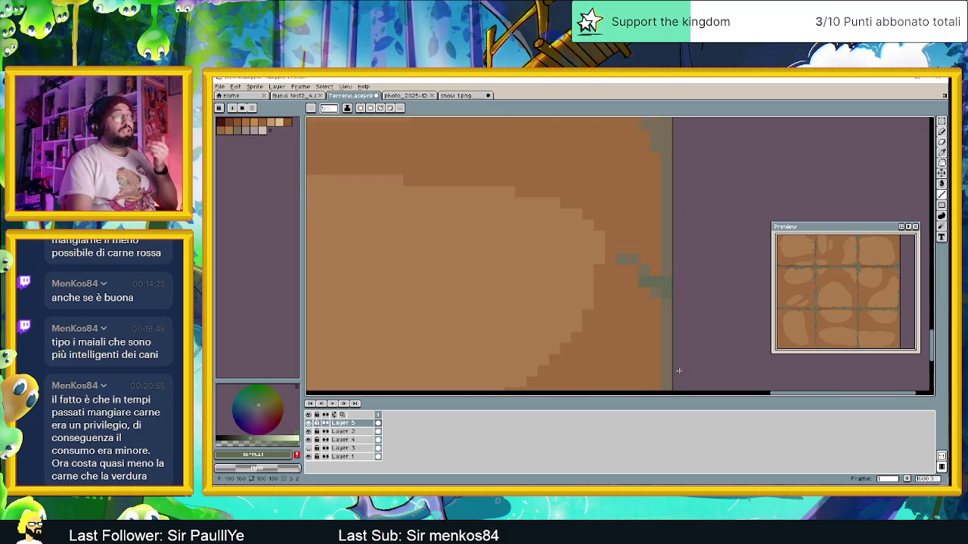
pyautogui.scroll(-1, 665, 276)
pyautogui.scroll(1, 650, 288)
pyautogui.scroll(1, 640, 297)
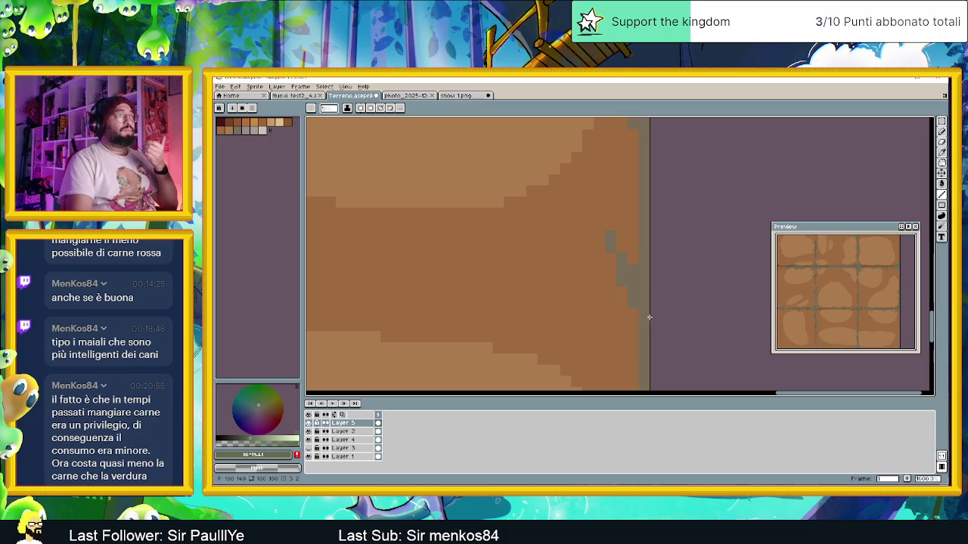
pyautogui.click(633, 282)
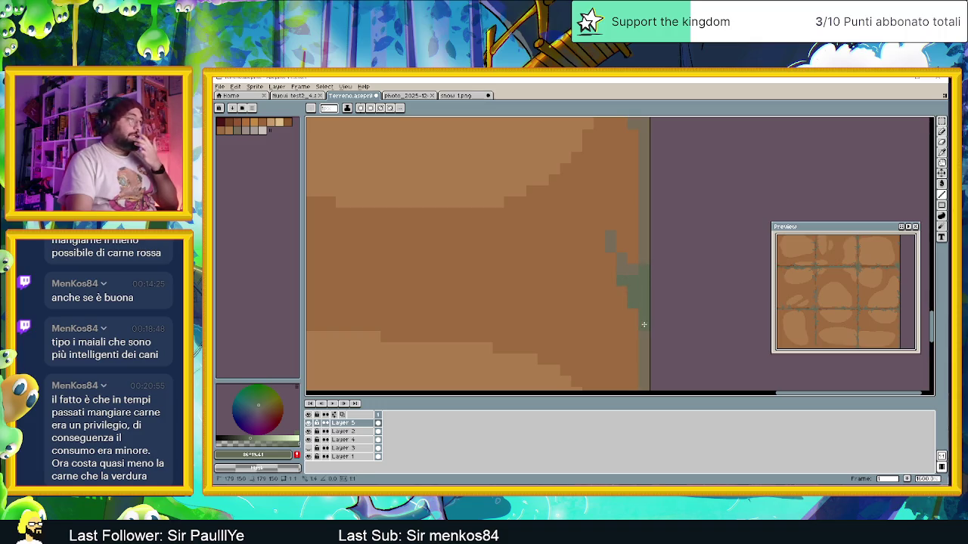
# - Add a grey pixel block and a few green pixels along the seam
pyautogui.scroll(-2, 658, 249)
pyautogui.scroll(-1, 654, 242)
pyautogui.scroll(2, 652, 246)
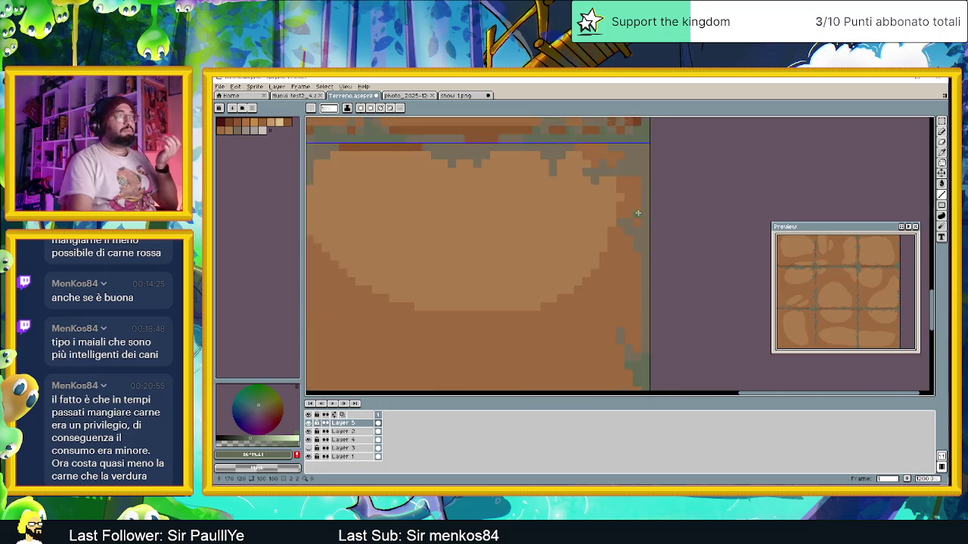
pyautogui.scroll(2, 650, 248)
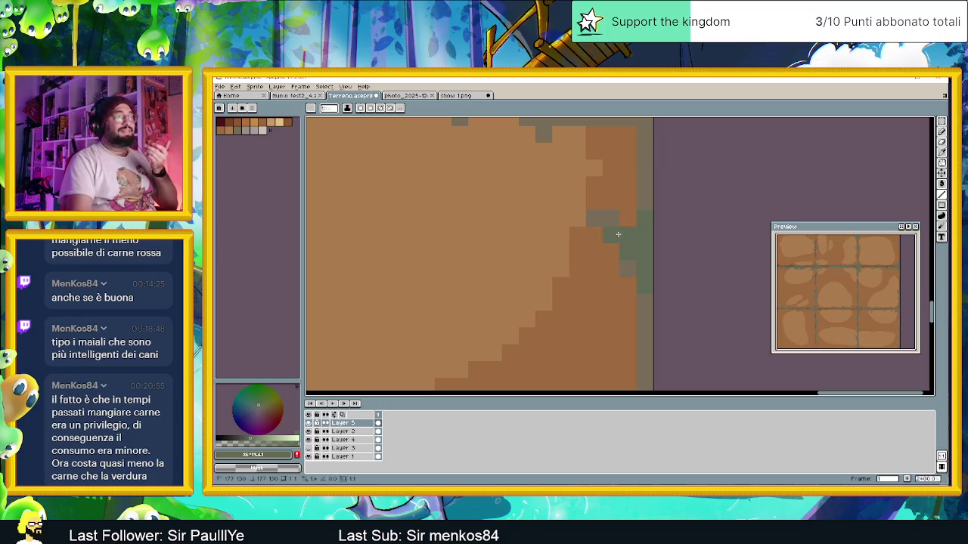
pyautogui.scroll(-1, 635, 233)
pyautogui.scroll(1, 658, 231)
pyautogui.scroll(1, 661, 250)
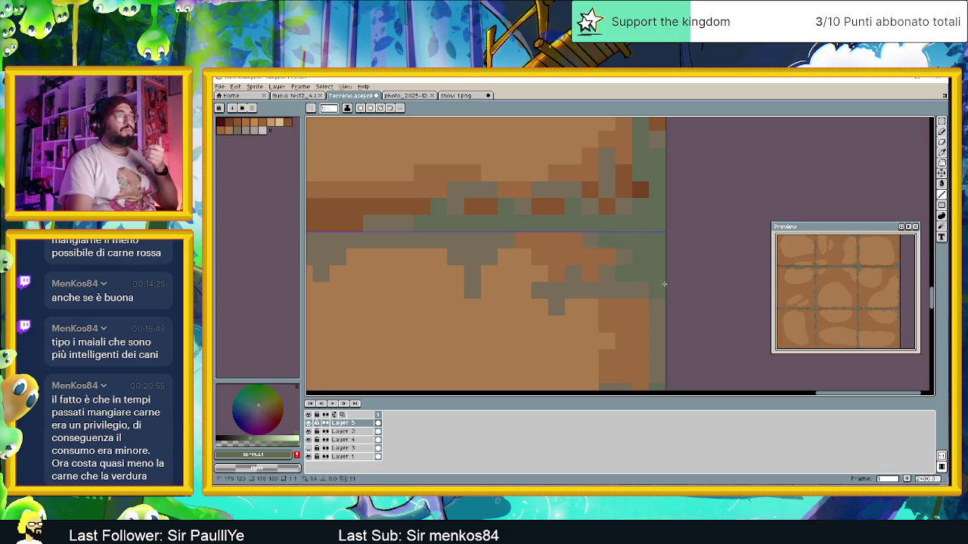
pyautogui.click(492, 279)
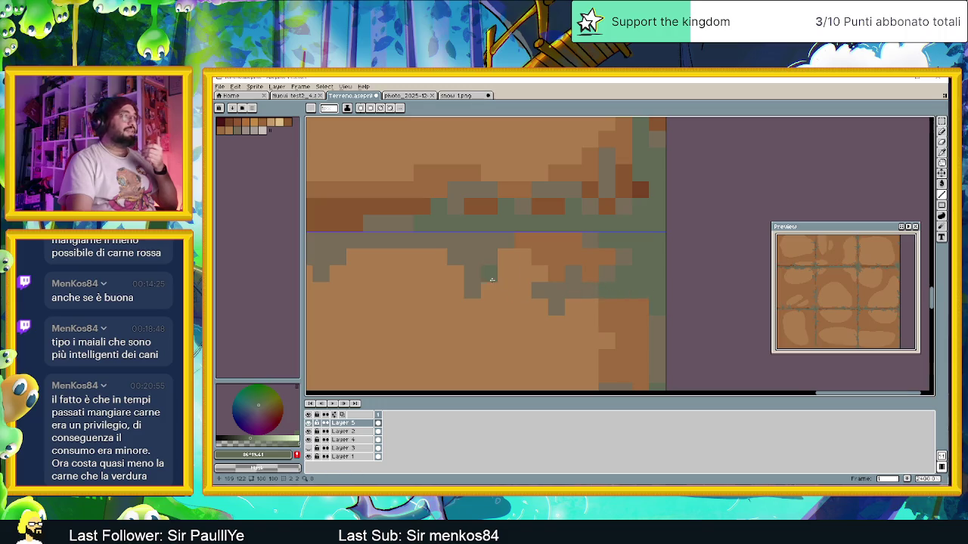
pyautogui.scroll(-1, 491, 279)
pyautogui.scroll(1, 642, 278)
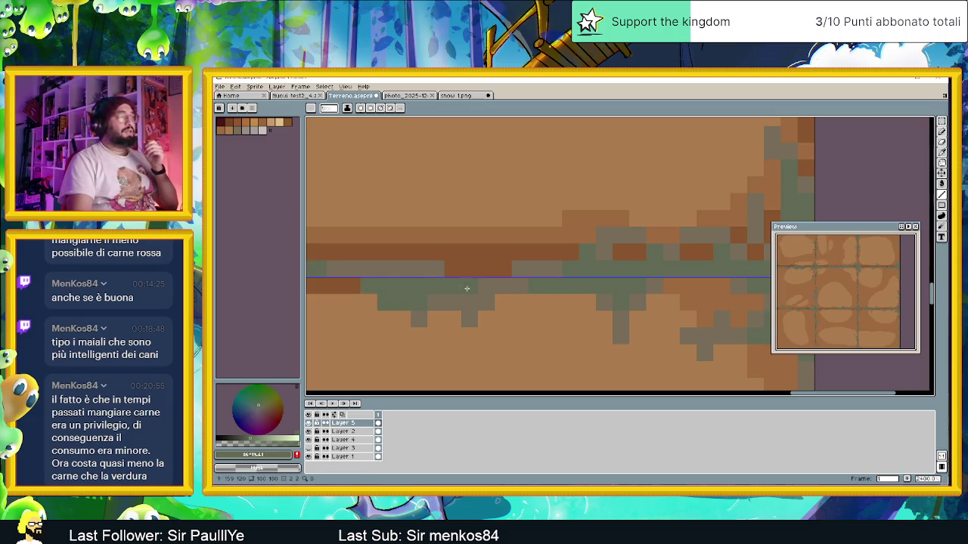
pyautogui.scroll(1, 468, 295)
pyautogui.scroll(-1, 475, 302)
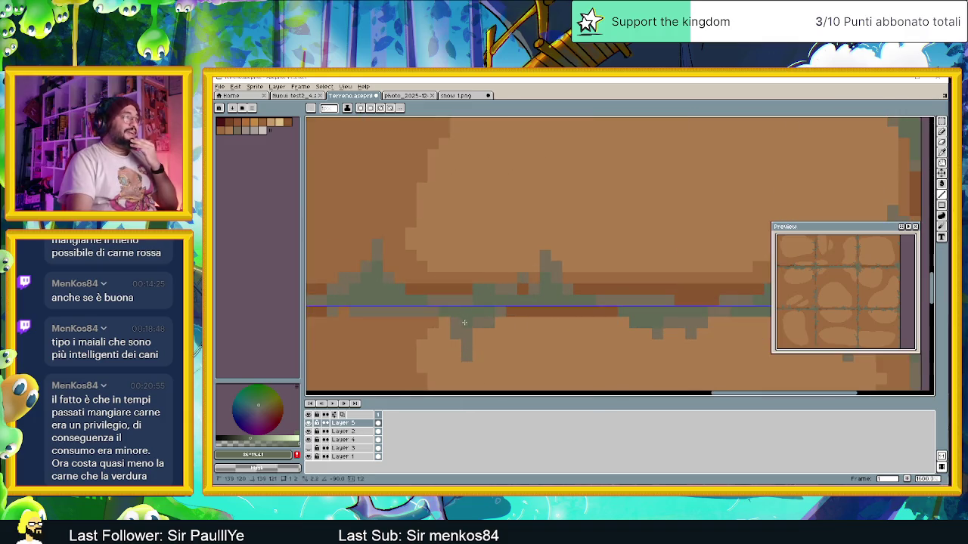
pyautogui.click(473, 332)
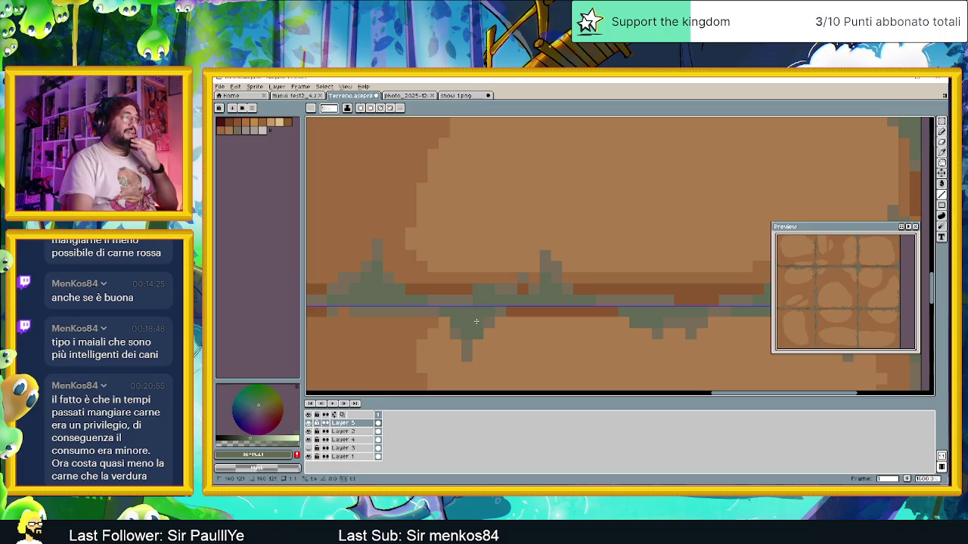
# - Zoom out to check the tiling, then return to Chrome's Emilia-Romagna Wikipedia page
pyautogui.scroll(-2, 476, 321)
pyautogui.scroll(-1, 506, 360)
pyautogui.scroll(-1, 529, 347)
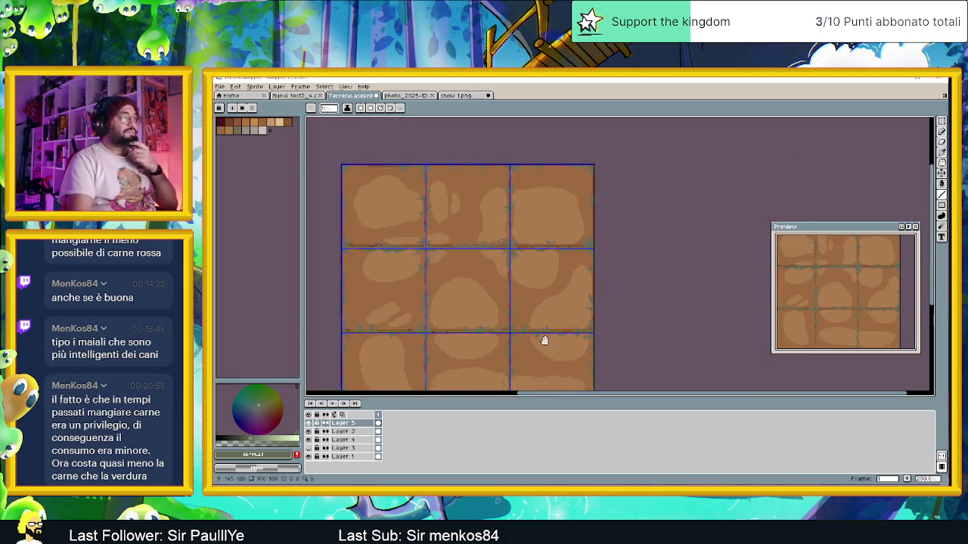
pyautogui.scroll(-1, 545, 339)
pyautogui.scroll(1, 561, 305)
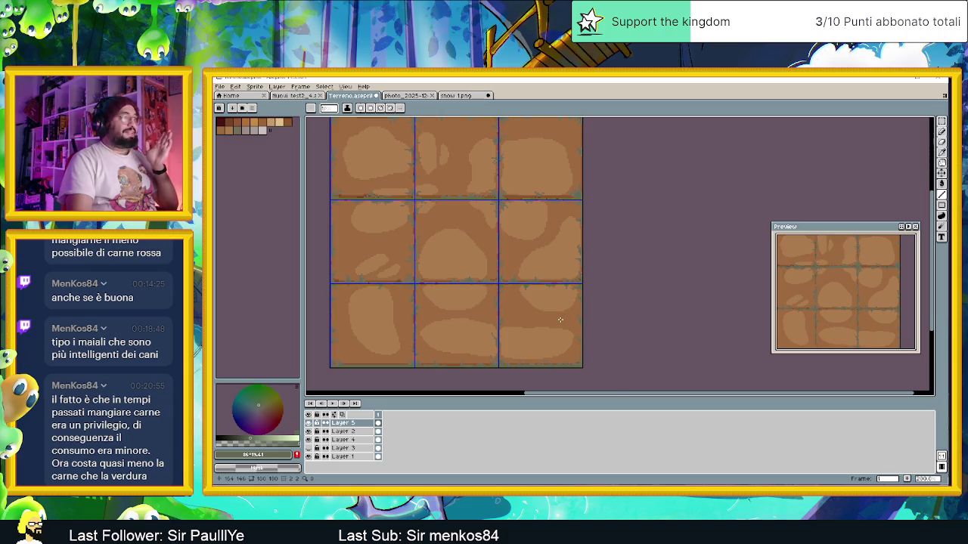
pyautogui.scroll(1, 560, 320)
pyautogui.scroll(-1, 509, 304)
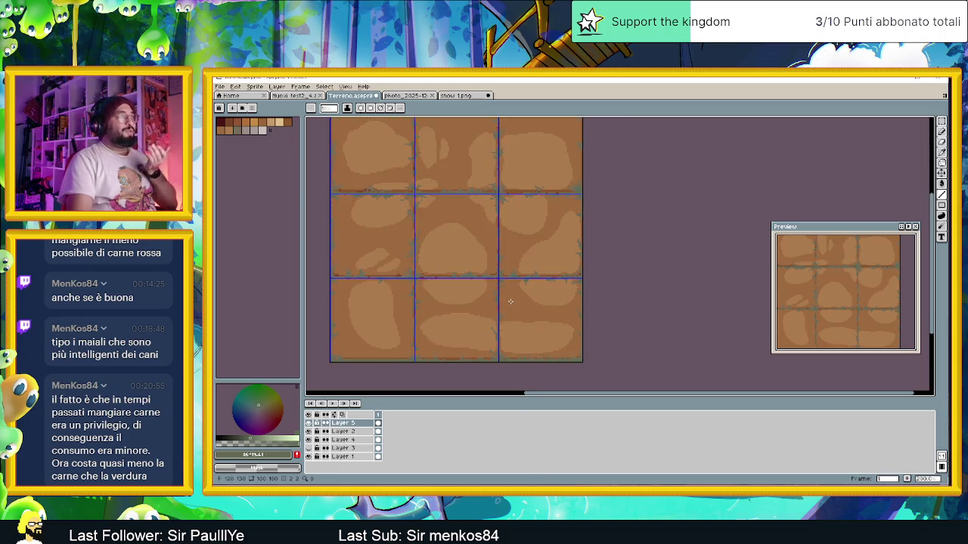
pyautogui.scroll(-1, 514, 299)
pyautogui.scroll(1, 521, 312)
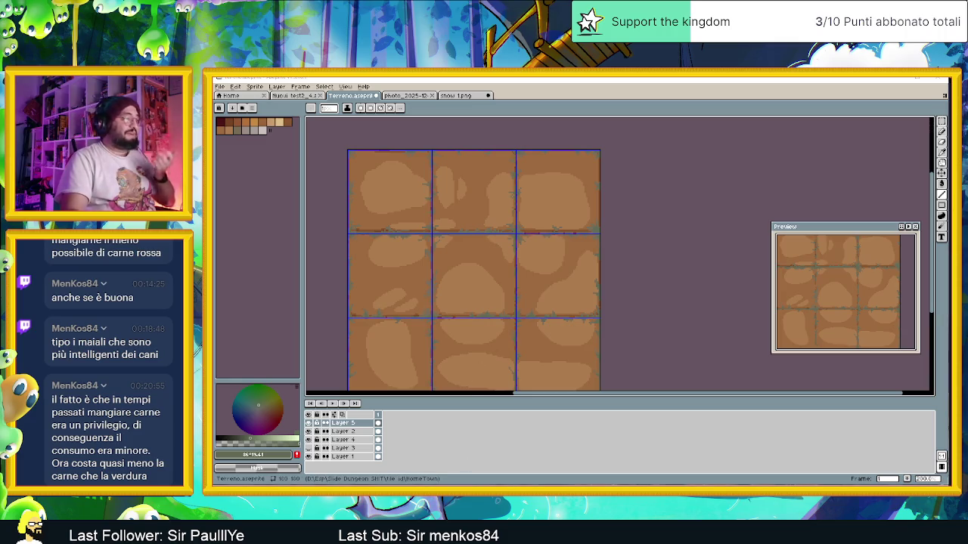
pyautogui.hotkey('alt', 'Tab')
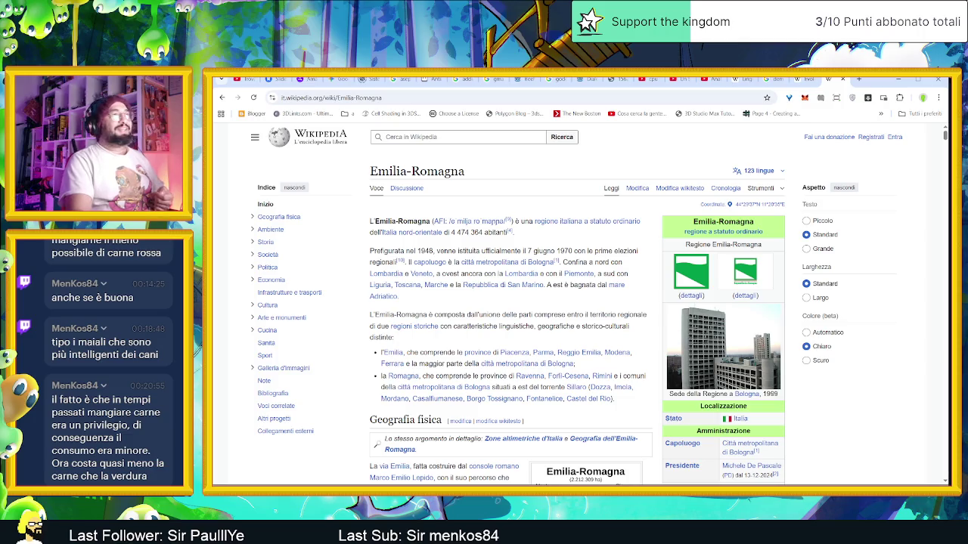
# - In a new tab, search YouTube for 'parmigiano reggiano how it's made'
pyautogui.click(709, 78)
pyautogui.hotkey('ctrl', 't')
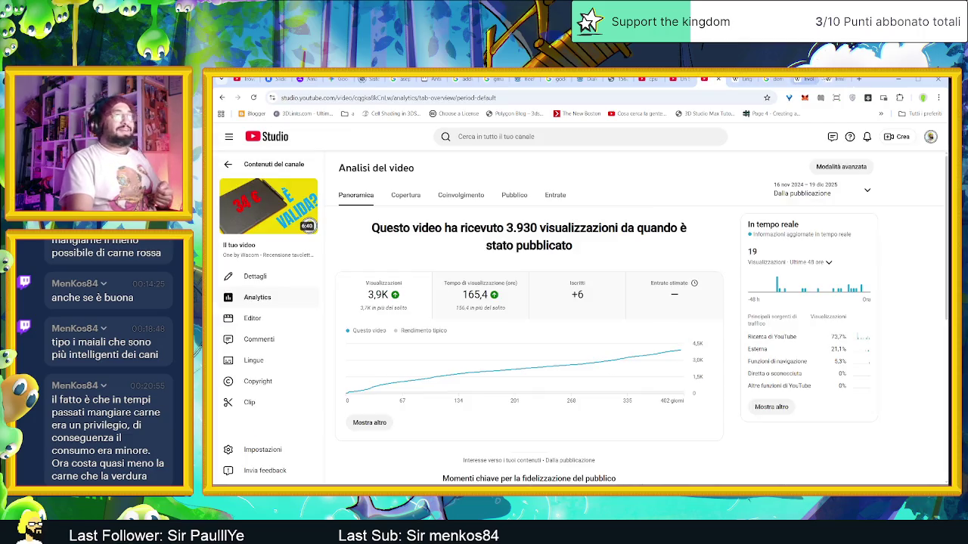
pyautogui.click(458, 284)
pyautogui.click(495, 134)
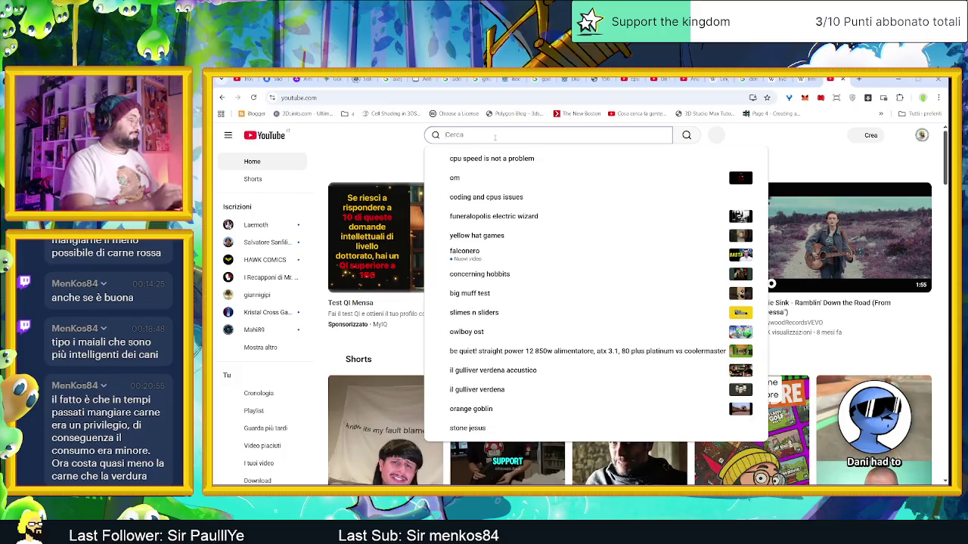
pyautogui.write('parmi')
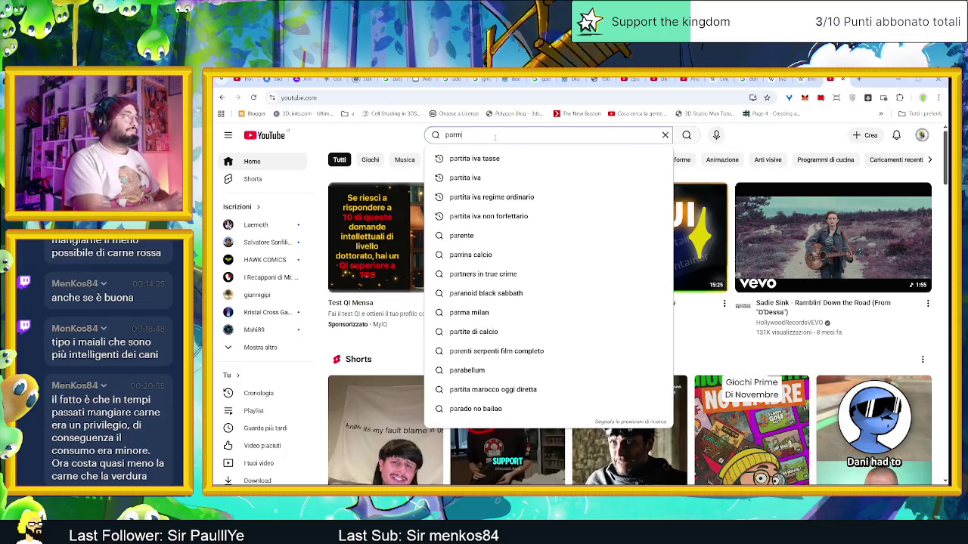
pyautogui.write("giano reggiano how it's made")
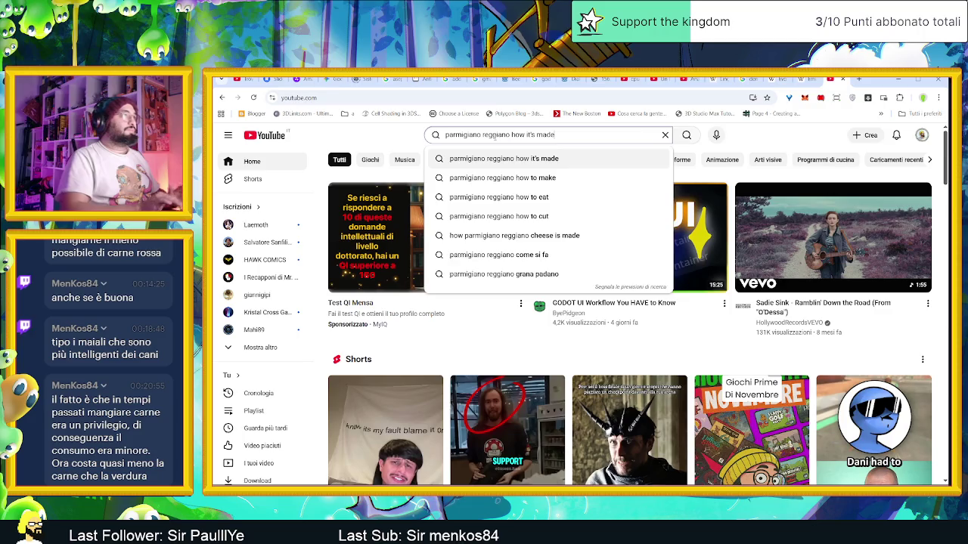
pyautogui.click(495, 159)
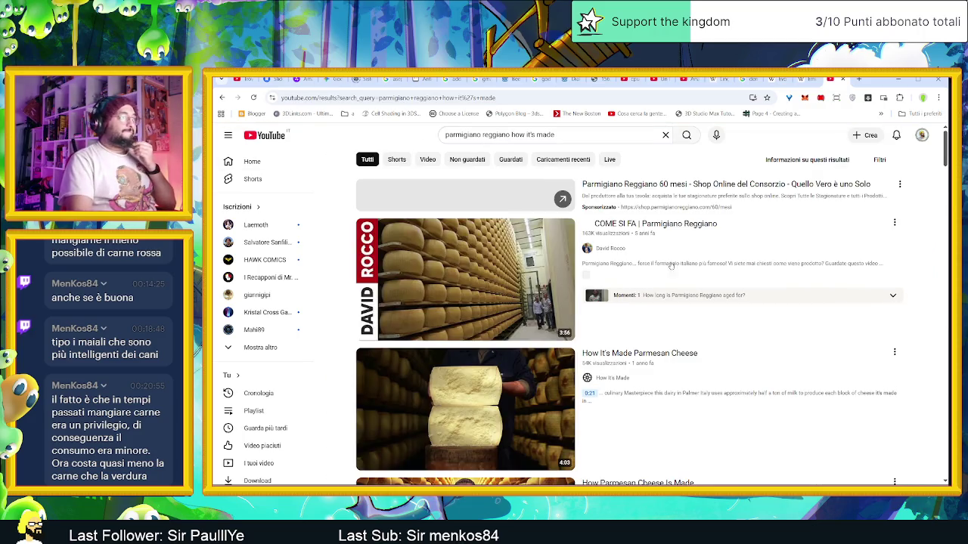
# - Scroll down through the results to find the Parmesan production video
pyautogui.scroll(-2, 330, 342)
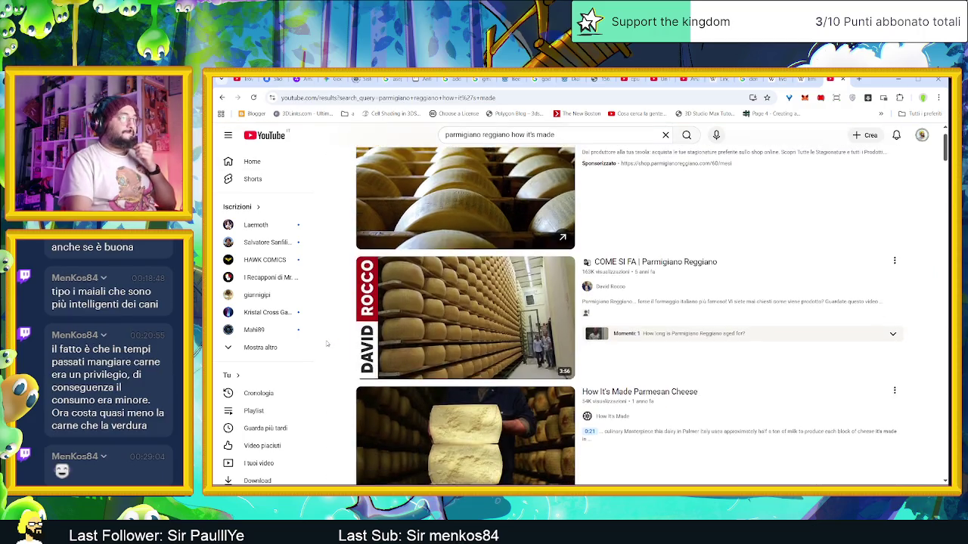
pyautogui.scroll(-1, 325, 344)
pyautogui.scroll(-2, 325, 344)
pyautogui.scroll(-2, 325, 344)
pyautogui.scroll(-1, 325, 344)
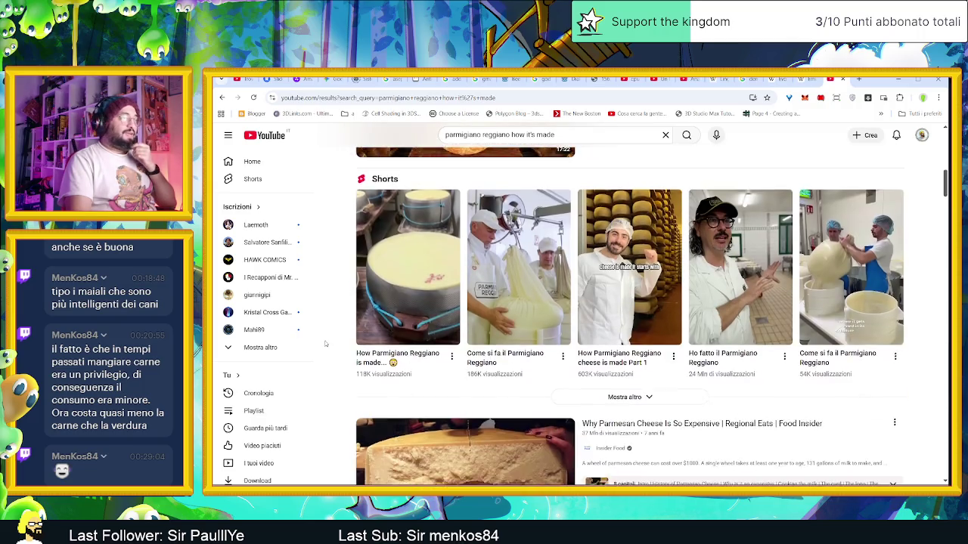
pyautogui.scroll(-2, 325, 344)
pyautogui.scroll(-2, 325, 344)
pyautogui.scroll(-2, 325, 344)
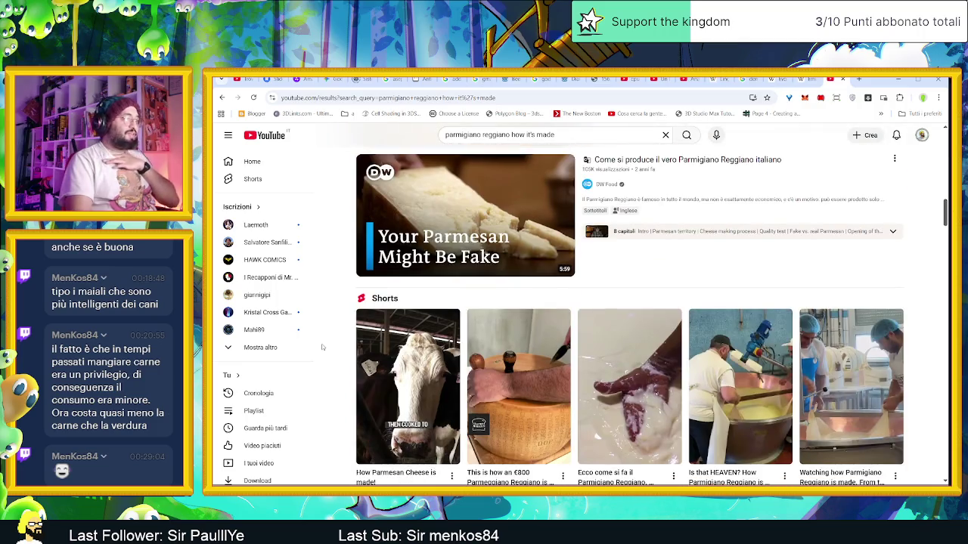
pyautogui.scroll(-1, 324, 345)
pyautogui.scroll(-1, 323, 346)
pyautogui.scroll(-3, 321, 349)
pyautogui.scroll(-2, 320, 348)
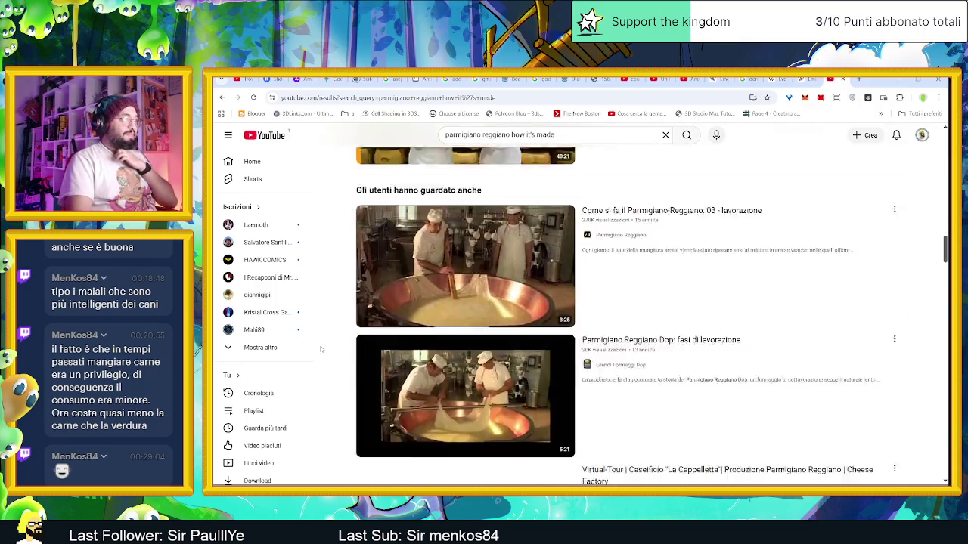
pyautogui.scroll(-2, 320, 348)
pyautogui.scroll(-2, 321, 348)
pyautogui.scroll(-3, 321, 348)
pyautogui.scroll(-3, 320, 348)
pyautogui.scroll(-2, 320, 349)
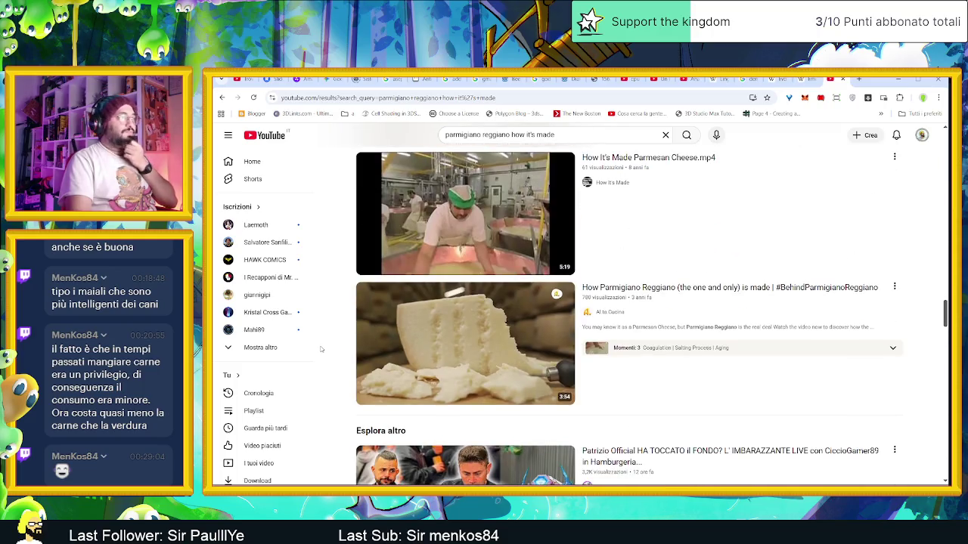
pyautogui.scroll(-3, 321, 348)
pyautogui.scroll(-1, 320, 348)
pyautogui.scroll(-2, 320, 348)
pyautogui.scroll(-3, 321, 349)
pyautogui.scroll(-3, 321, 348)
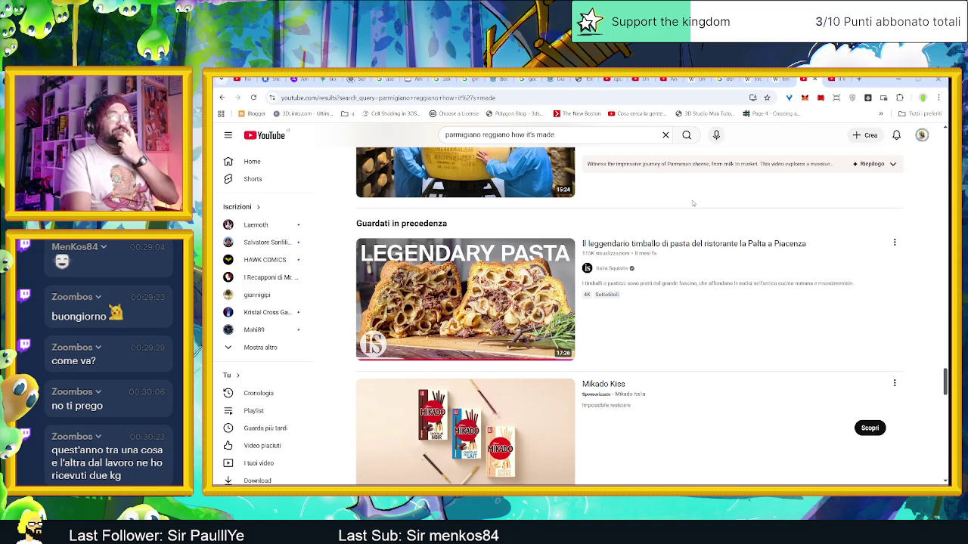
# - Search YouTube for 'Italy's radical solution to' and open 'Italy's Radical Solution to Extreme Inequality'
pyautogui.tripleClick(532, 136)
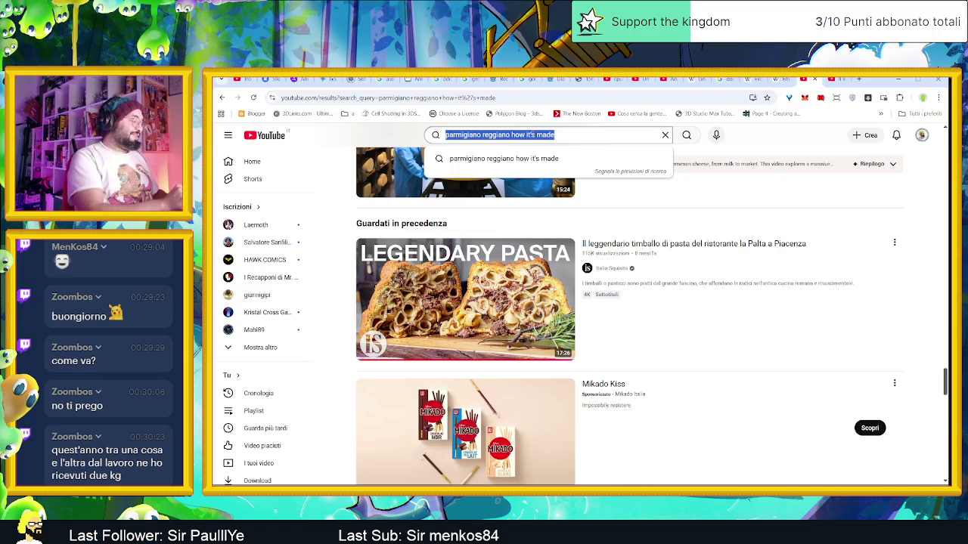
pyautogui.press('BackSpace')
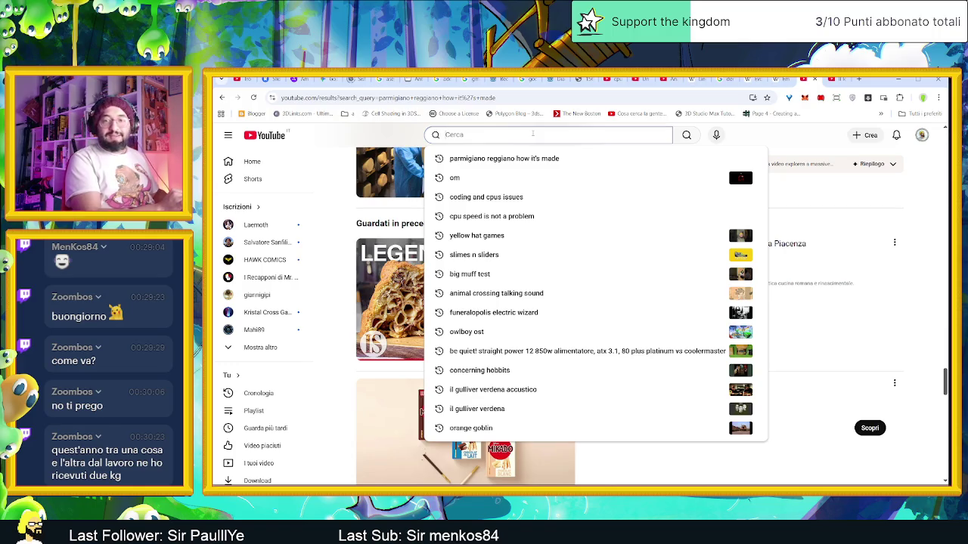
pyautogui.write('i')
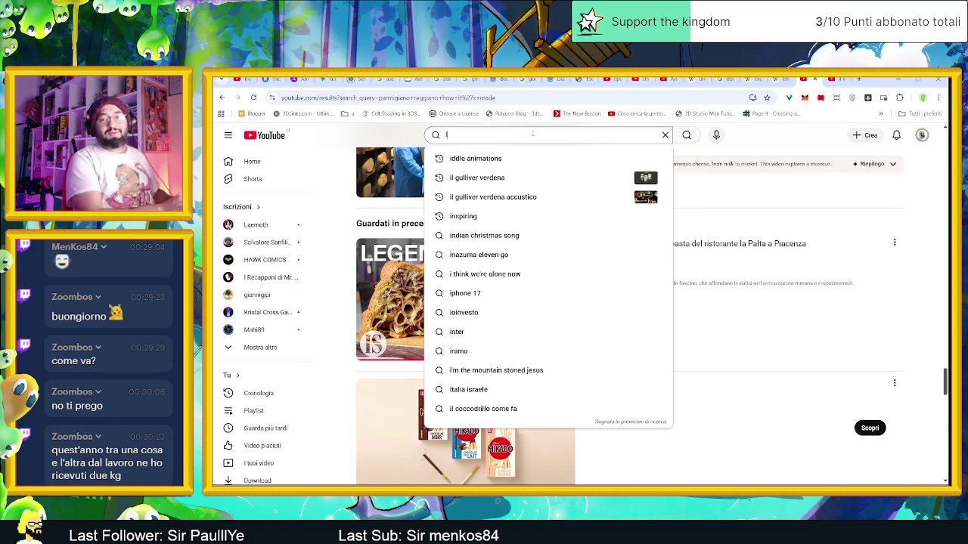
pyautogui.write('tal')
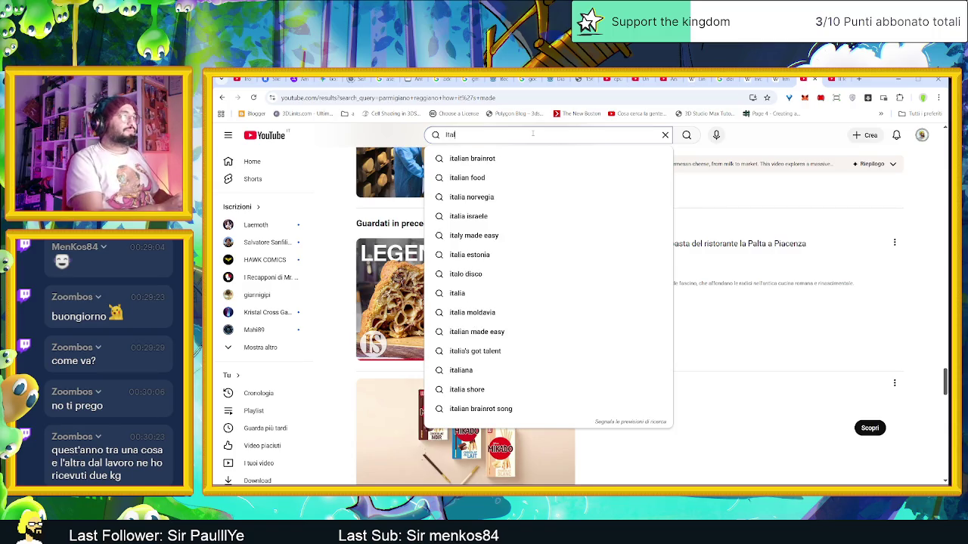
pyautogui.write("y's")
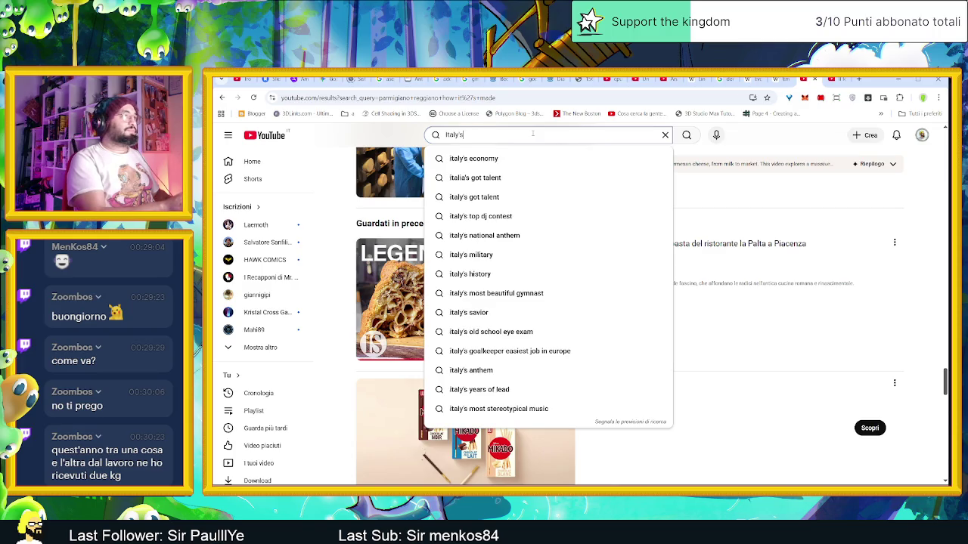
pyautogui.write(' rad')
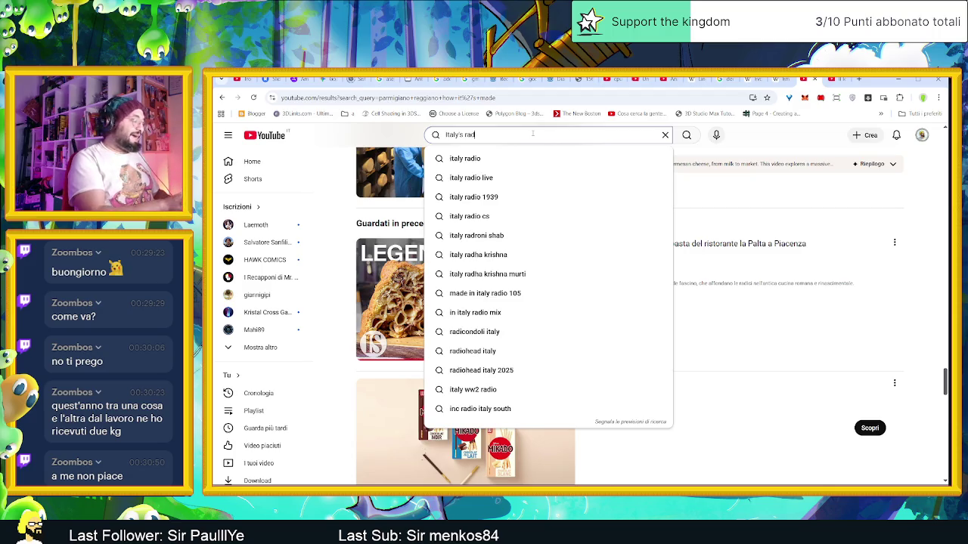
pyautogui.write('in')
pyautogui.press('BackSpace')
pyautogui.write('cal')
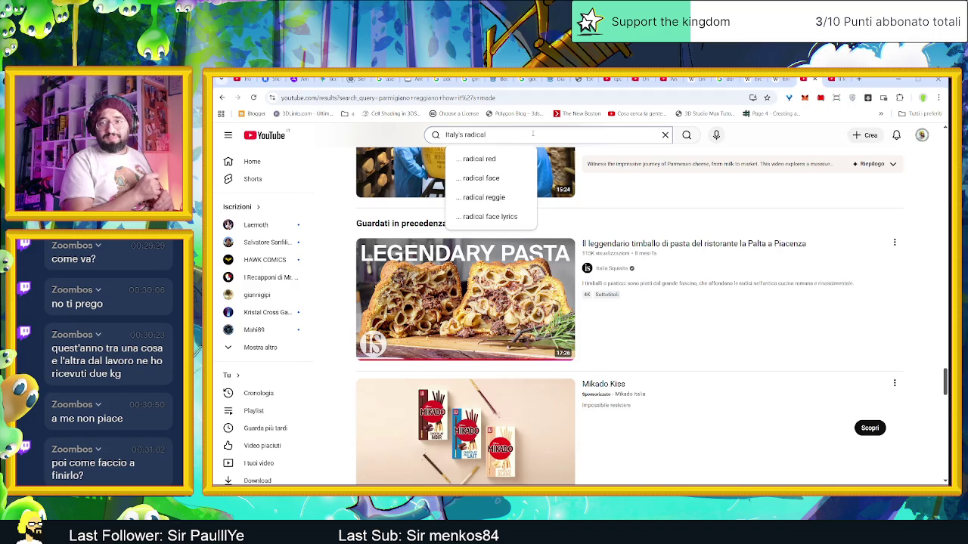
pyautogui.write(' sol')
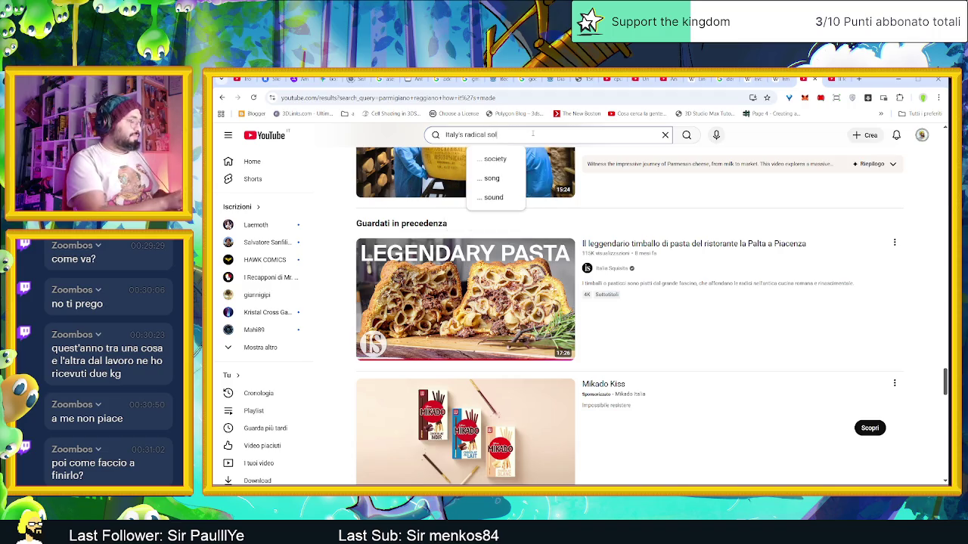
pyautogui.write('ution d')
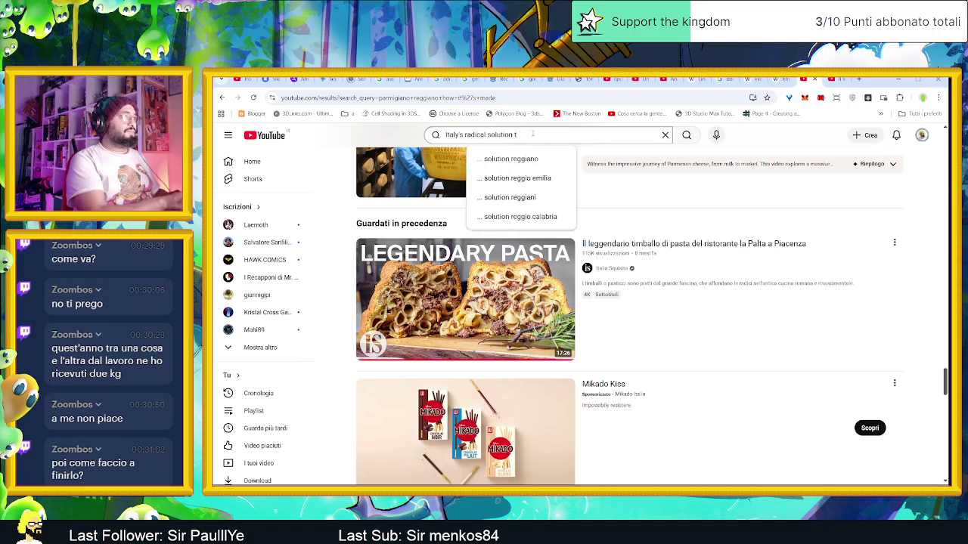
pyautogui.write('o')
pyautogui.press('Return')
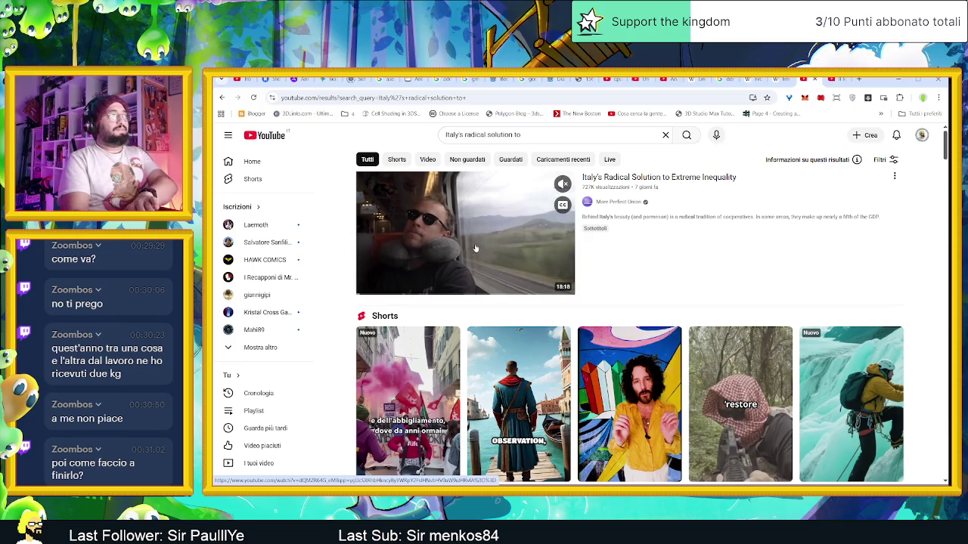
pyautogui.click(652, 177)
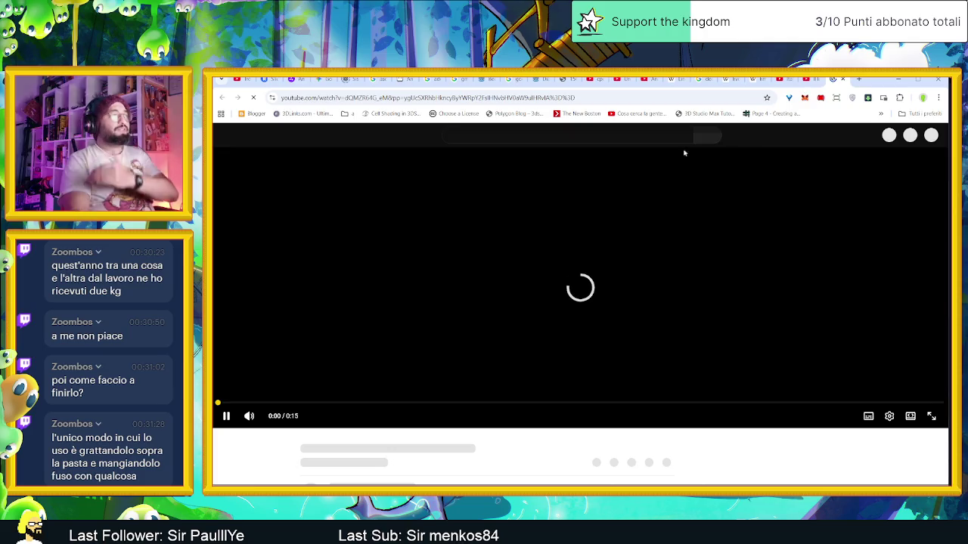
# - Pause the sponsored ad, copy the video's URL from the address bar, then skip the ad
pyautogui.click(226, 424)
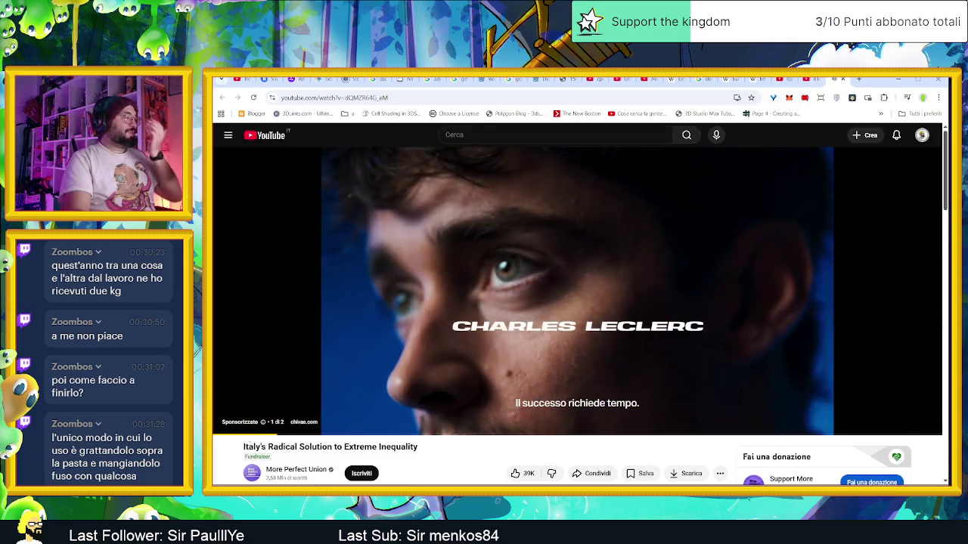
pyautogui.scroll(-1, 437, 457)
pyautogui.scroll(-1, 437, 457)
pyautogui.click(360, 98)
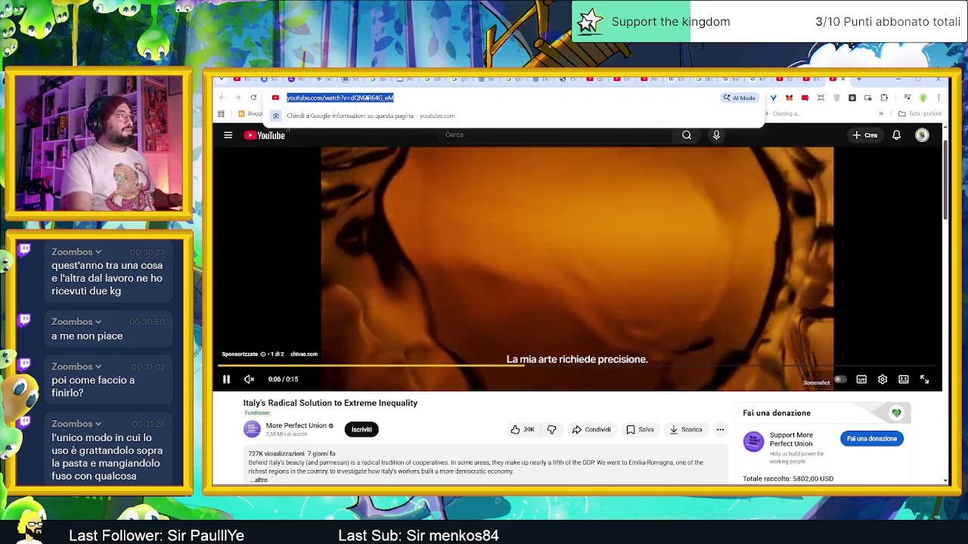
pyautogui.rightClick(366, 98)
pyautogui.click(400, 175)
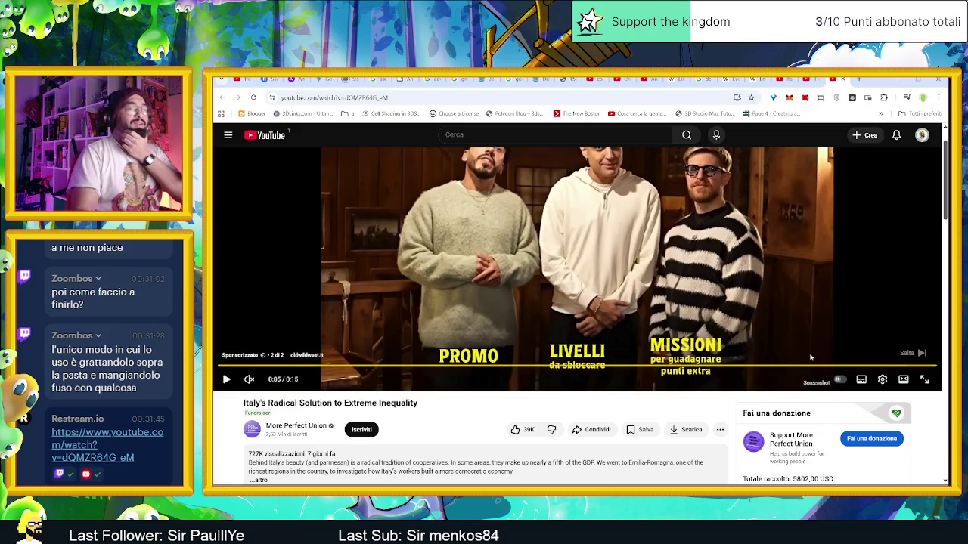
pyautogui.scroll(1, 847, 315)
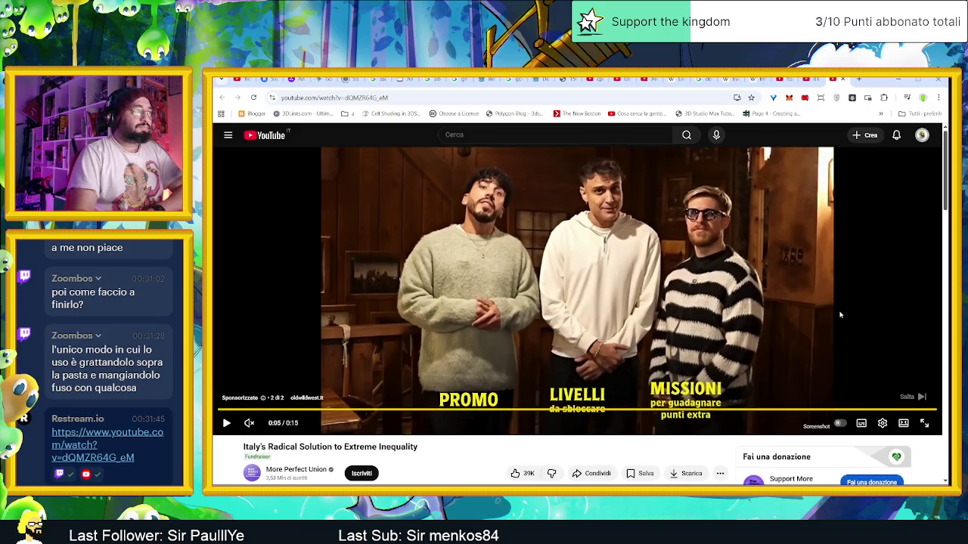
pyautogui.click(914, 396)
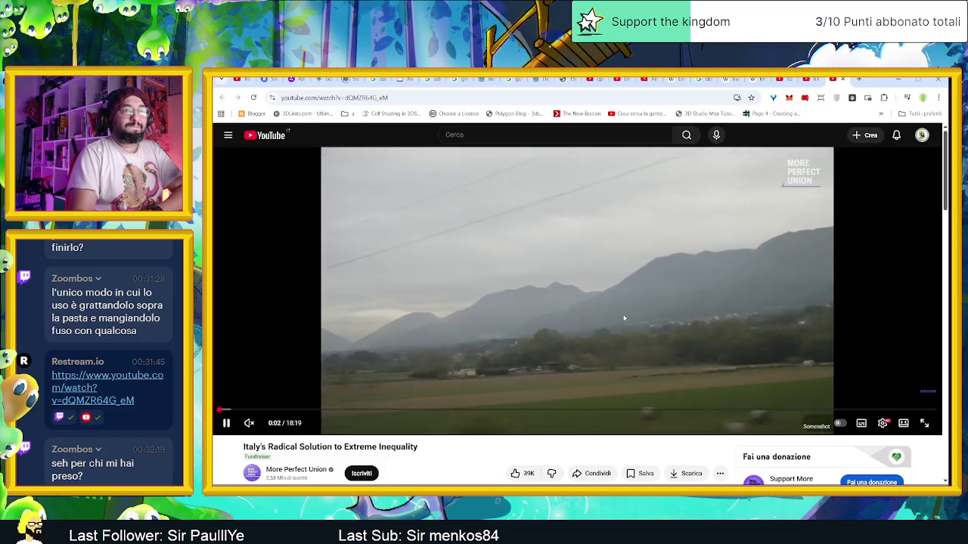
# - Unmute, then pause the inequality video at 0:32, and minimize the browser to reveal Aseprite
pyautogui.click(248, 422)
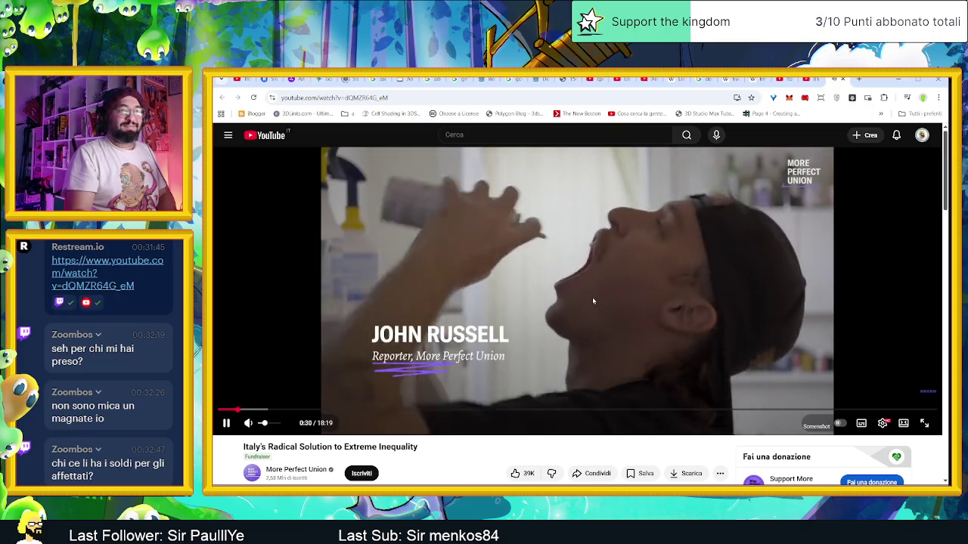
pyautogui.click(612, 264)
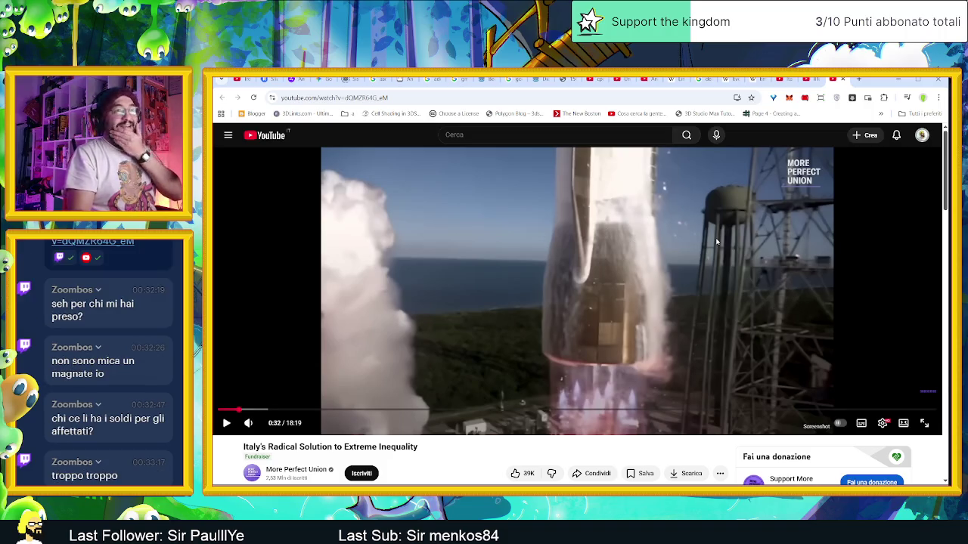
pyautogui.click(892, 81)
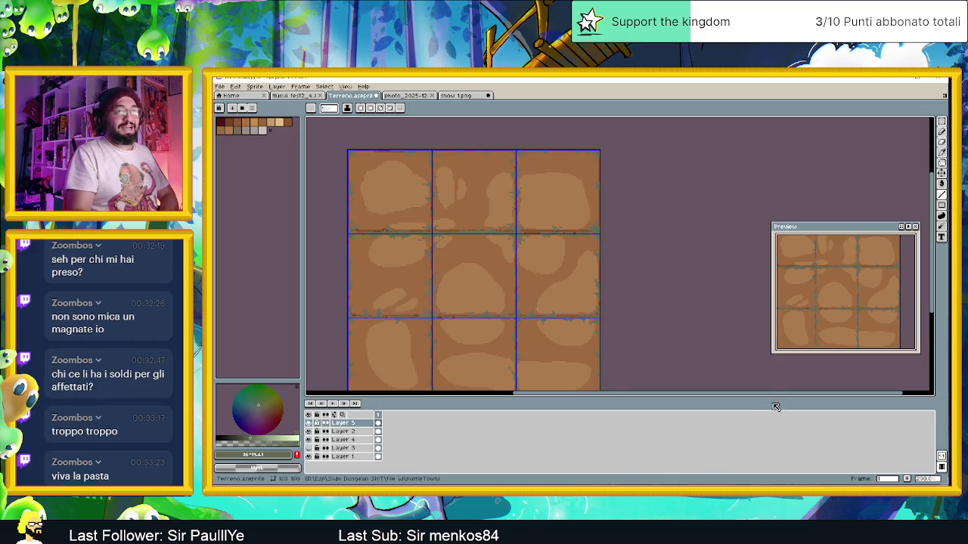
pyautogui.moveTo(505, 318); pyautogui.dragTo(563, 292)
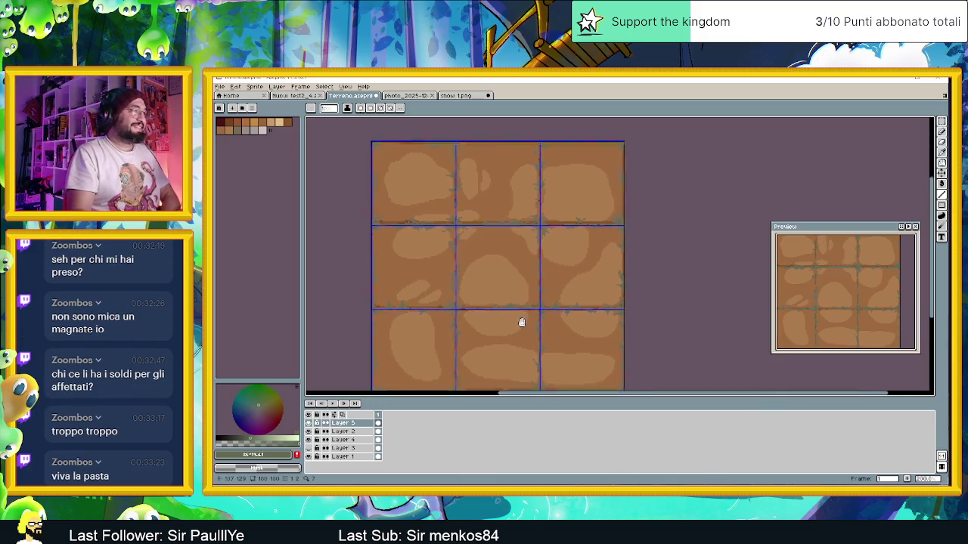
pyautogui.scroll(1, 563, 292)
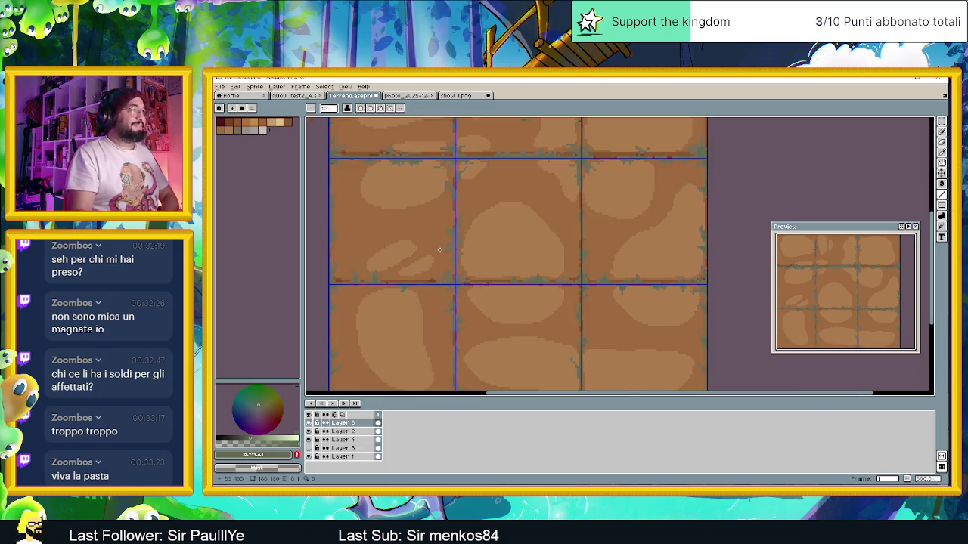
pyautogui.scroll(1, 439, 250)
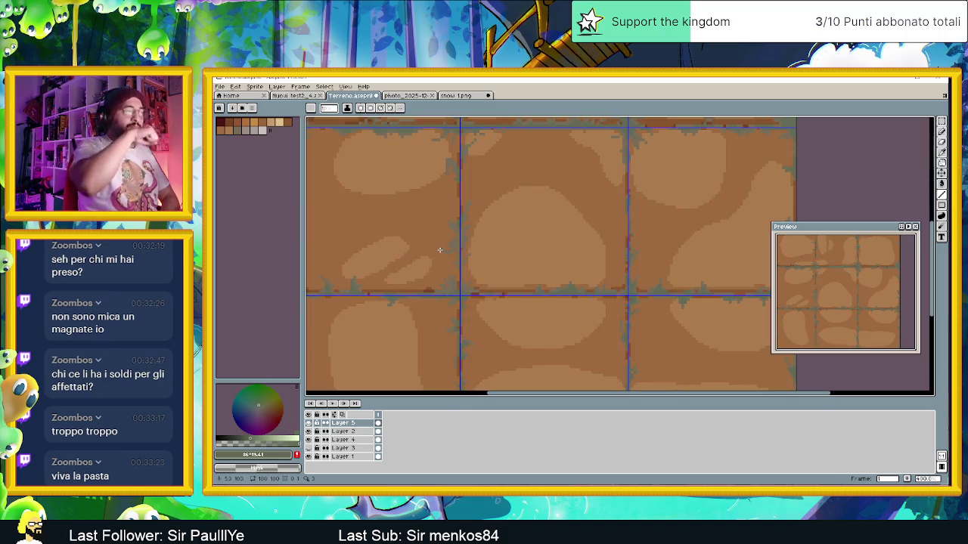
pyautogui.scroll(-1, 442, 253)
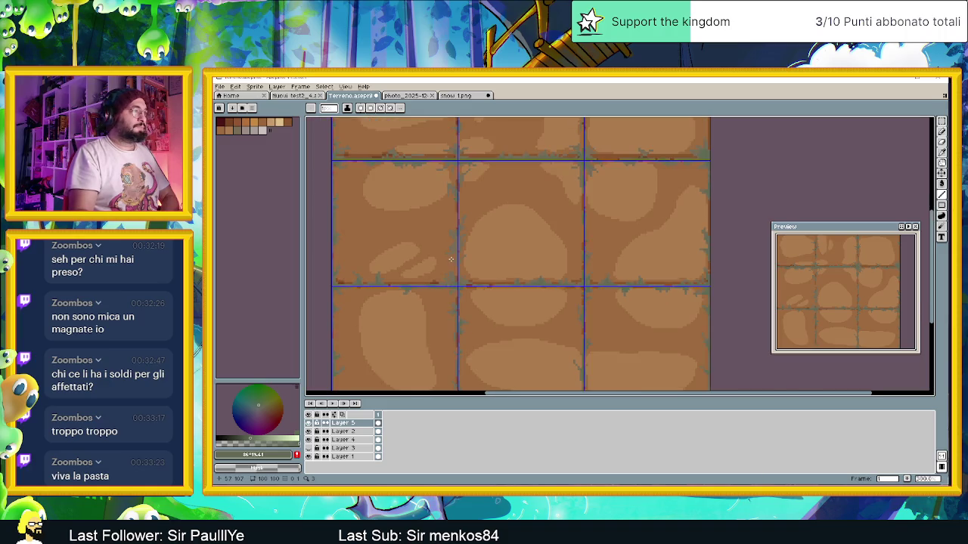
pyautogui.scroll(-1, 451, 260)
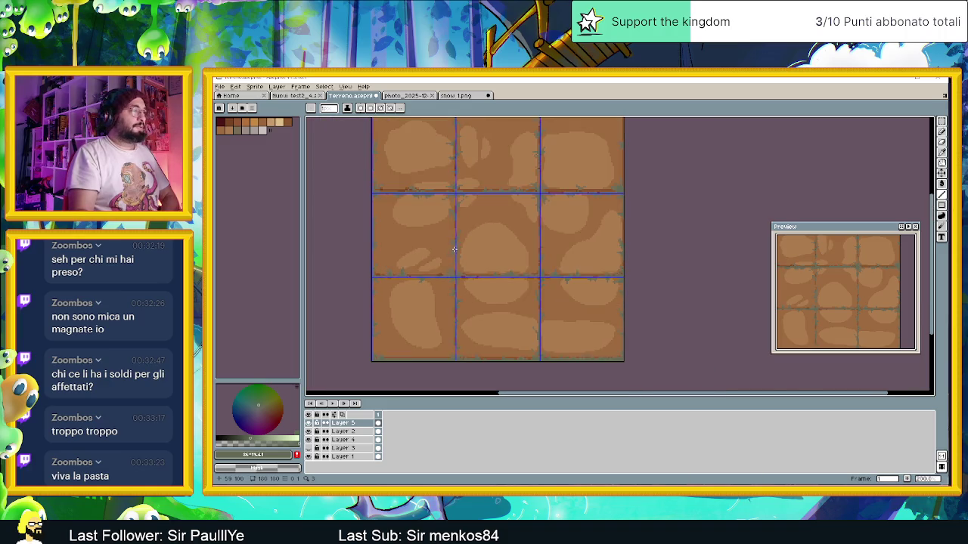
pyautogui.scroll(2, 452, 333)
pyautogui.scroll(1, 452, 333)
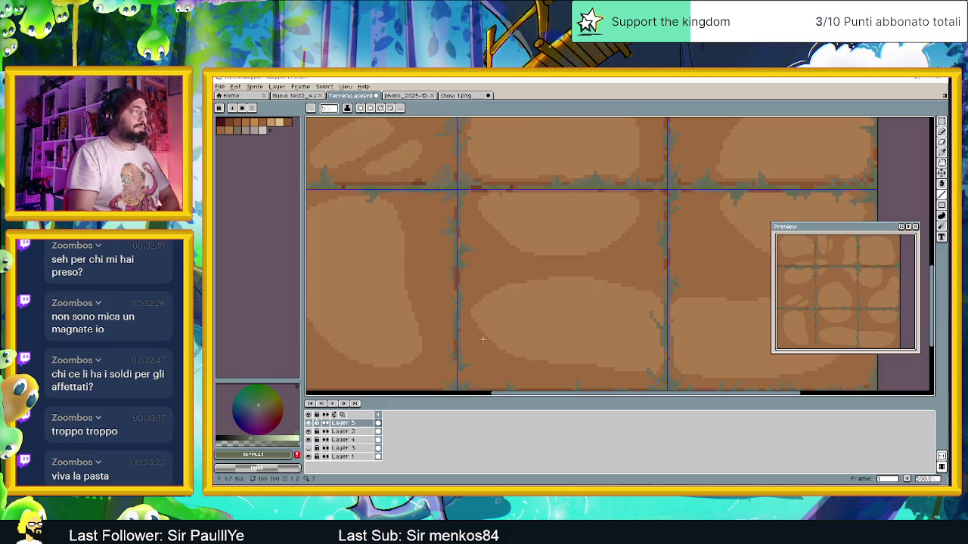
pyautogui.moveTo(581, 248)
pyautogui.mouseDown()
pyautogui.moveTo(605, 340)
pyautogui.moveTo(534, 275)
pyautogui.mouseUp()
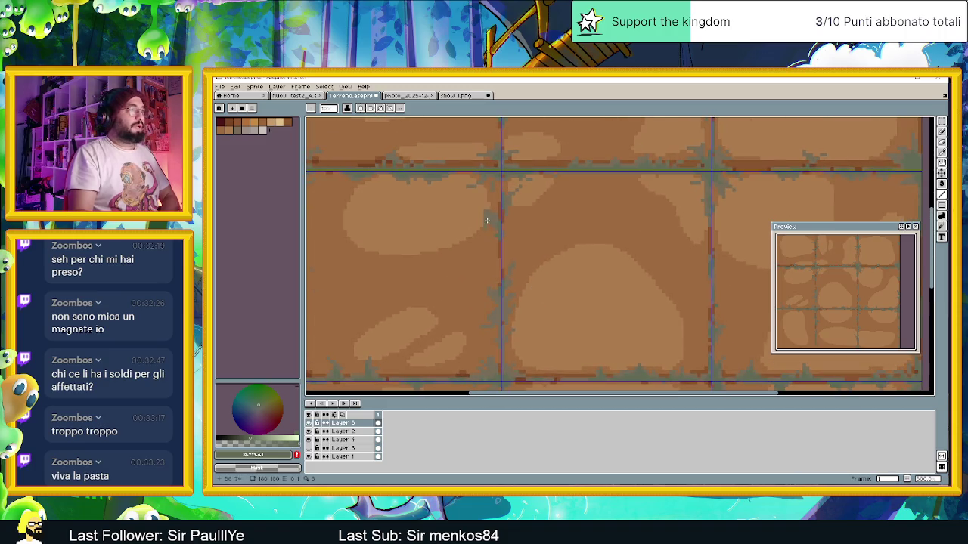
pyautogui.scroll(1, 496, 224)
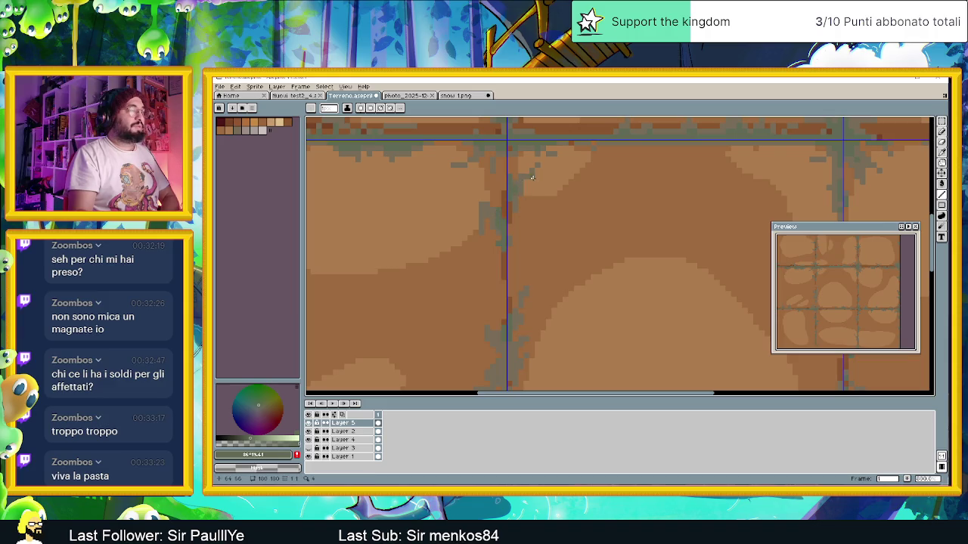
pyautogui.scroll(-1, 533, 182)
pyautogui.scroll(-2, 535, 186)
pyautogui.scroll(-1, 535, 185)
pyautogui.moveTo(535, 202); pyautogui.dragTo(529, 263)
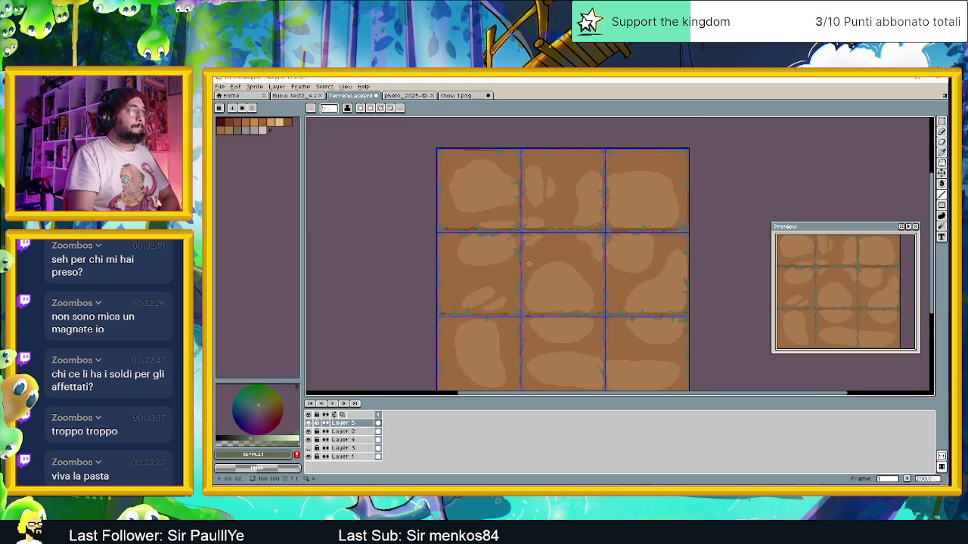
pyautogui.scroll(-1, 530, 263)
pyautogui.scroll(1, 530, 263)
pyautogui.scroll(1, 529, 264)
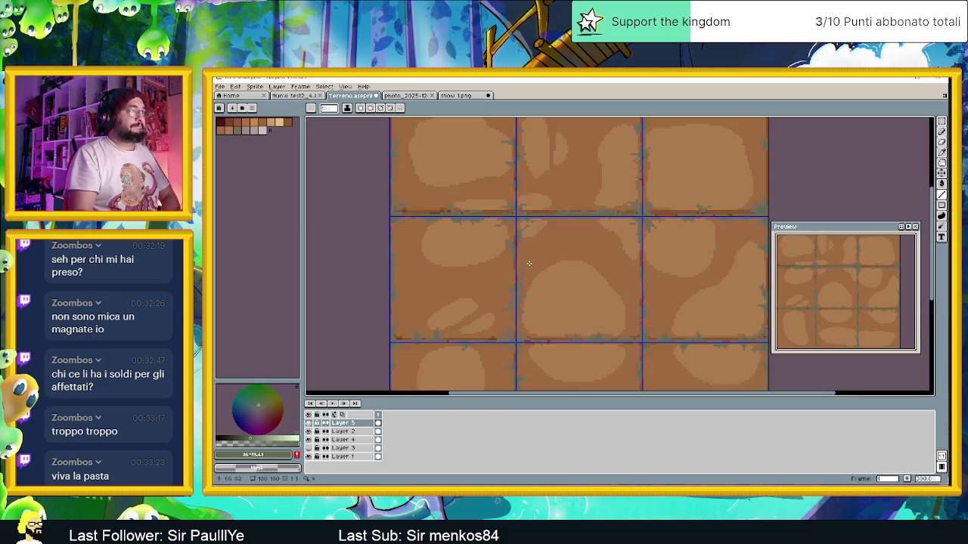
pyautogui.moveTo(547, 350); pyautogui.dragTo(545, 335)
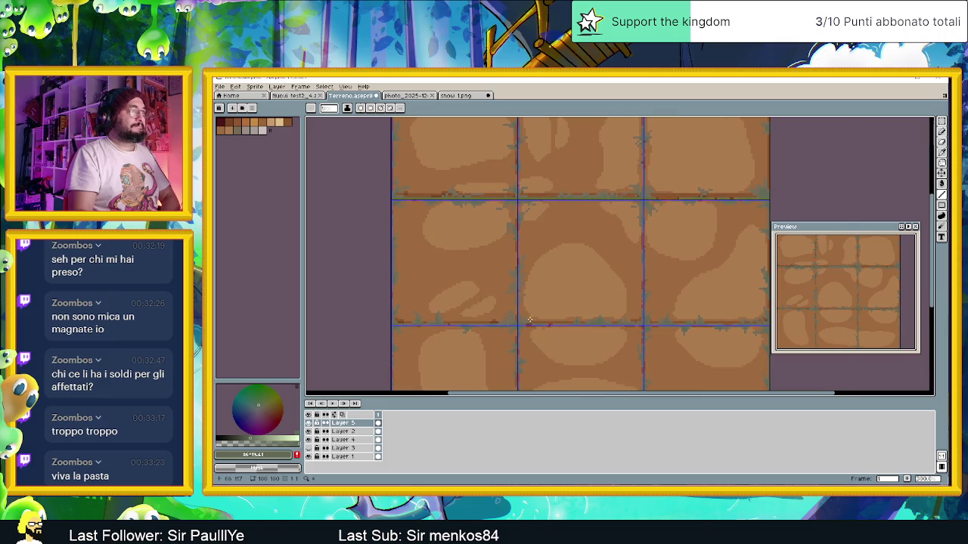
pyautogui.scroll(1, 528, 319)
pyautogui.scroll(-1, 538, 348)
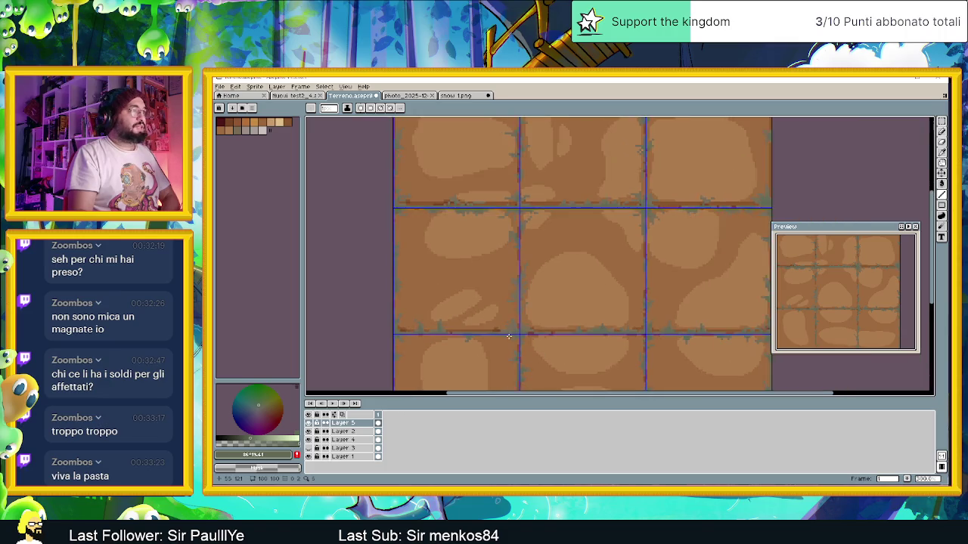
pyautogui.scroll(2, 514, 332)
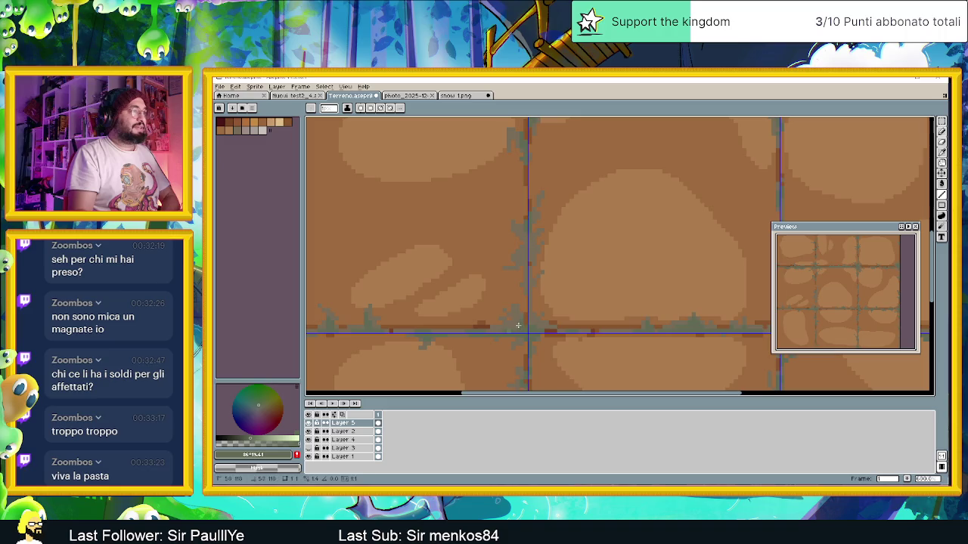
pyautogui.scroll(-1, 522, 327)
pyautogui.scroll(1, 523, 326)
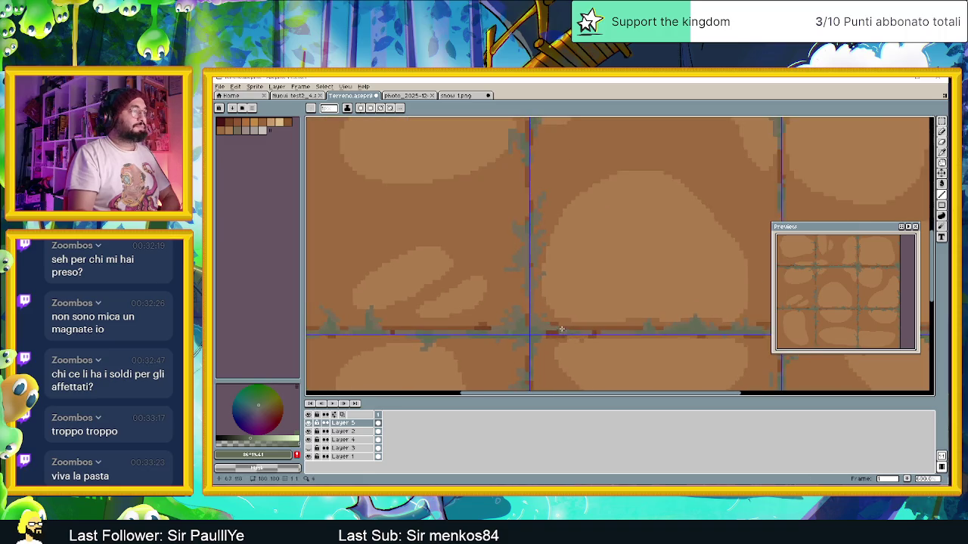
pyautogui.scroll(1, 524, 326)
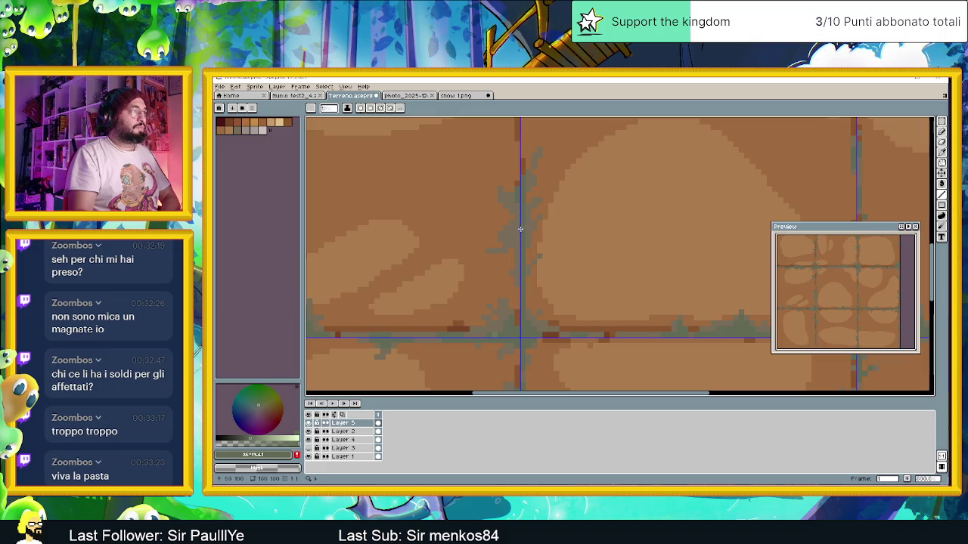
pyautogui.scroll(-2, 515, 270)
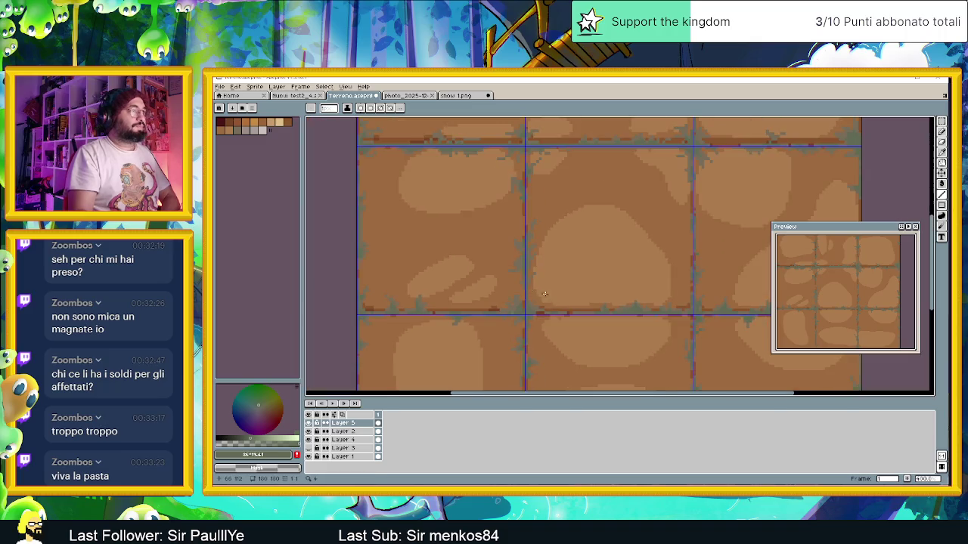
pyautogui.scroll(-1, 667, 305)
pyautogui.moveTo(668, 305); pyautogui.dragTo(564, 251)
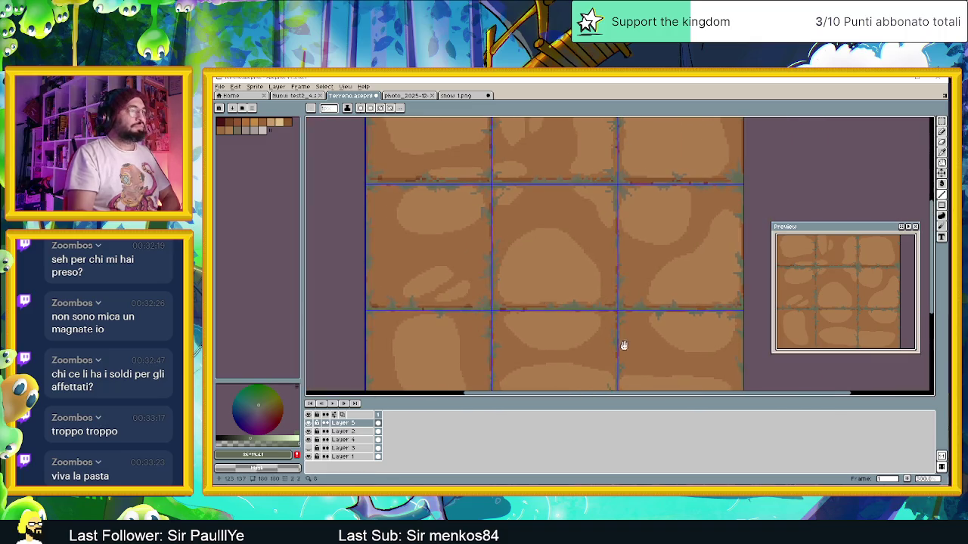
pyautogui.scroll(1, 565, 251)
pyautogui.scroll(1, 499, 332)
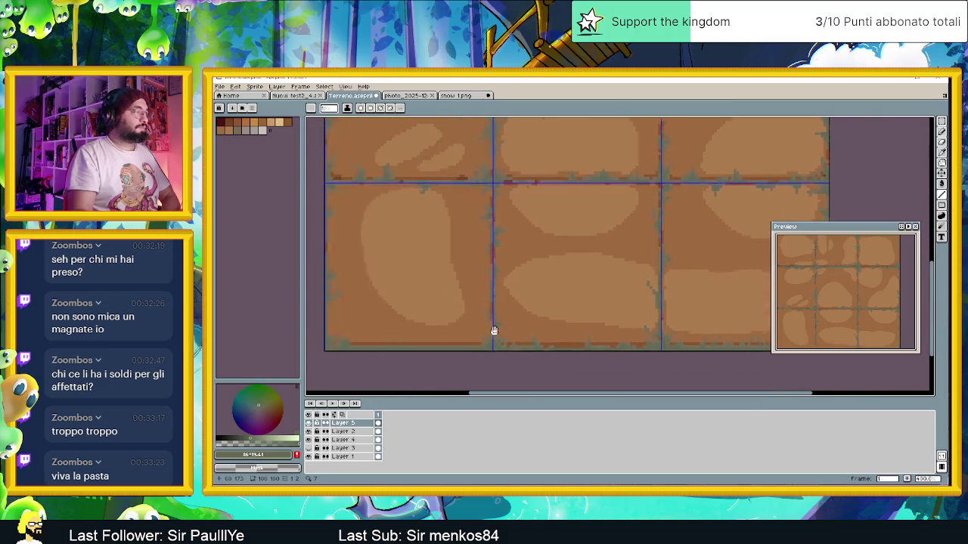
pyautogui.hscroll(-2, 510, 343)
pyautogui.scroll(1, 510, 342)
pyautogui.scroll(-2, 514, 303)
pyautogui.scroll(-1, 516, 284)
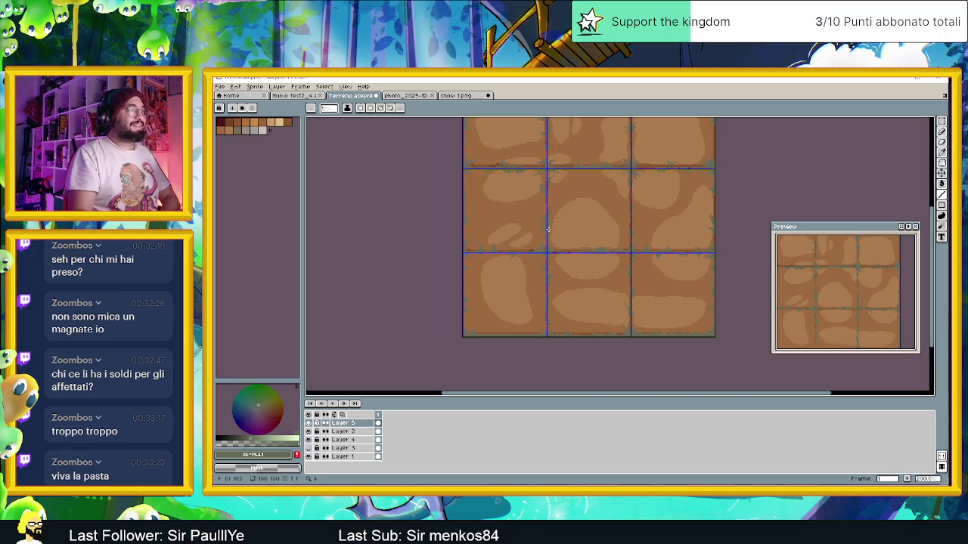
pyautogui.scroll(1, 655, 301)
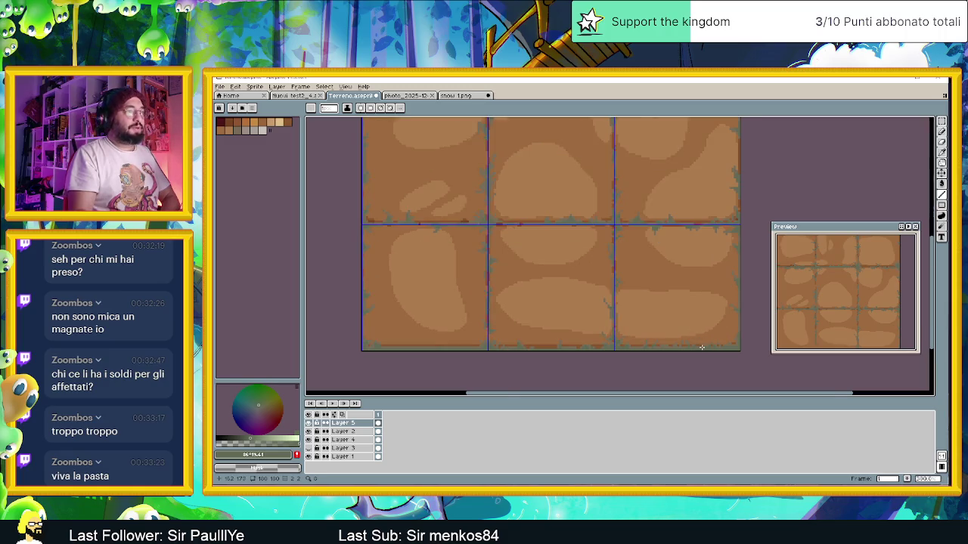
pyautogui.scroll(1, 701, 346)
pyautogui.scroll(1, 704, 348)
pyautogui.scroll(1, 704, 348)
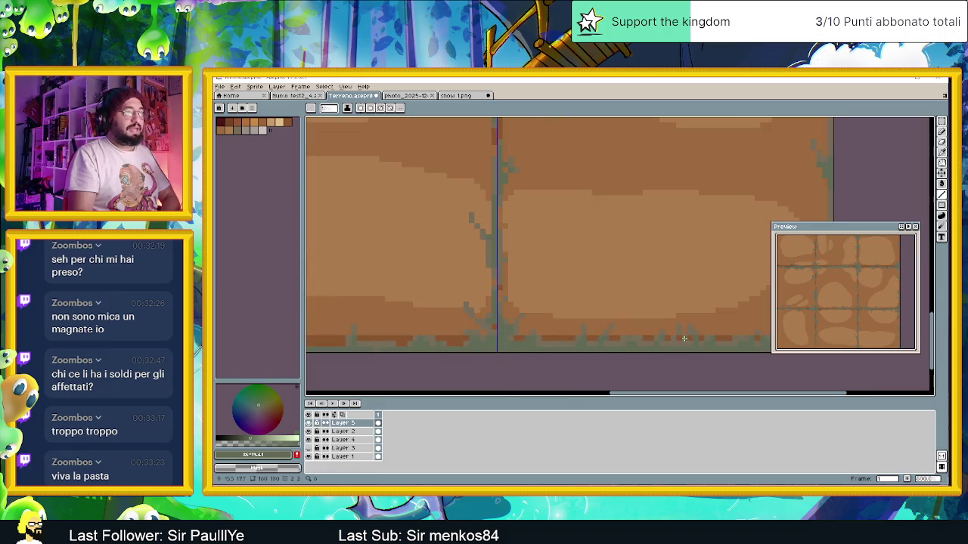
pyautogui.scroll(-1, 622, 341)
pyautogui.scroll(-1, 607, 320)
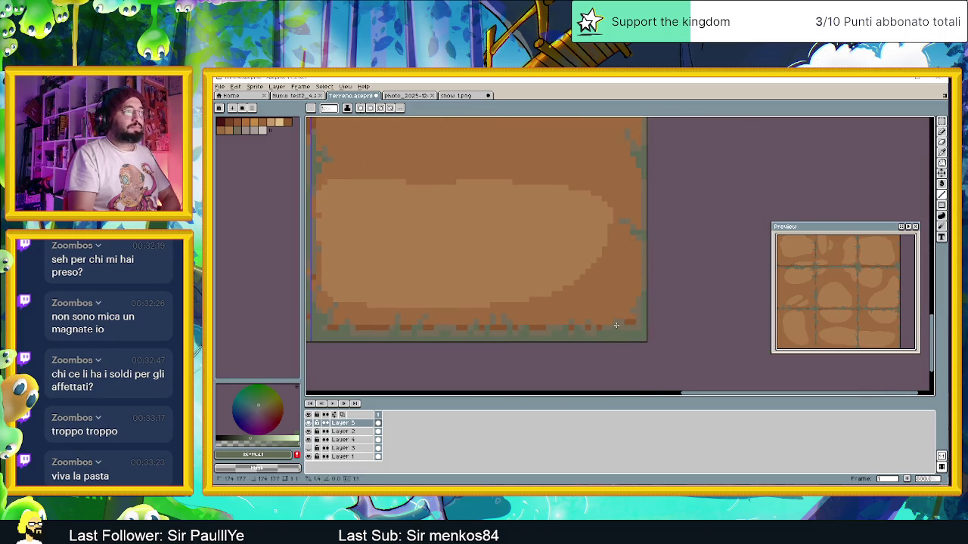
pyautogui.scroll(-1, 613, 312)
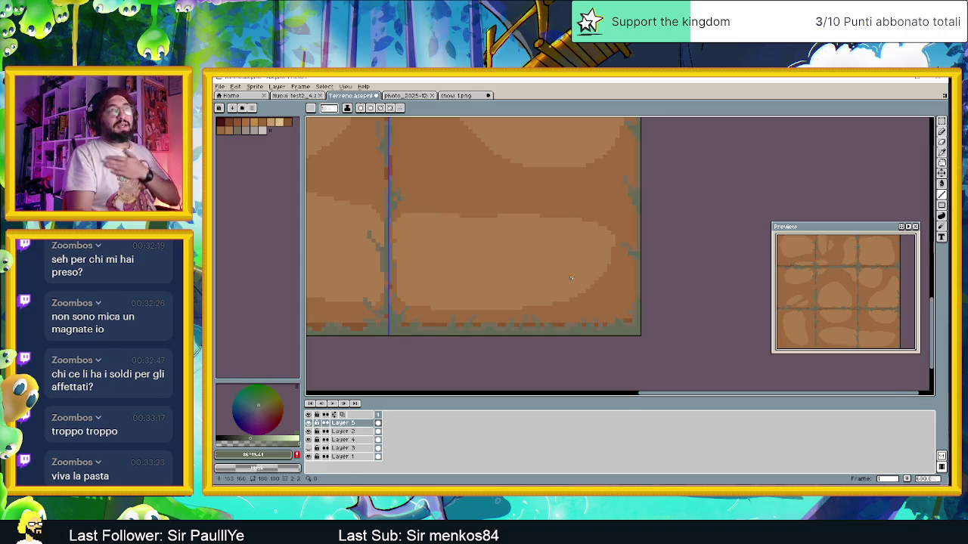
pyautogui.scroll(-1, 598, 204)
pyautogui.scroll(1, 596, 189)
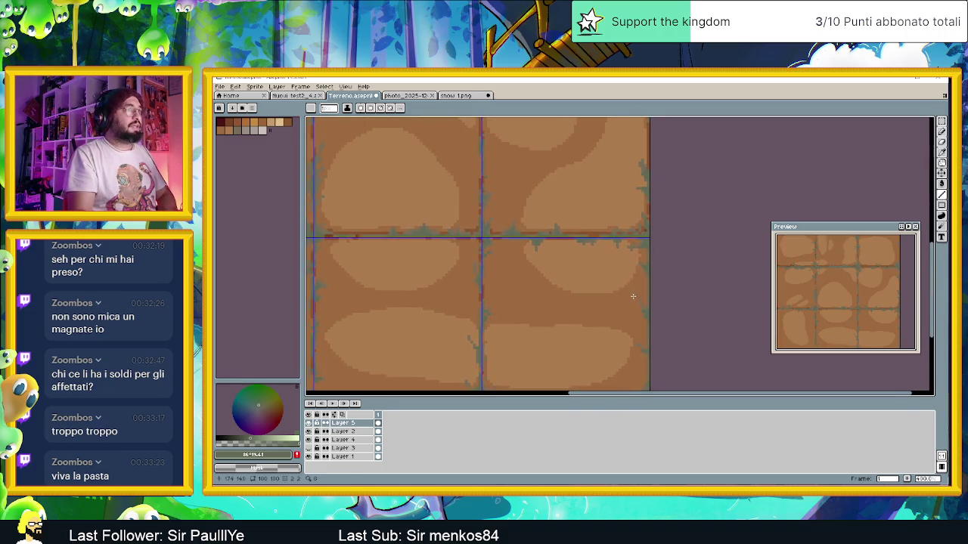
pyautogui.scroll(1, 584, 240)
pyautogui.scroll(-2, 585, 241)
pyautogui.scroll(-1, 582, 272)
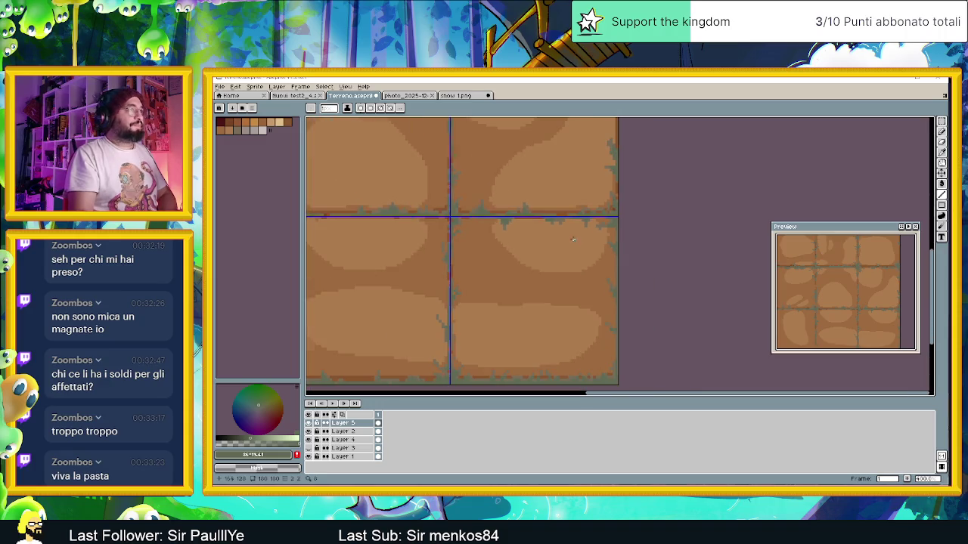
pyautogui.scroll(-1, 580, 304)
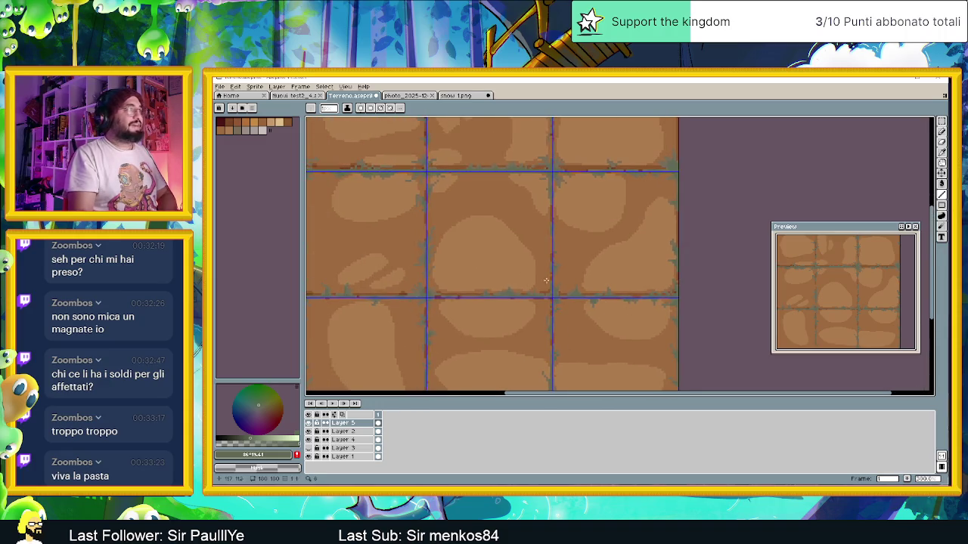
pyautogui.hotkey('ctrl', 'shift', 'Tab')
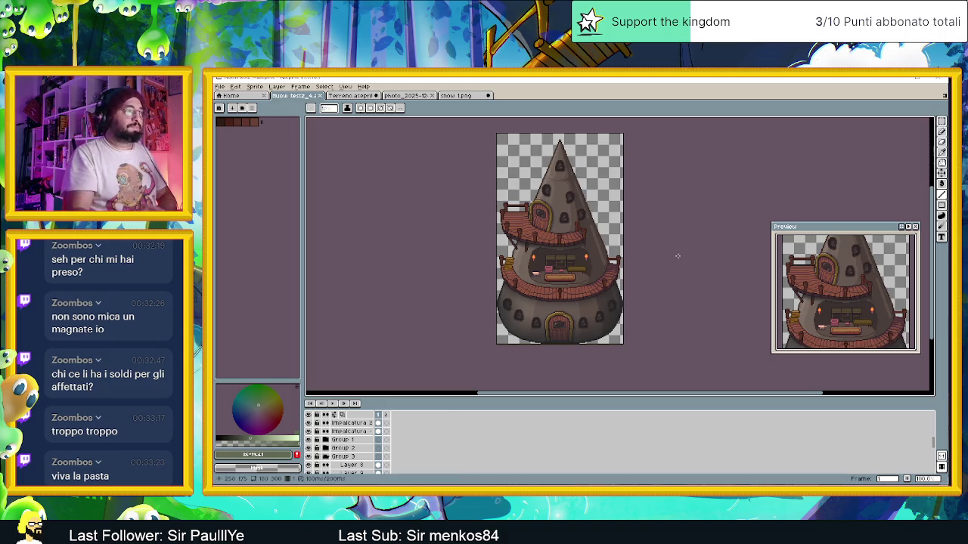
pyautogui.moveTo(687, 255); pyautogui.dragTo(648, 282)
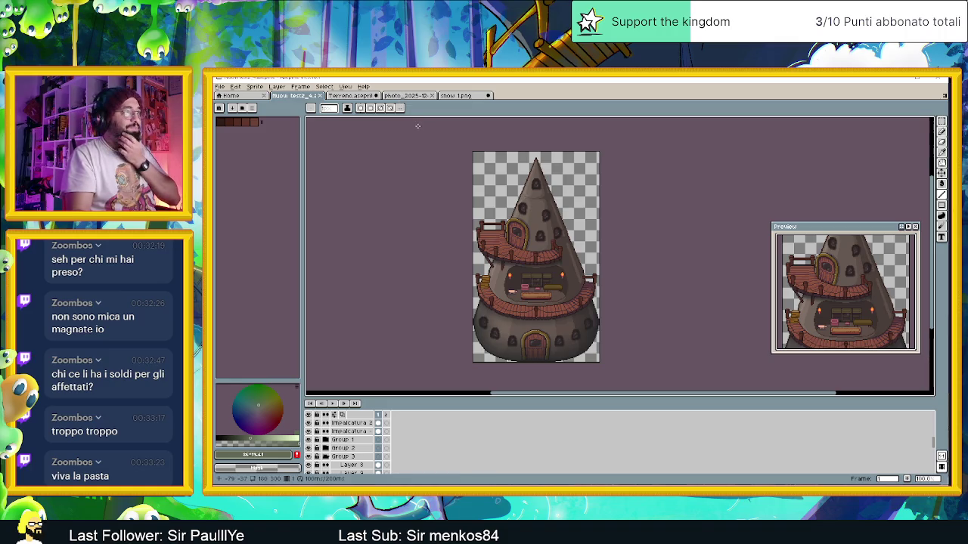
pyautogui.scroll(2, 573, 213)
pyautogui.scroll(1, 573, 214)
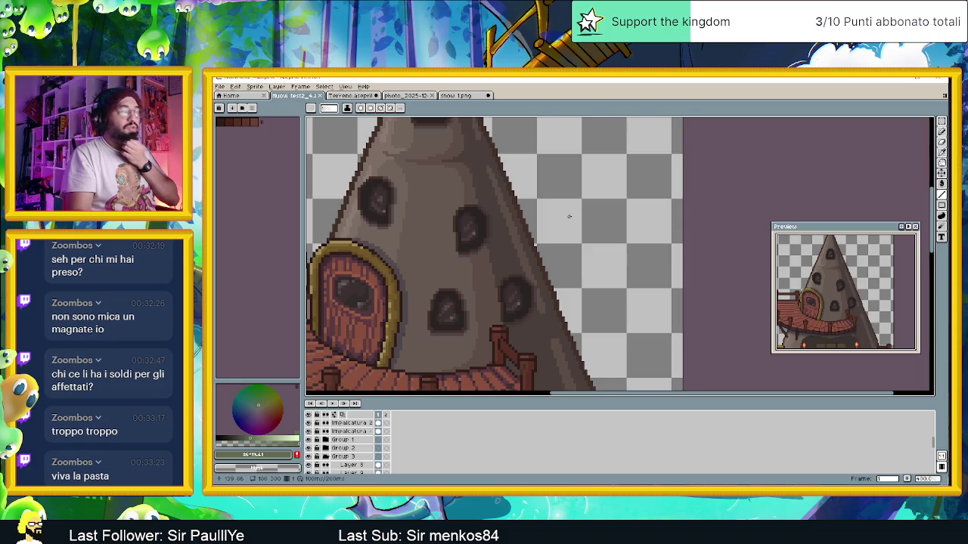
pyautogui.scroll(-3, 569, 216)
pyautogui.scroll(-3, 572, 223)
pyautogui.scroll(-2, 576, 231)
pyautogui.scroll(-3, 580, 238)
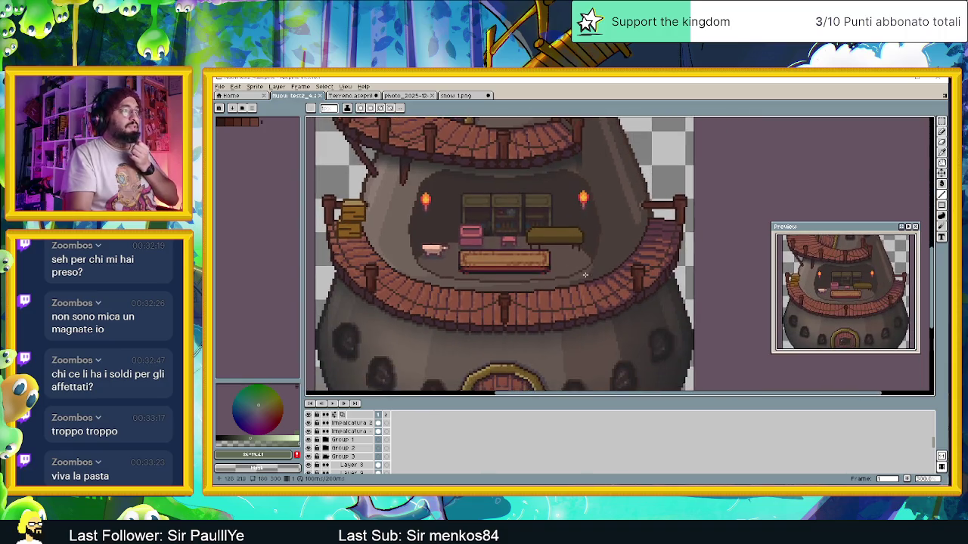
pyautogui.scroll(-3, 582, 242)
pyautogui.scroll(-2, 623, 253)
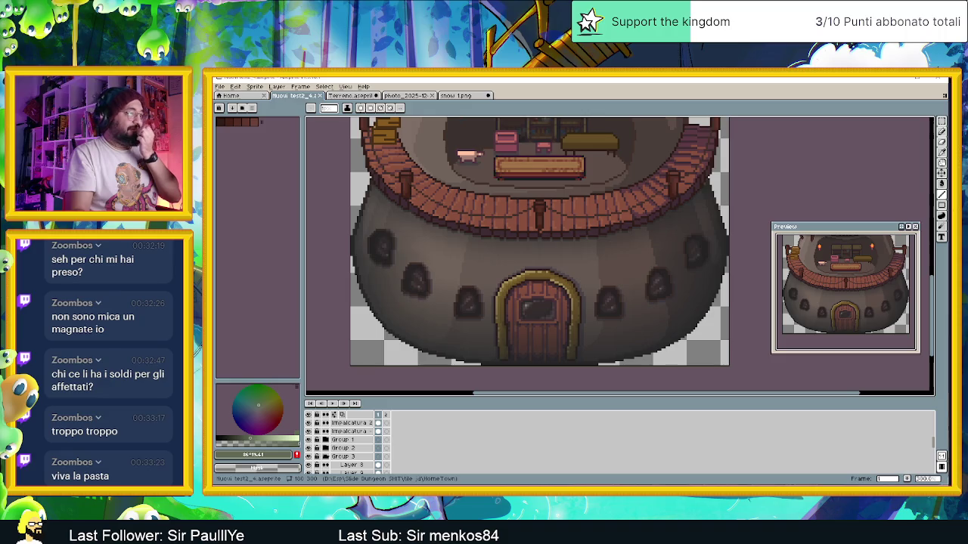
pyautogui.hotkey('alt', 'Tab')
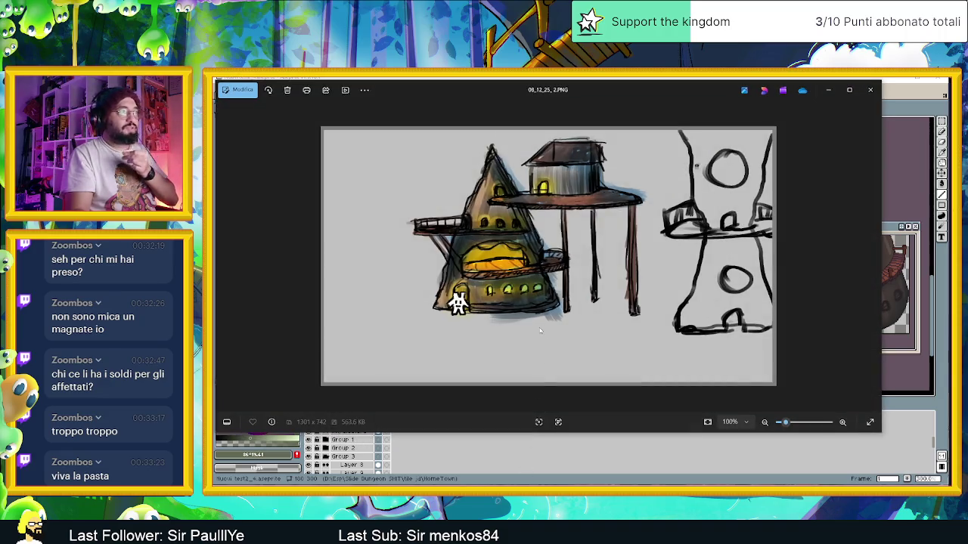
pyautogui.click(829, 90)
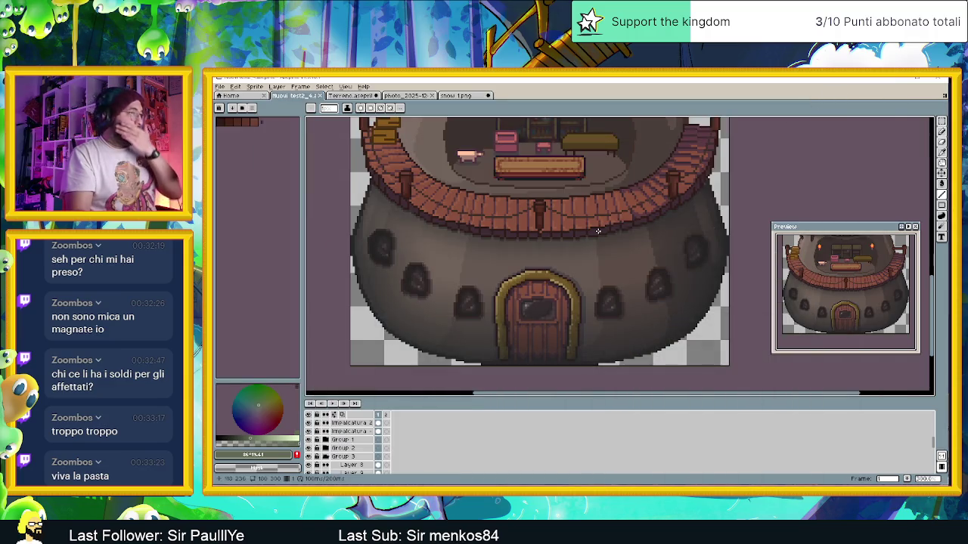
pyautogui.scroll(-1, 597, 232)
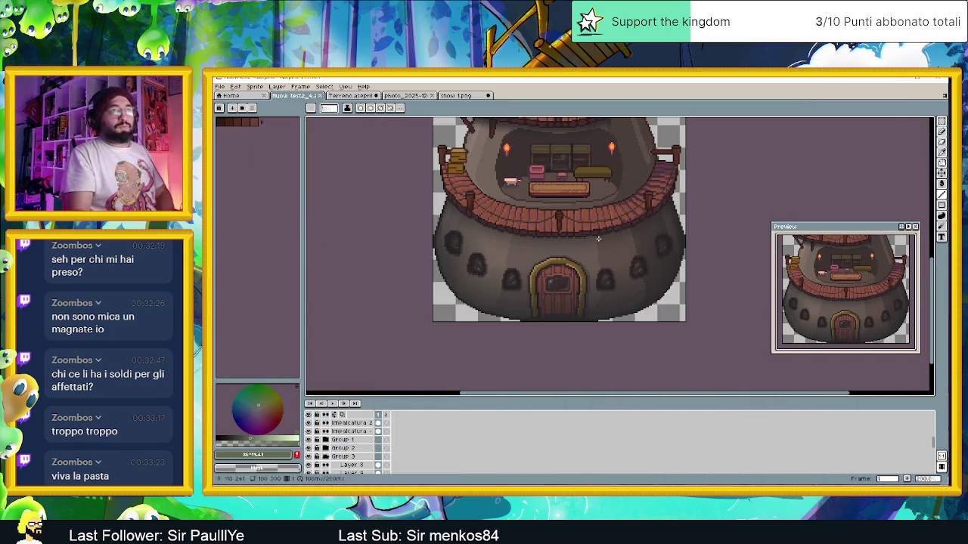
pyautogui.scroll(-2, 593, 264)
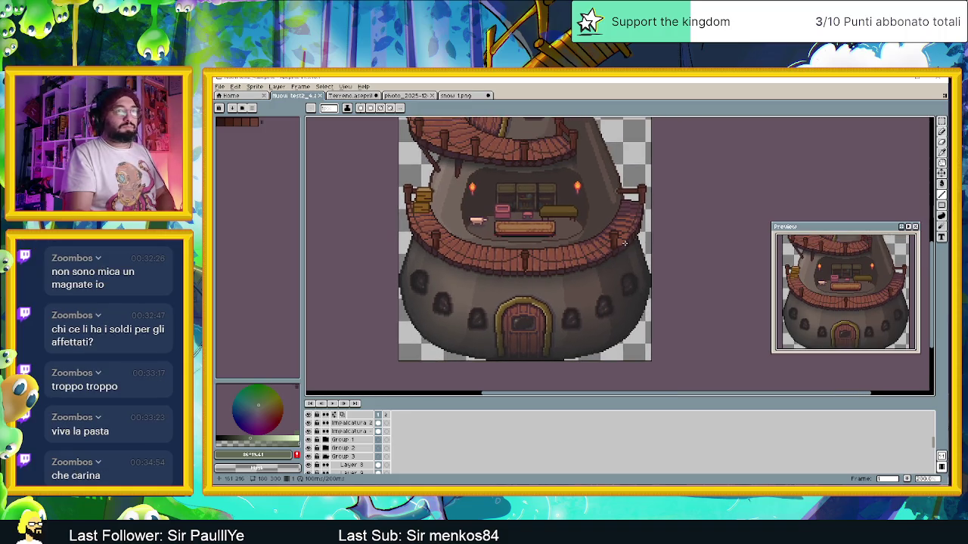
pyautogui.scroll(-1, 615, 231)
pyautogui.scroll(-1, 585, 244)
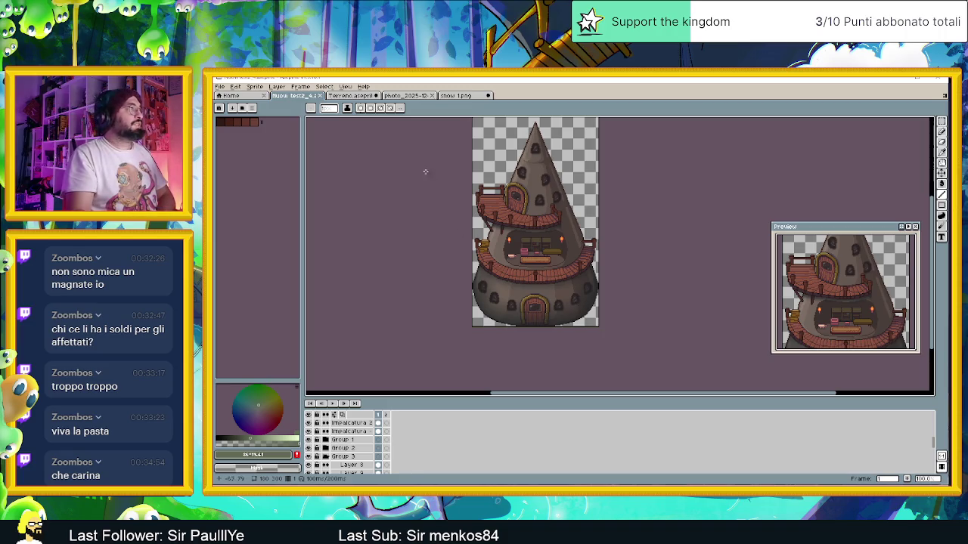
# - Flip between the Terreno and tower sprites, then bring up Telegram's shared media and the sketch reference
pyautogui.click(363, 95)
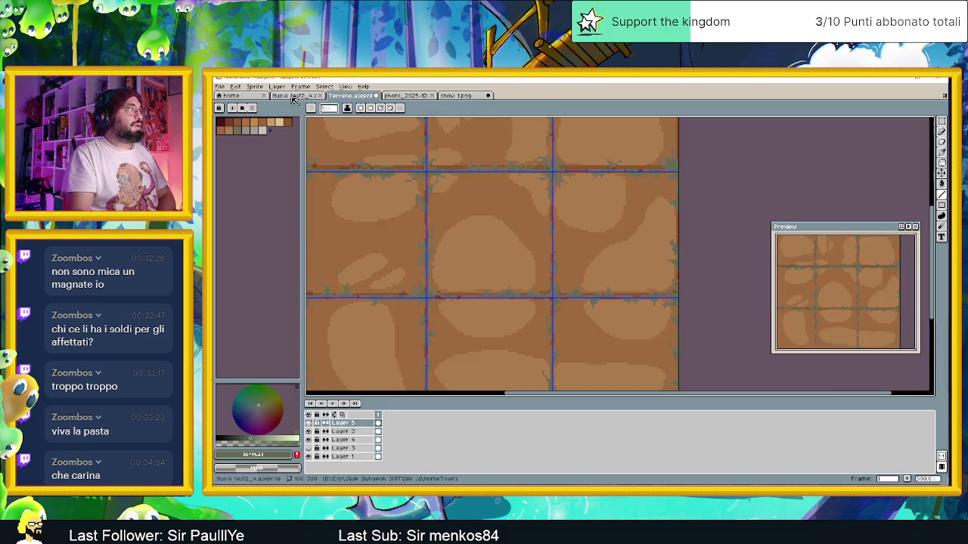
pyautogui.click(296, 96)
pyautogui.hotkey('alt', 'Tab')
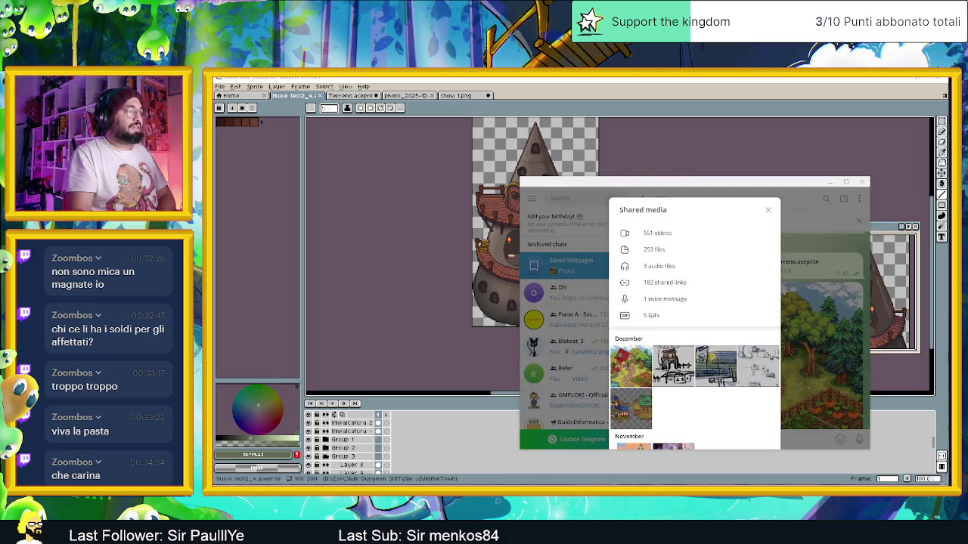
pyautogui.hotkey('alt', 'Tab')
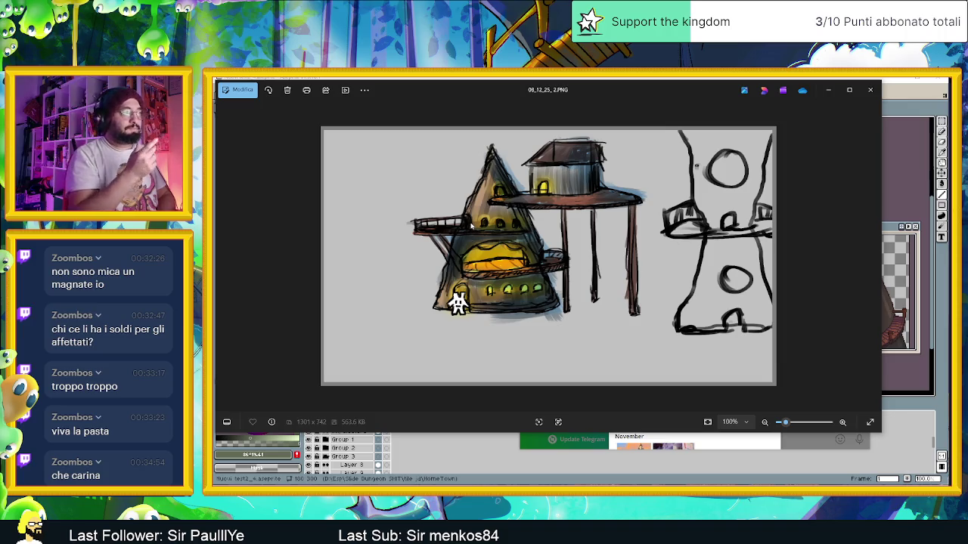
# - Close the sketch reference and Telegram's shared media, returning to Terreno.aseprite in Aseprite
pyautogui.click(826, 91)
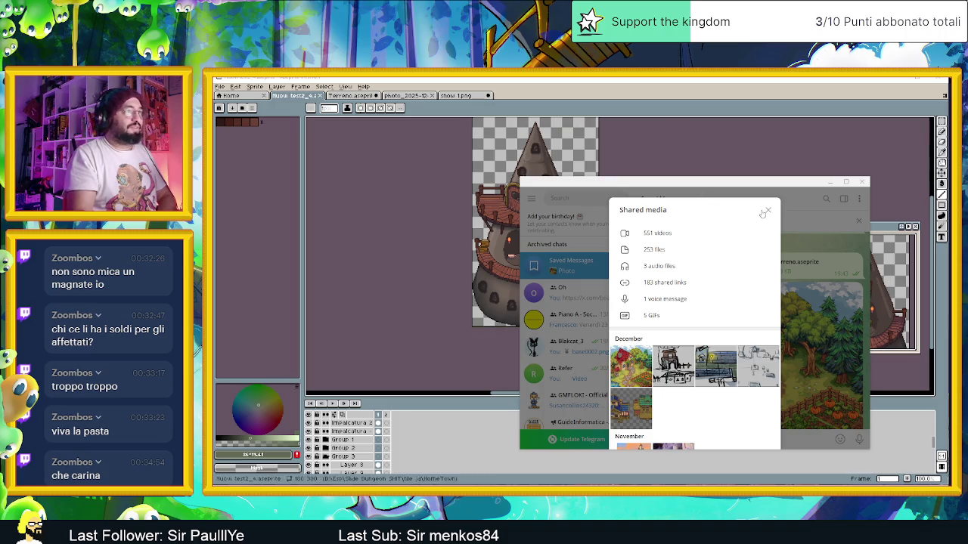
pyautogui.click(768, 211)
pyautogui.click(829, 182)
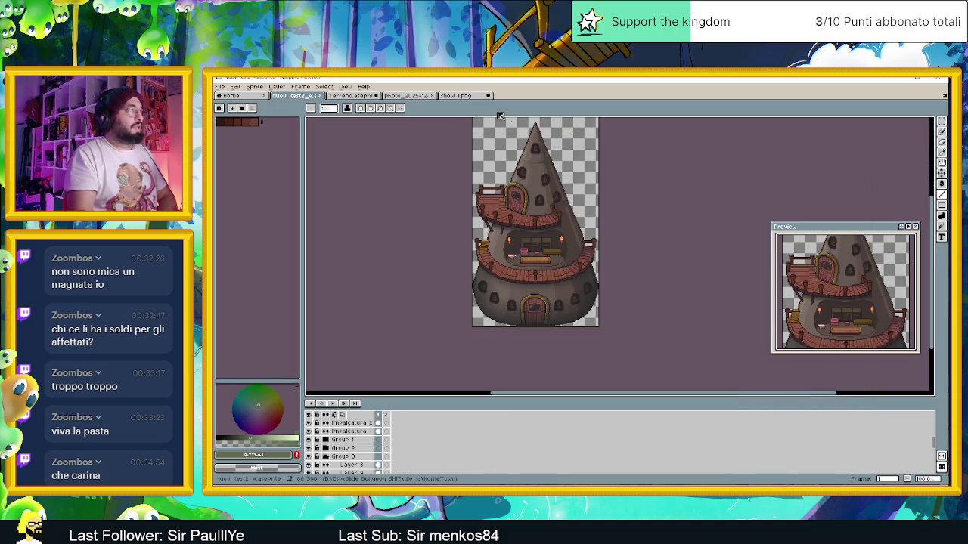
pyautogui.click(461, 96)
pyautogui.click(414, 97)
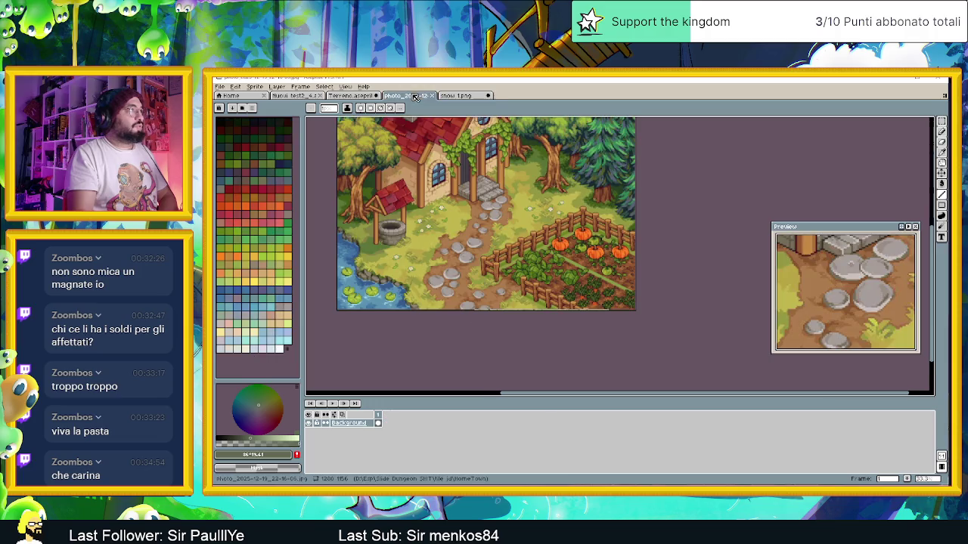
pyautogui.click(349, 96)
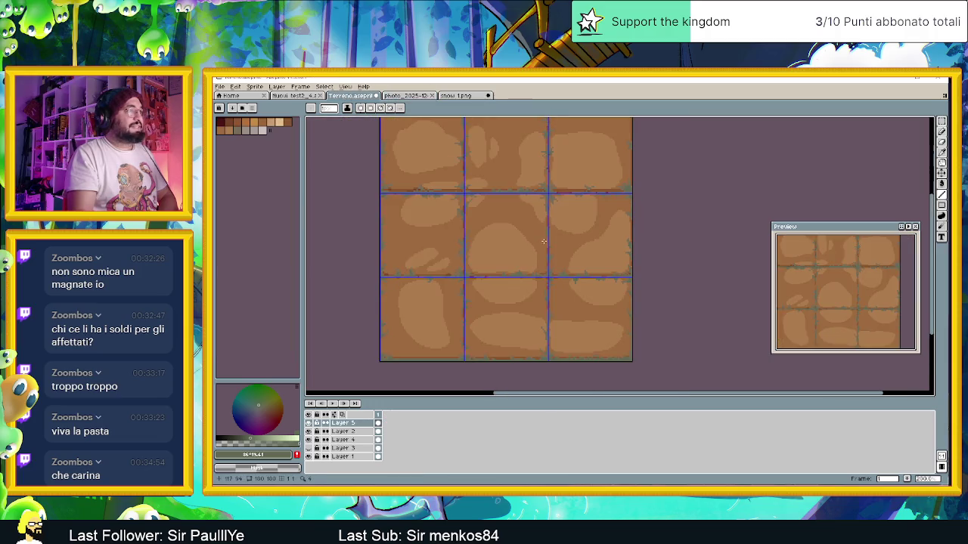
# - With the Pencil, add a reddish-brown pixel on the tile's bottom grass edge
pyautogui.scroll(2, 529, 242)
pyautogui.scroll(-2, 492, 242)
pyautogui.scroll(5, 453, 246)
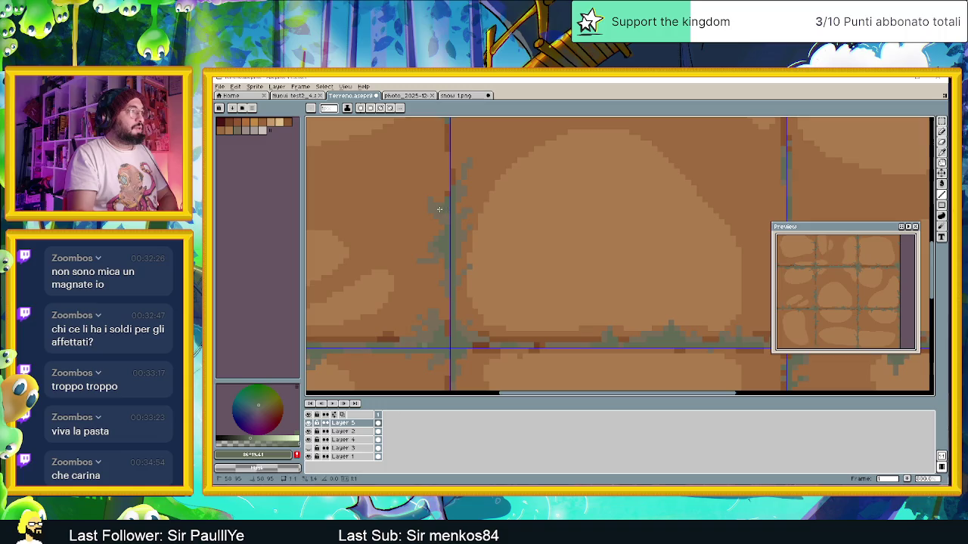
pyautogui.scroll(-3, 453, 220)
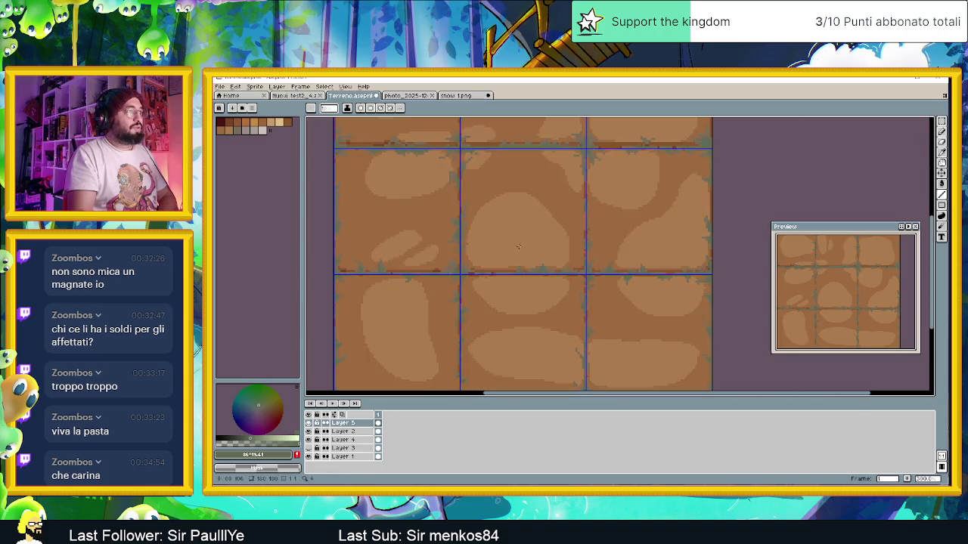
pyautogui.scroll(-3, 528, 250)
pyautogui.scroll(1, 553, 251)
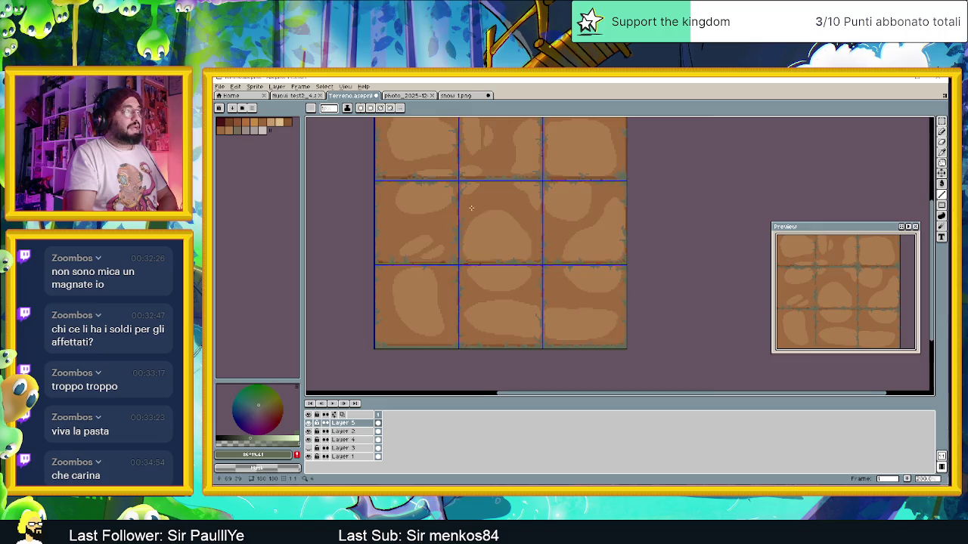
pyautogui.scroll(2, 559, 238)
pyautogui.scroll(-1, 563, 228)
pyautogui.scroll(-1, 590, 253)
pyautogui.scroll(2, 618, 281)
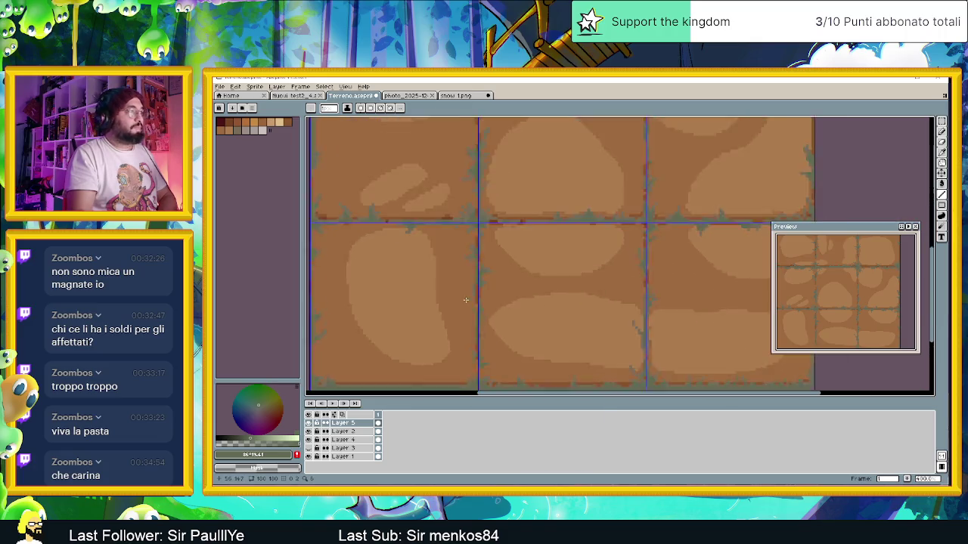
pyautogui.scroll(-1, 529, 288)
pyautogui.scroll(1, 498, 291)
pyautogui.scroll(1, 466, 315)
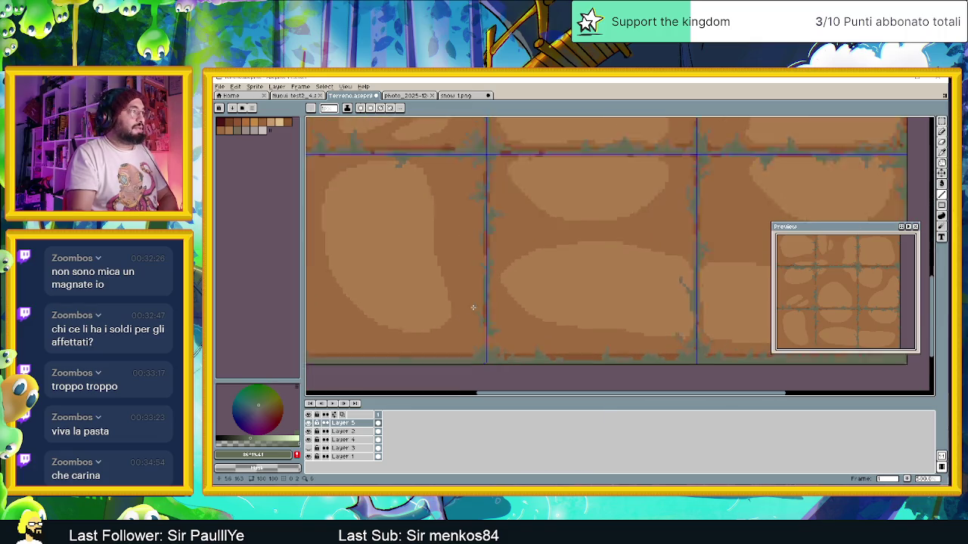
pyautogui.scroll(1, 490, 228)
pyautogui.scroll(-1, 505, 242)
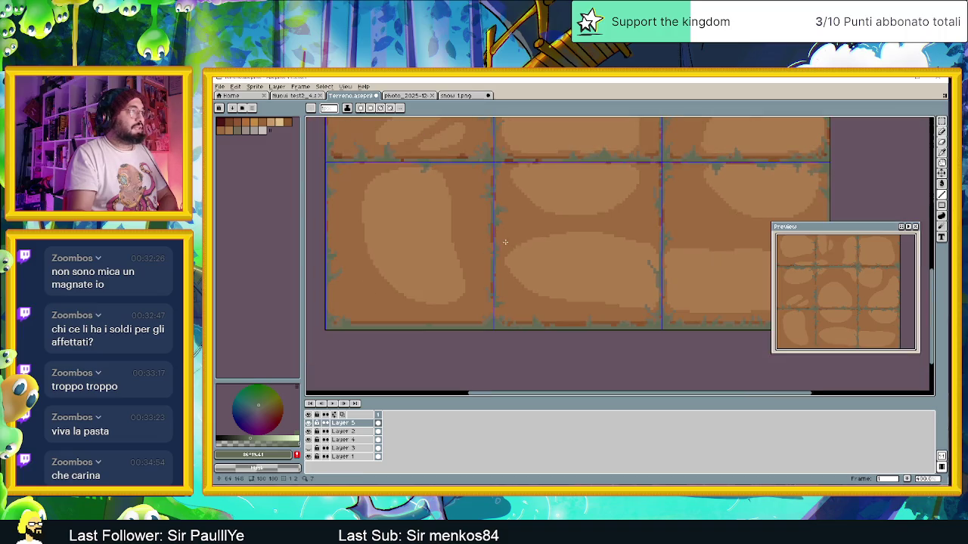
pyautogui.scroll(-1, 521, 235)
pyautogui.scroll(-1, 523, 235)
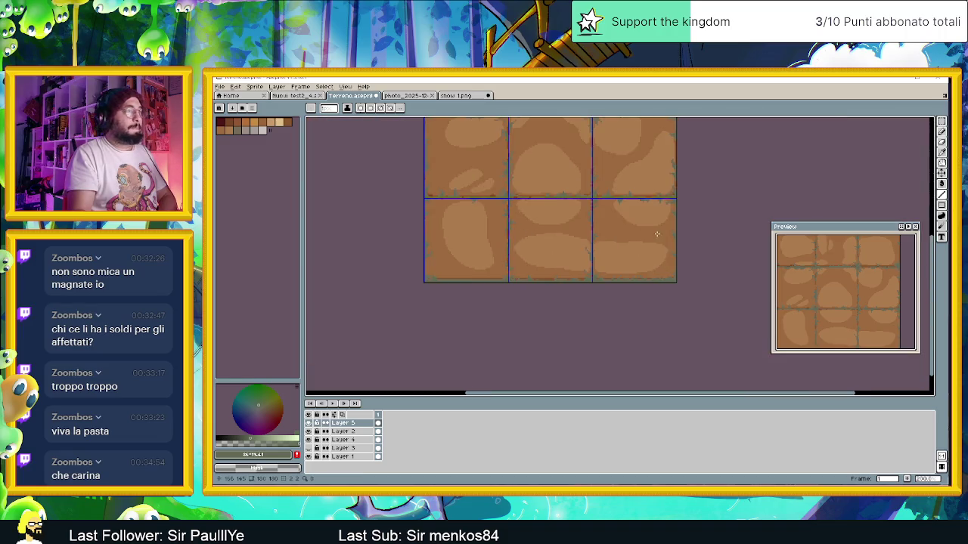
pyautogui.scroll(1, 584, 249)
pyautogui.scroll(1, 588, 272)
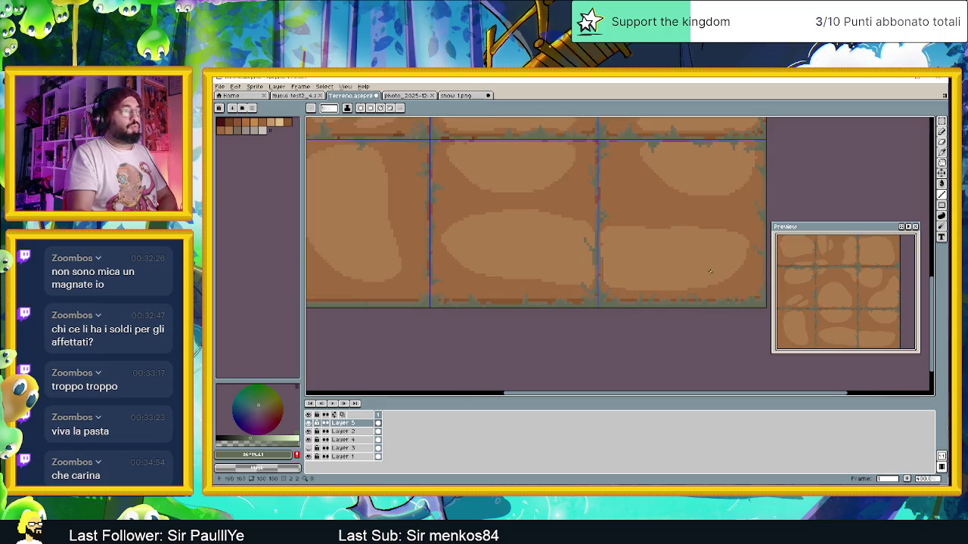
pyautogui.click(941, 132)
pyautogui.scroll(1, 452, 306)
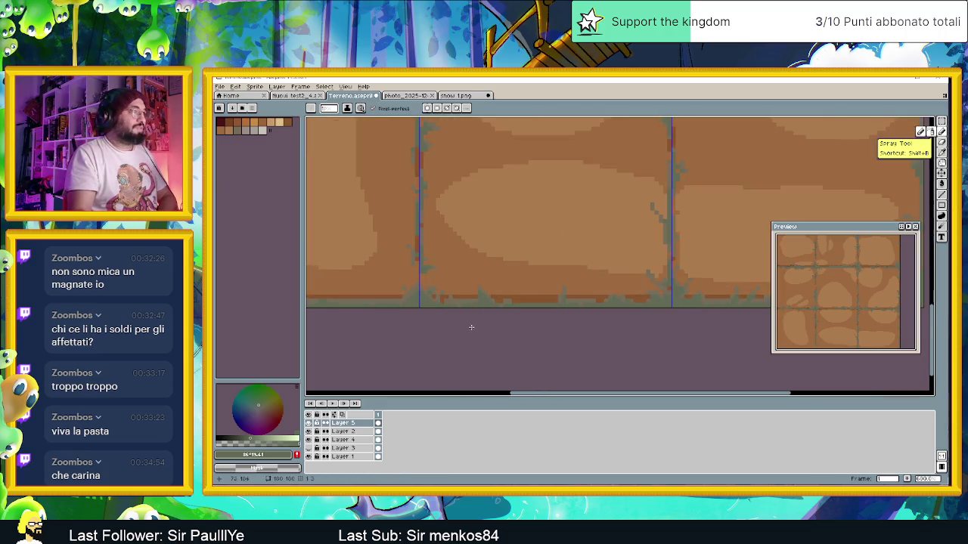
pyautogui.moveTo(680, 288); pyautogui.dragTo(518, 294)
pyautogui.click(529, 302)
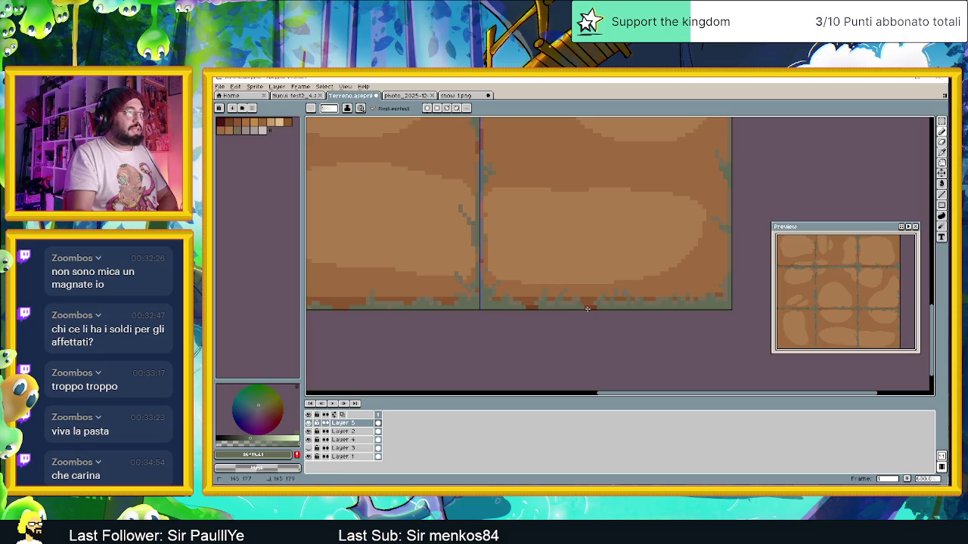
# - Paint dark reddish pixels along the tile's bottom edge
pyautogui.scroll(-2, 697, 312)
pyautogui.scroll(-1, 681, 314)
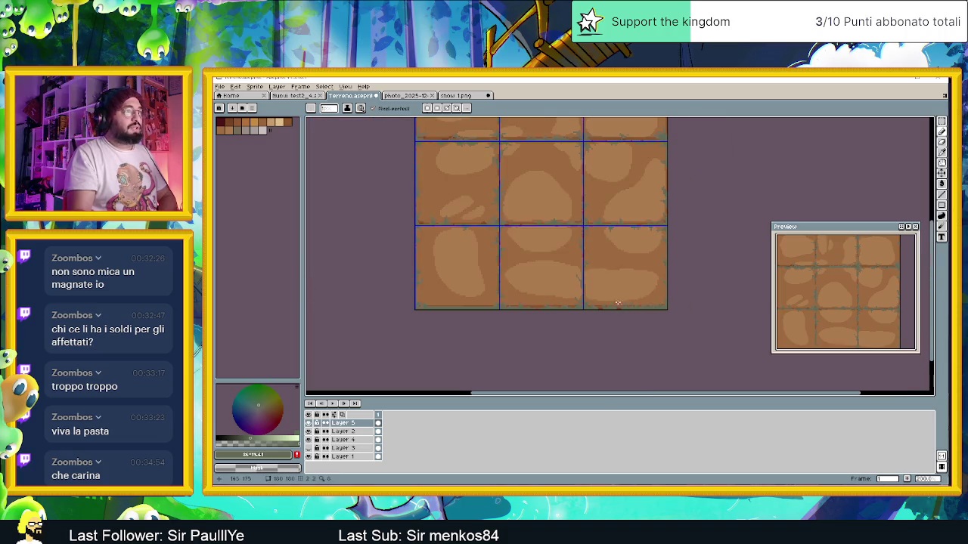
pyautogui.scroll(1, 665, 316)
pyautogui.scroll(2, 646, 319)
pyautogui.scroll(1, 643, 316)
pyautogui.scroll(-2, 639, 311)
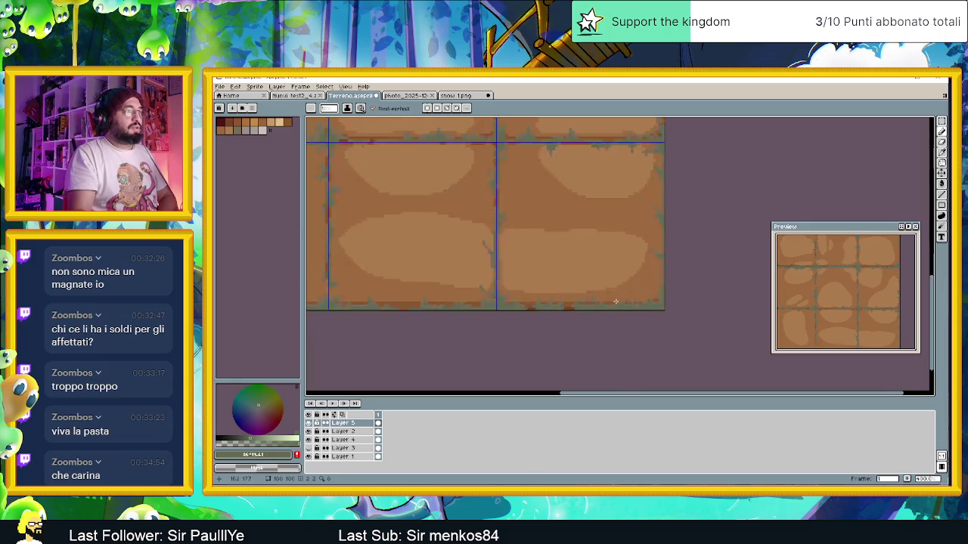
pyautogui.scroll(2, 634, 304)
pyautogui.scroll(1, 627, 296)
pyautogui.moveTo(640, 286); pyautogui.dragTo(626, 308)
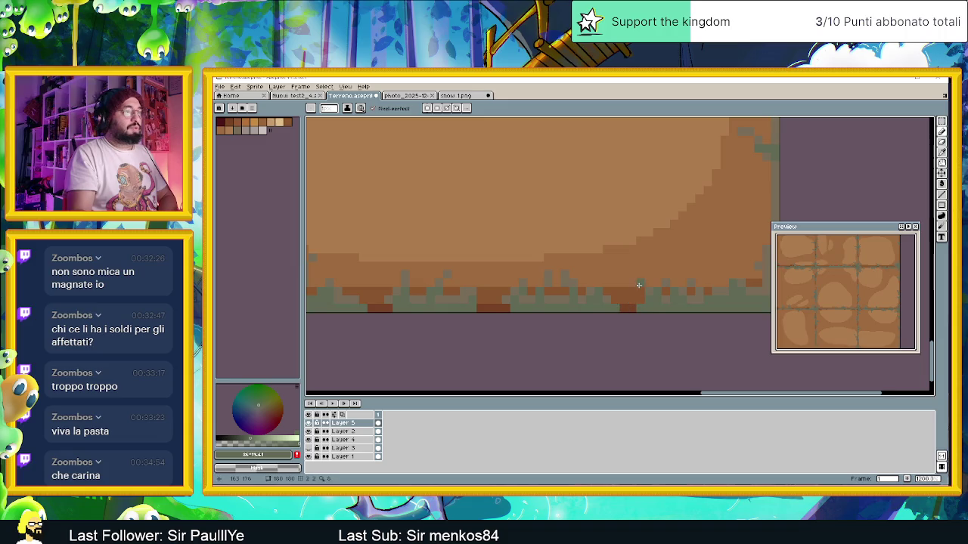
pyautogui.scroll(-2, 638, 285)
pyautogui.scroll(-1, 561, 306)
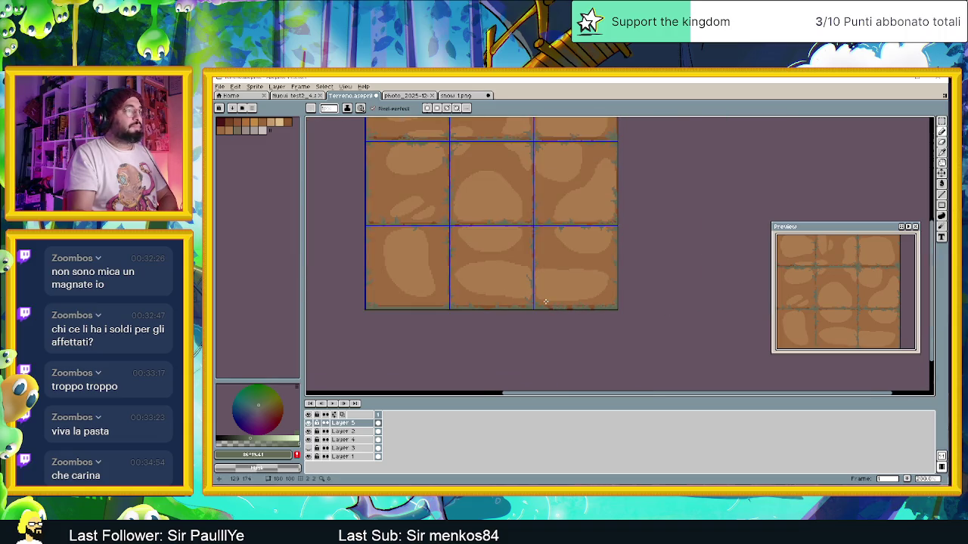
pyautogui.scroll(2, 582, 278)
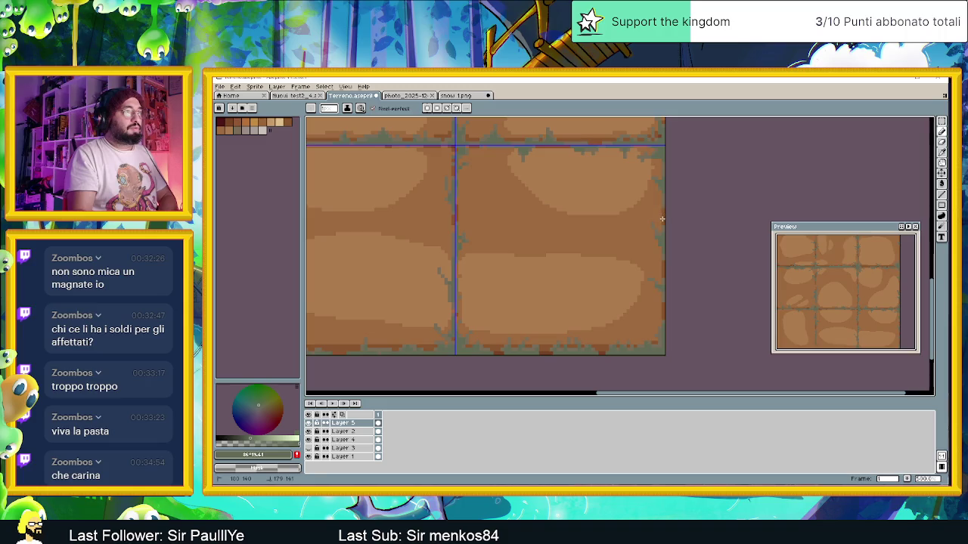
pyautogui.scroll(-2, 518, 211)
pyautogui.scroll(2, 599, 187)
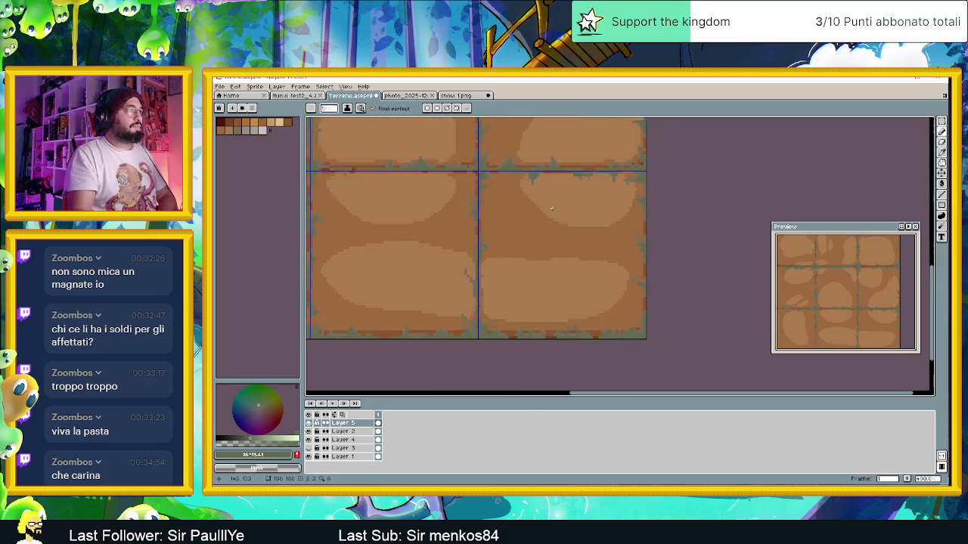
# - Pan to the left tiles and darken pixels along their bottom edge
pyautogui.moveTo(518, 212); pyautogui.dragTo(658, 198)
pyautogui.moveTo(453, 249); pyautogui.dragTo(577, 238)
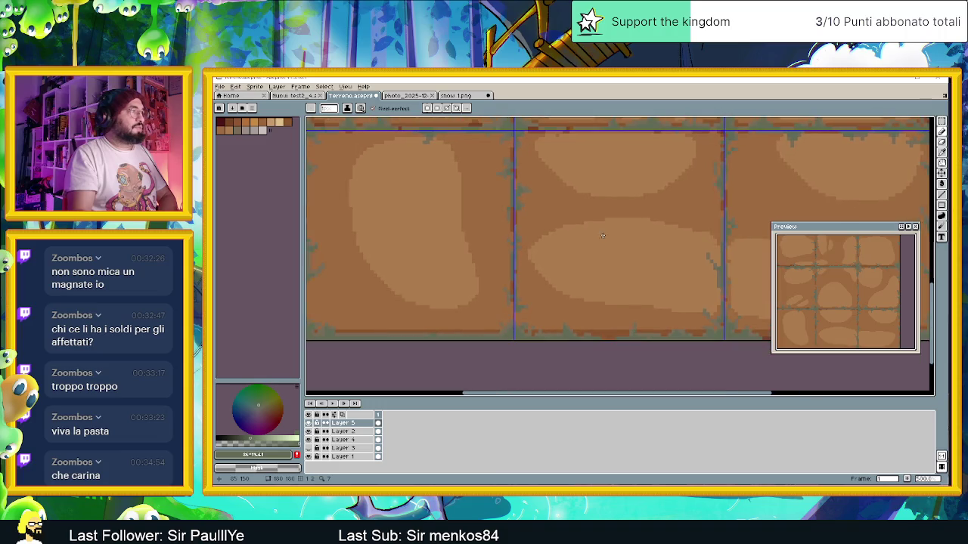
pyautogui.moveTo(437, 279); pyautogui.dragTo(484, 267)
pyautogui.scroll(1, 525, 325)
pyautogui.scroll(1, 521, 330)
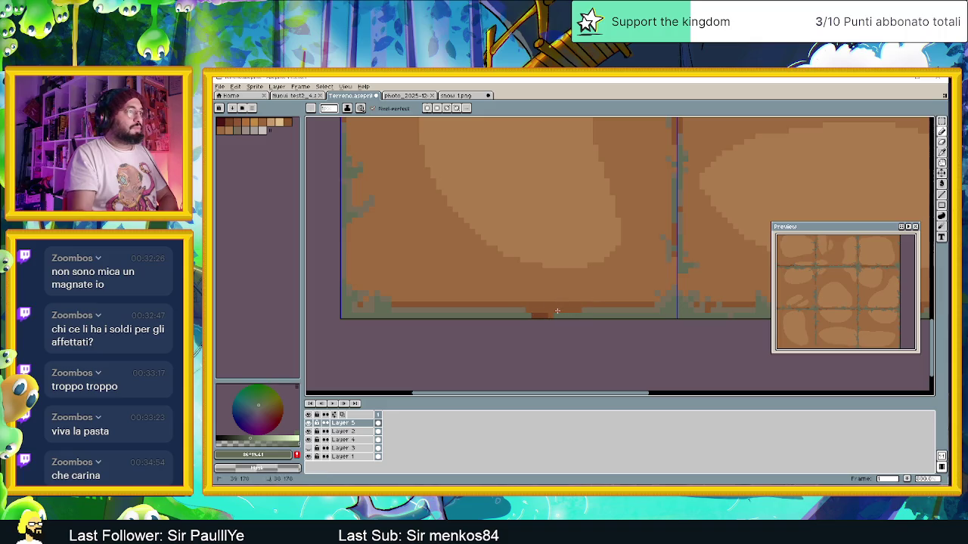
pyautogui.moveTo(541, 309)
pyautogui.mouseDown()
pyautogui.moveTo(458, 308)
pyautogui.moveTo(475, 314)
pyautogui.mouseUp()
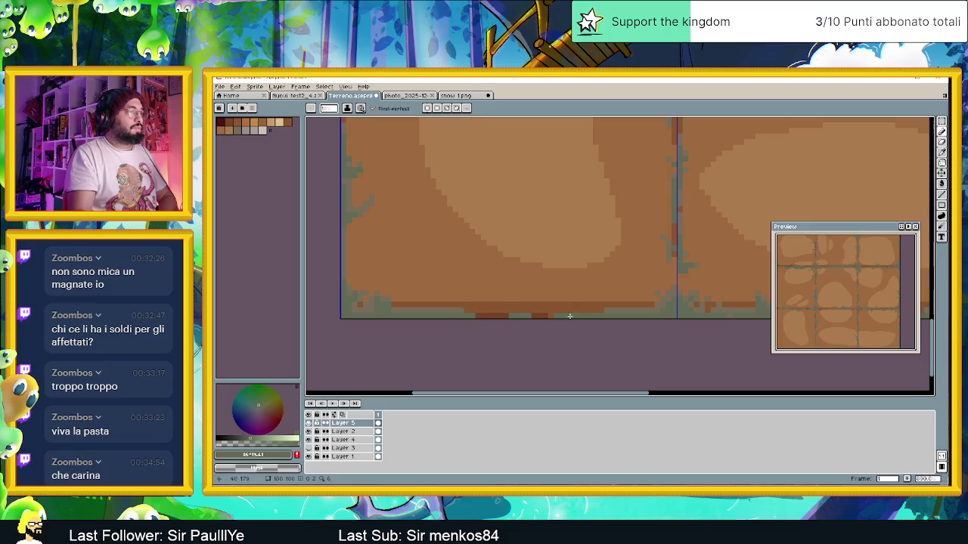
pyautogui.scroll(-4, 581, 315)
pyautogui.scroll(1, 597, 253)
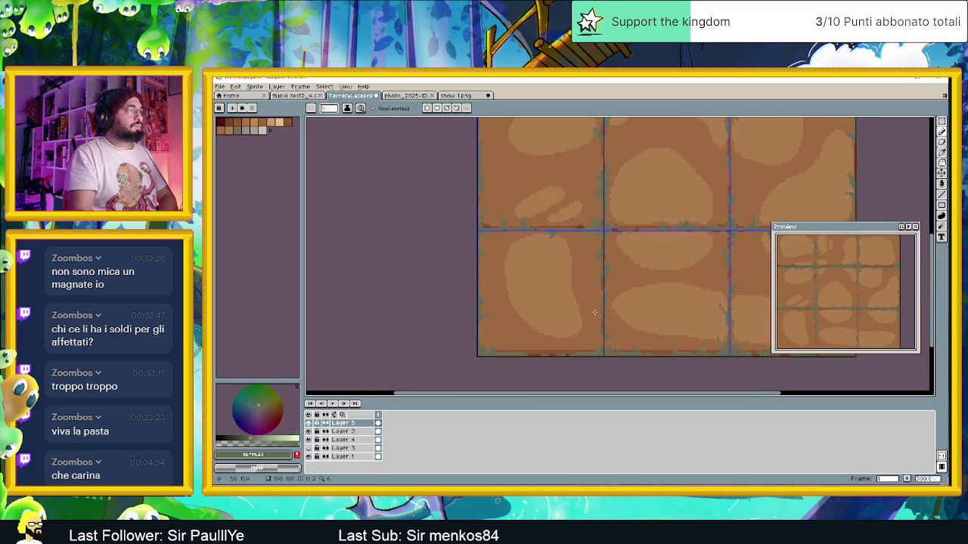
pyautogui.scroll(1, 563, 223)
pyautogui.scroll(1, 560, 220)
pyautogui.scroll(1, 559, 220)
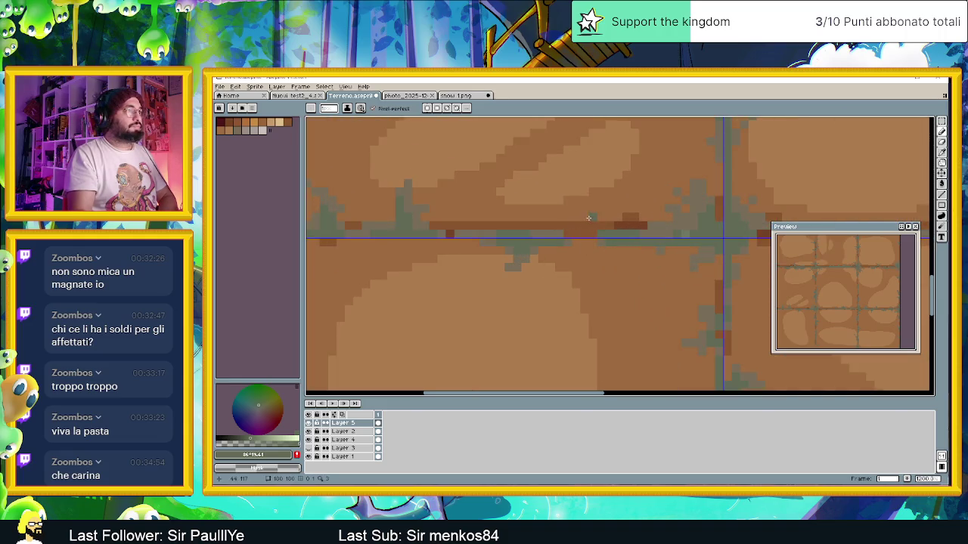
pyautogui.scroll(-3, 565, 250)
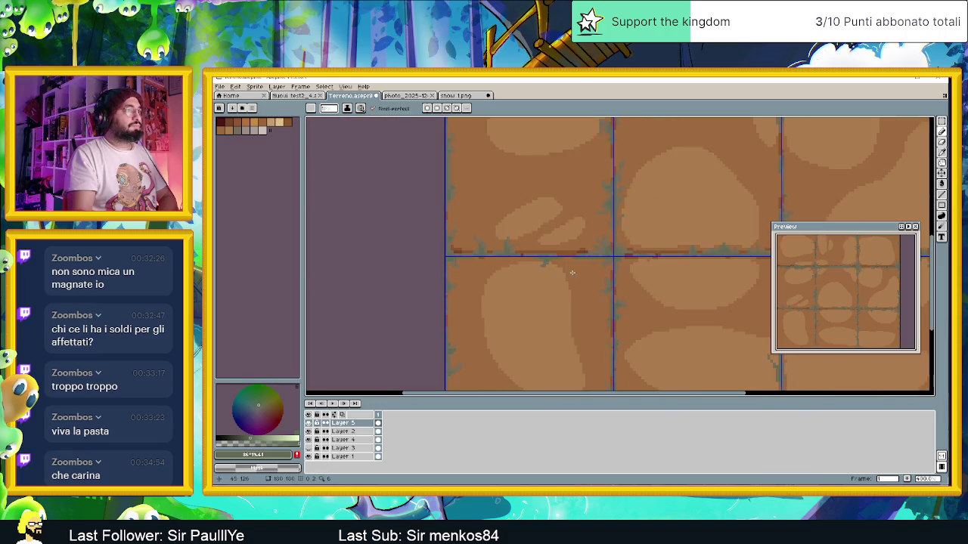
pyautogui.scroll(-3, 620, 239)
pyautogui.scroll(2, 641, 220)
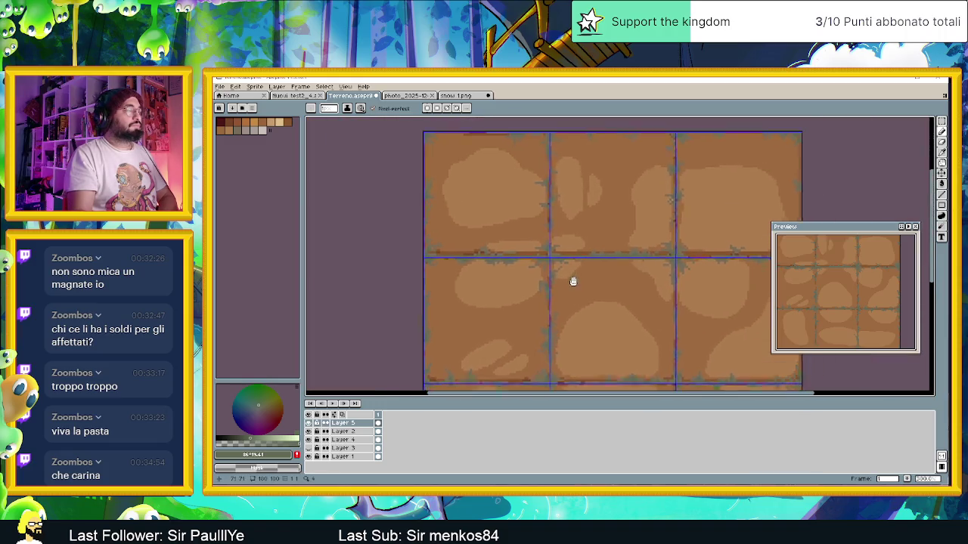
pyautogui.scroll(2, 529, 265)
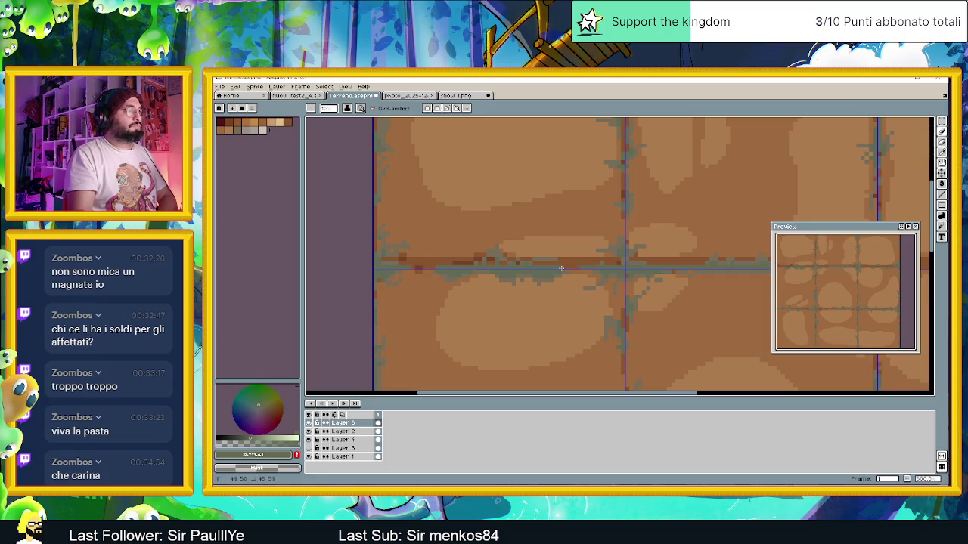
pyautogui.scroll(-2, 577, 265)
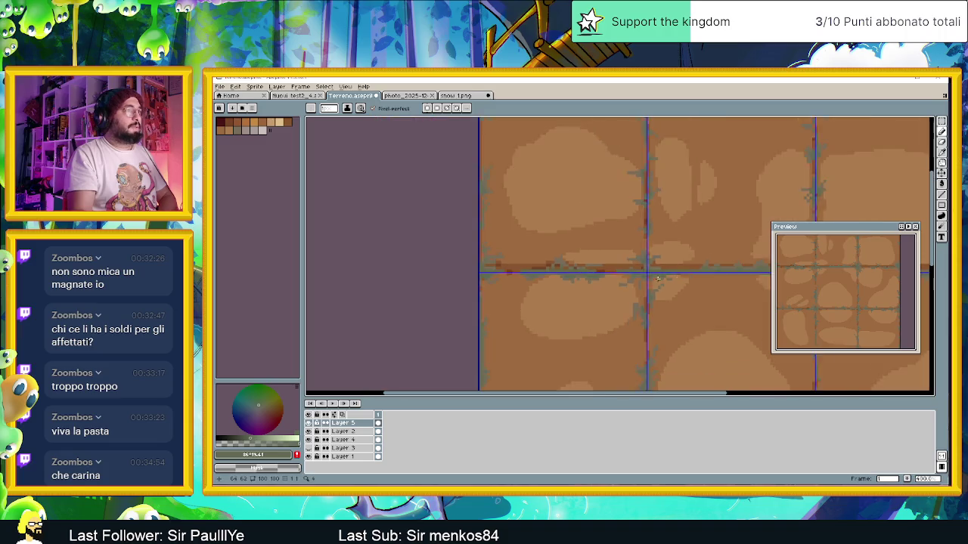
pyautogui.scroll(1, 529, 266)
pyautogui.scroll(1, 489, 268)
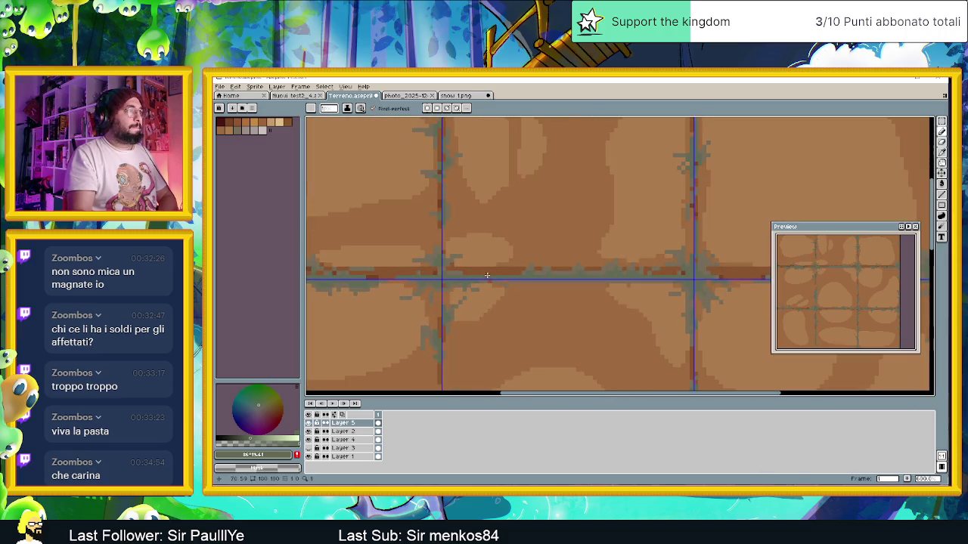
pyautogui.scroll(-3, 514, 265)
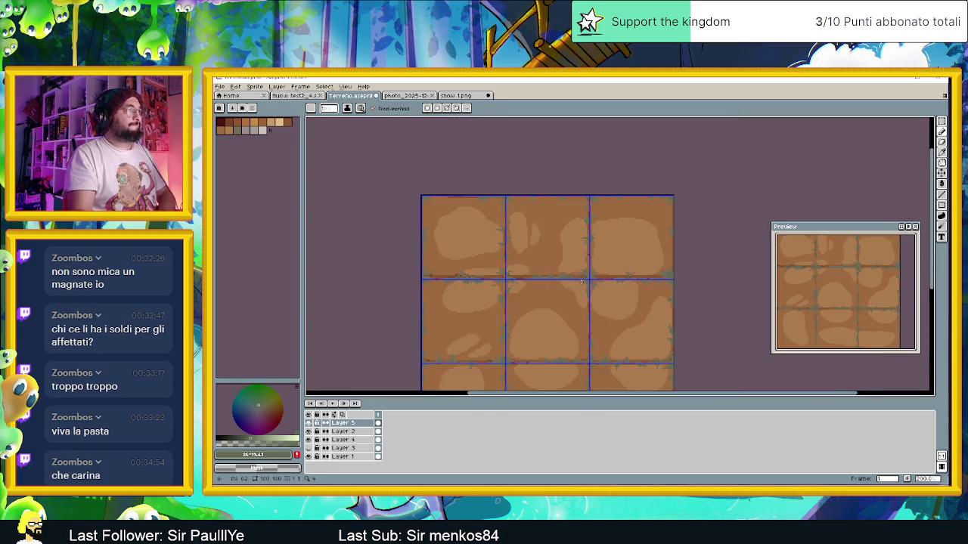
pyautogui.scroll(2, 545, 257)
pyautogui.scroll(-1, 556, 243)
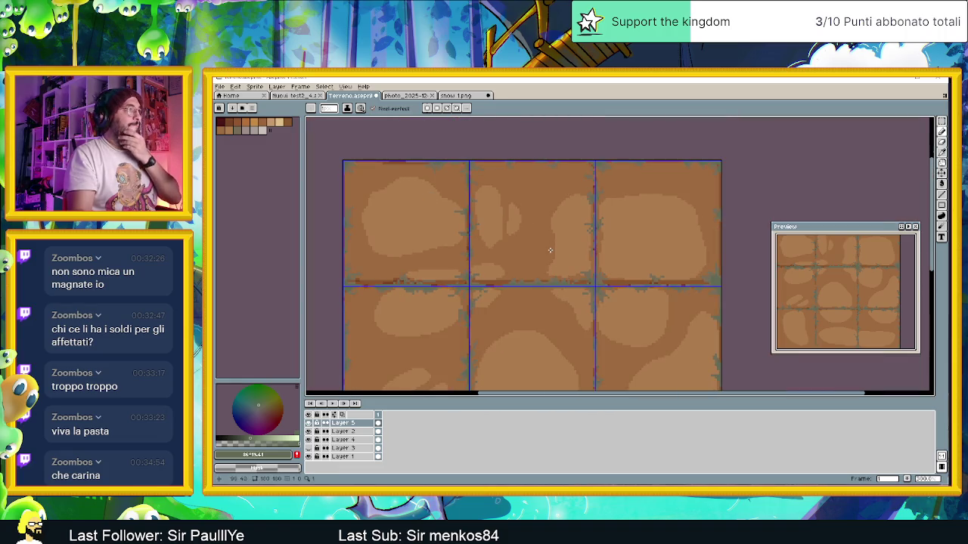
pyautogui.scroll(3, 505, 210)
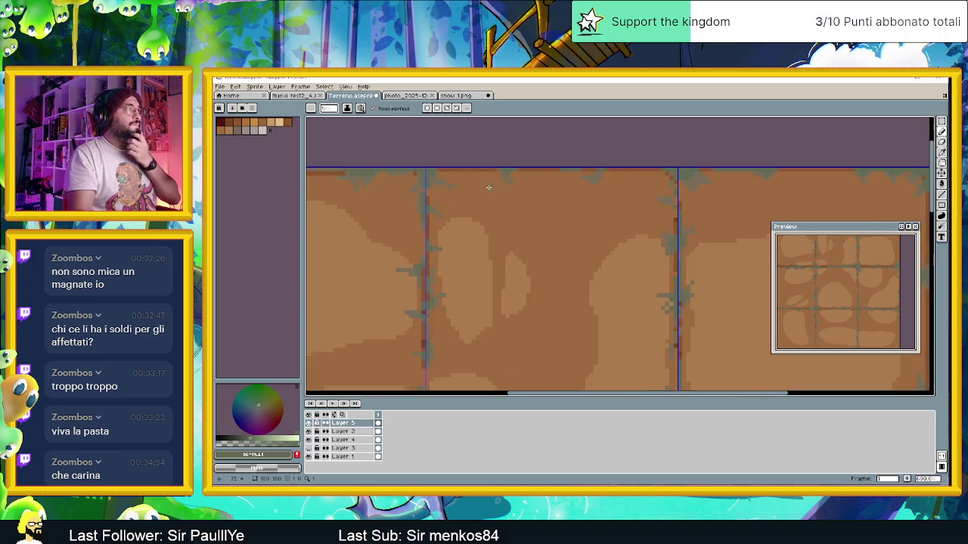
pyautogui.scroll(2, 493, 163)
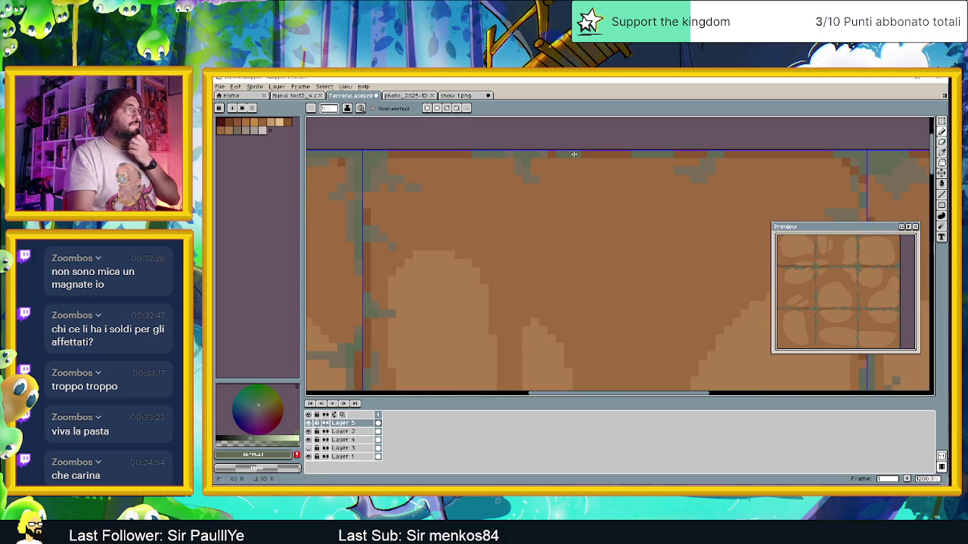
pyautogui.scroll(-3, 623, 218)
pyautogui.hscroll(3, 701, 251)
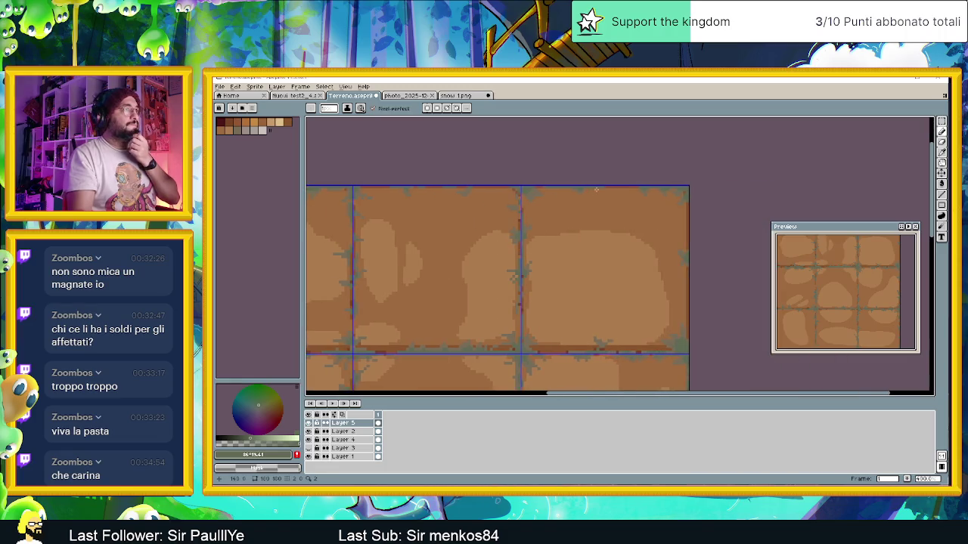
pyautogui.scroll(-2, 598, 188)
pyautogui.scroll(1, 606, 322)
pyautogui.scroll(2, 606, 322)
pyautogui.scroll(-3, 597, 328)
pyautogui.scroll(-1, 572, 344)
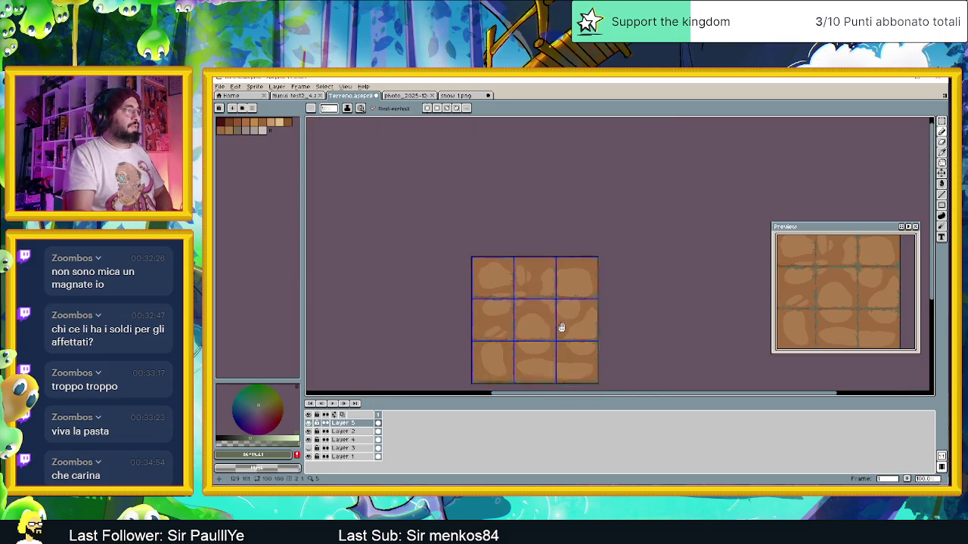
pyautogui.scroll(-2, 562, 330)
pyautogui.scroll(1, 560, 289)
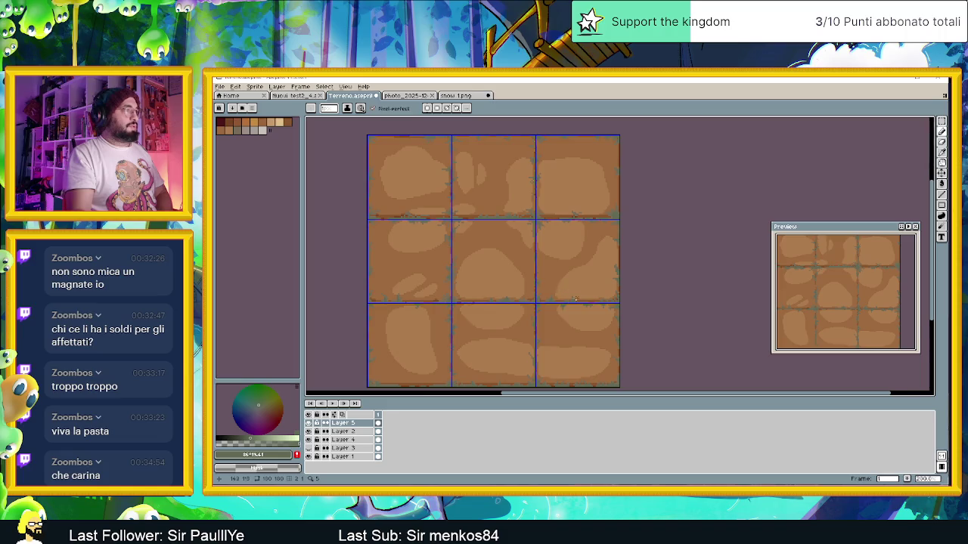
pyautogui.moveTo(570, 296); pyautogui.dragTo(557, 287)
pyautogui.scroll(-1, 556, 287)
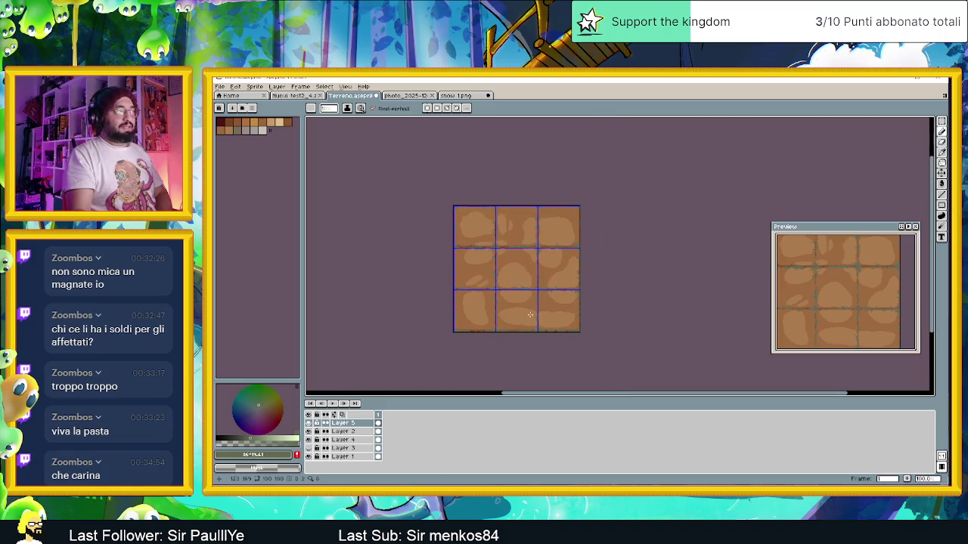
# - Toggle Layer 5's visibility to compare seams, then add a second frame
pyautogui.click(309, 423)
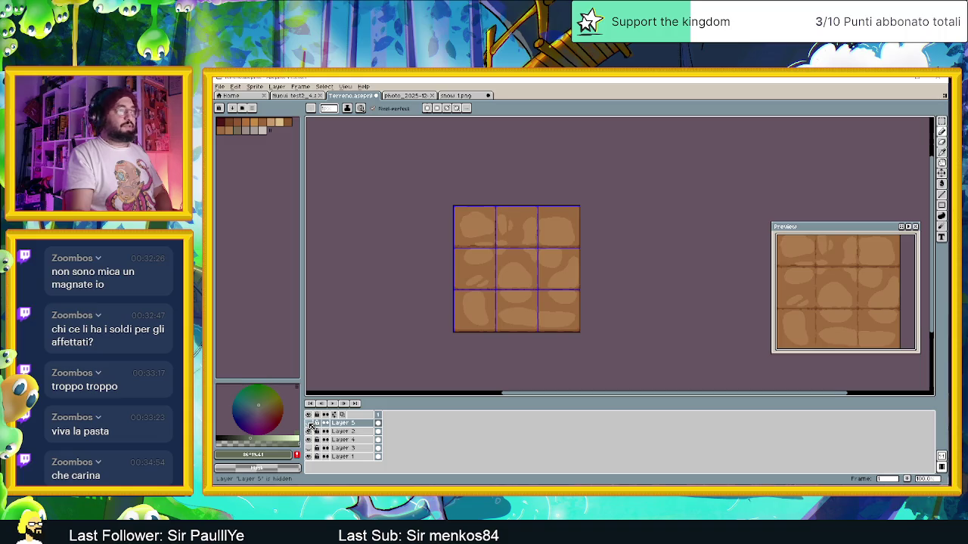
pyautogui.click(309, 423)
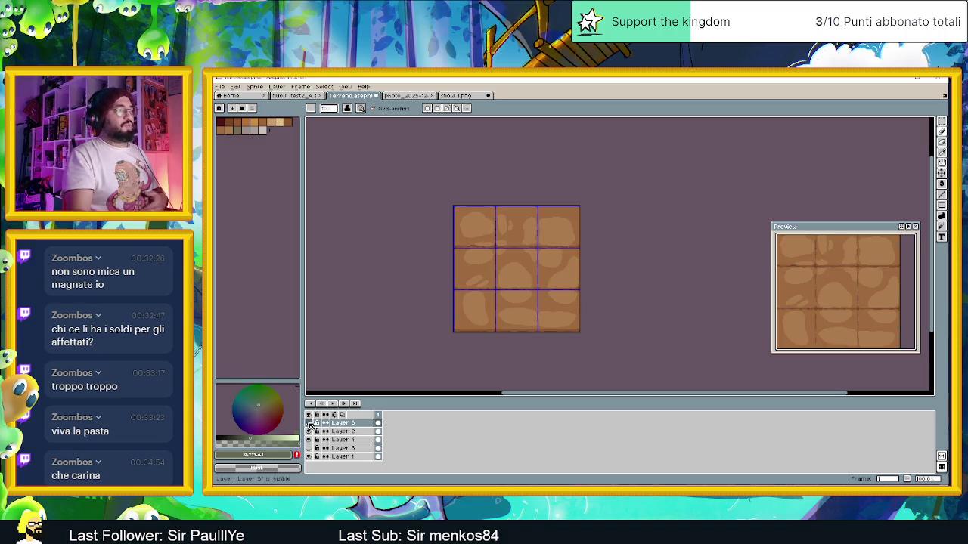
pyautogui.click(308, 423)
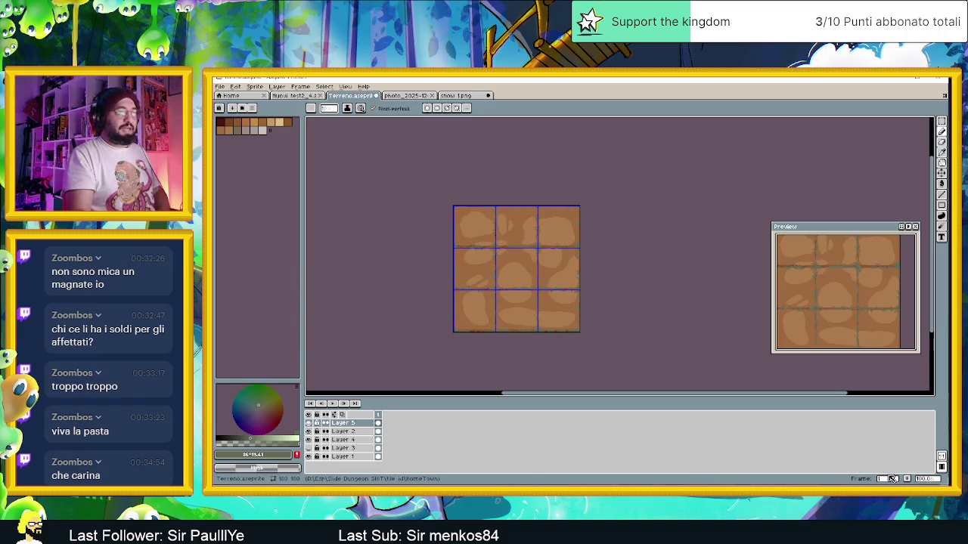
pyautogui.click(907, 481)
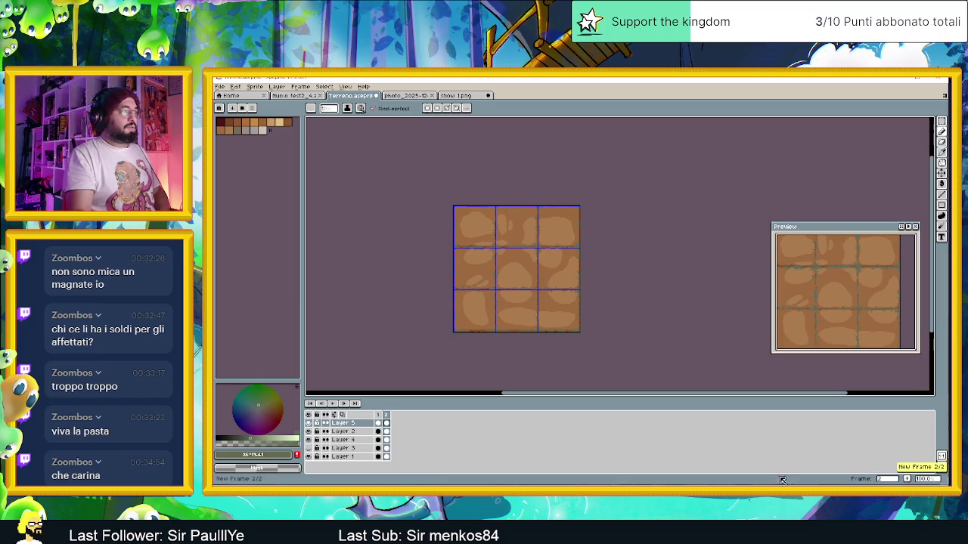
pyautogui.click(378, 418)
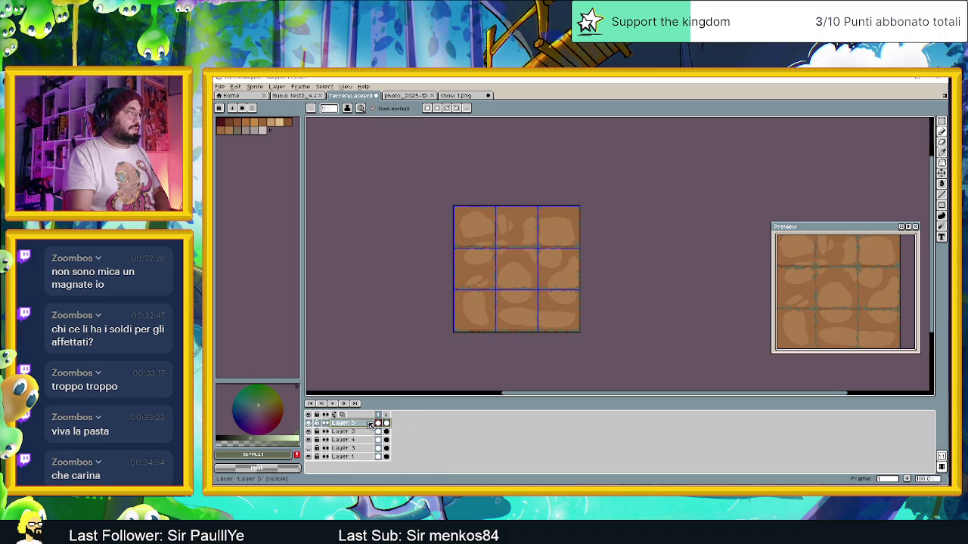
pyautogui.click(378, 422)
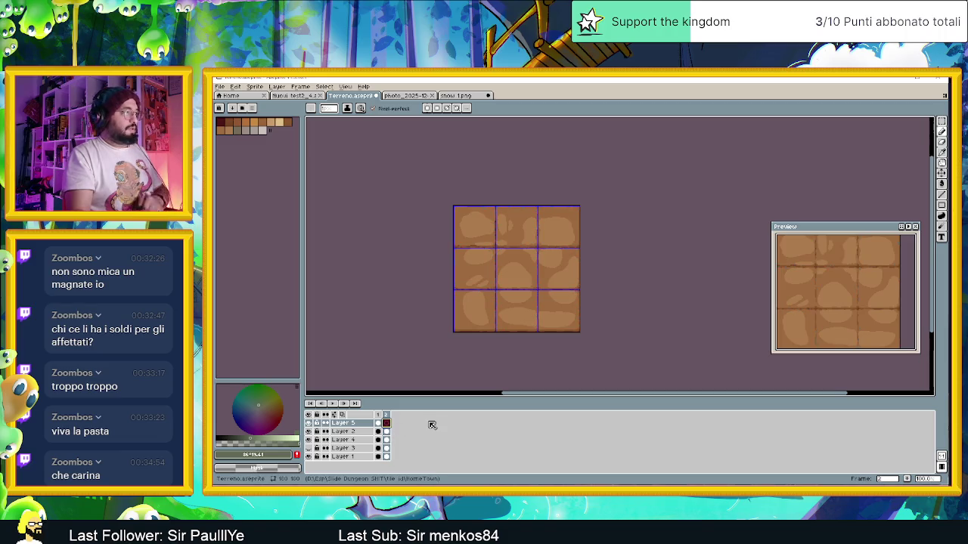
# - Rename Layer 5 to 'erbetta' and switch to the village artwork document
pyautogui.doubleClick(349, 423)
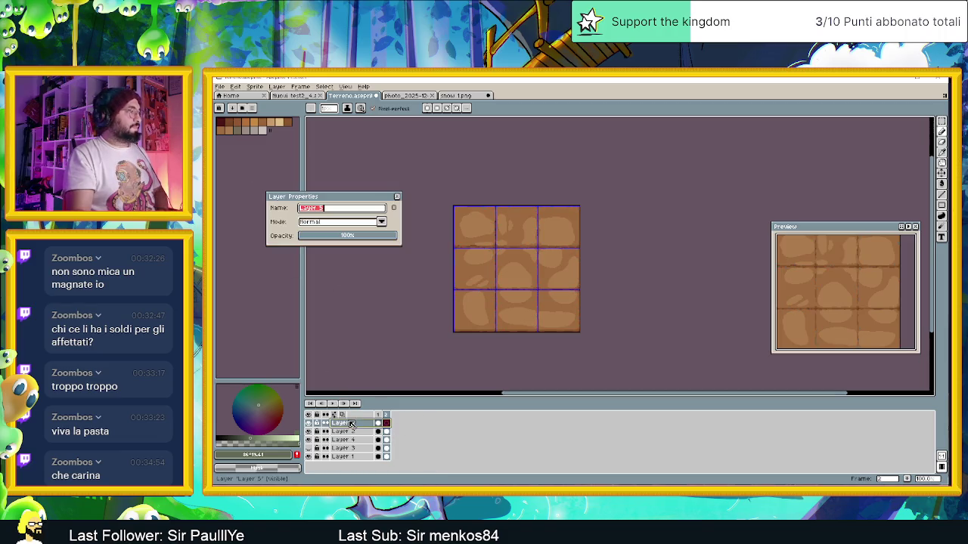
pyautogui.write('erbetta')
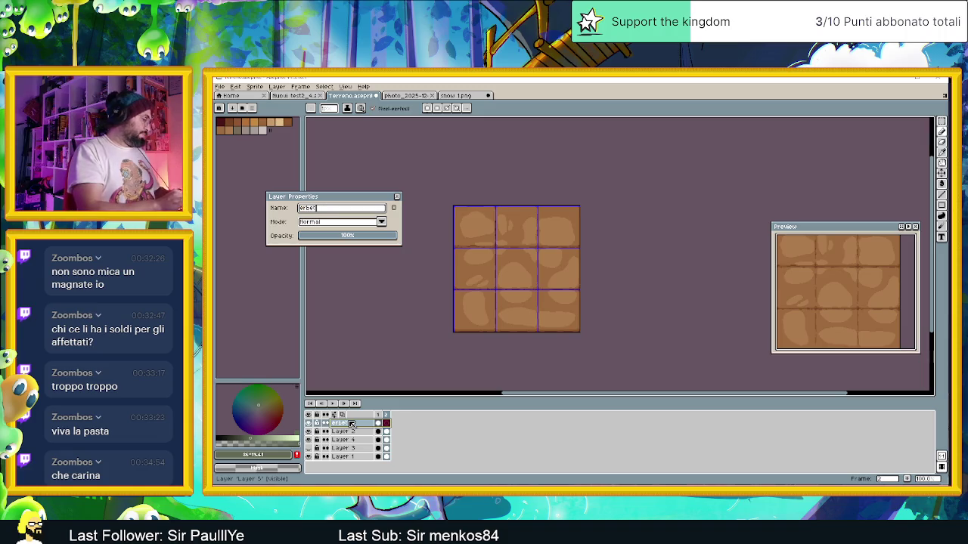
pyautogui.click(397, 196)
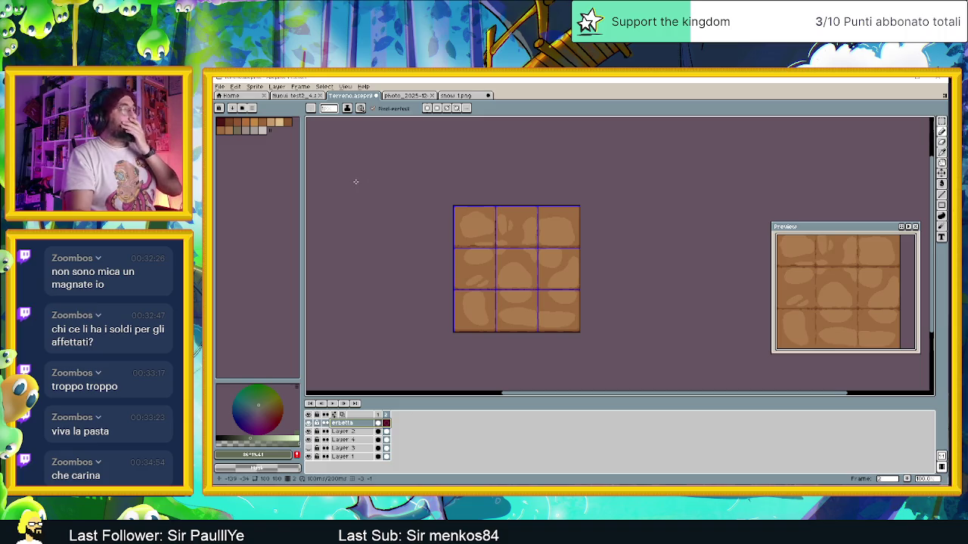
pyautogui.click(404, 95)
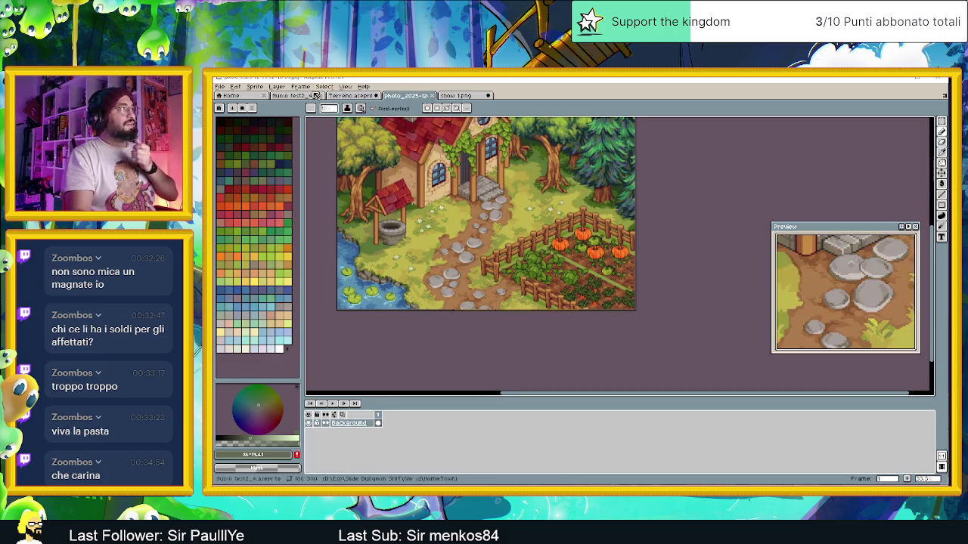
pyautogui.click(311, 95)
pyautogui.click(352, 96)
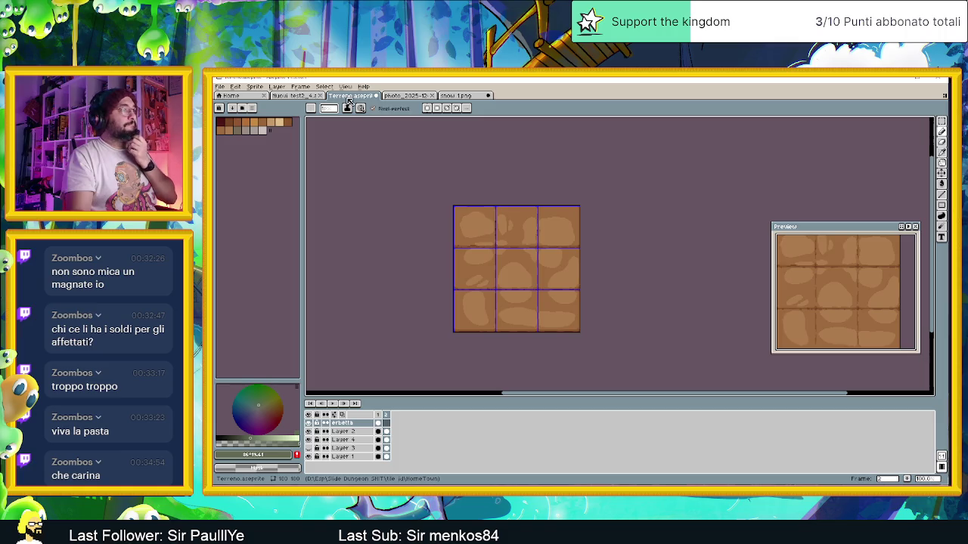
# - Start Export As with the HomeTown folder as destination and PNG as file type
pyautogui.click(220, 87)
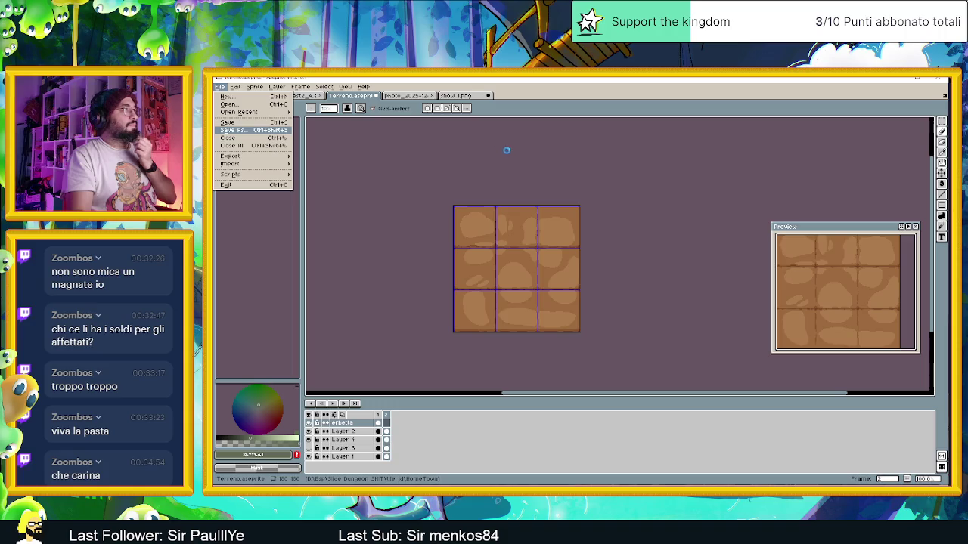
pyautogui.press('Escape')
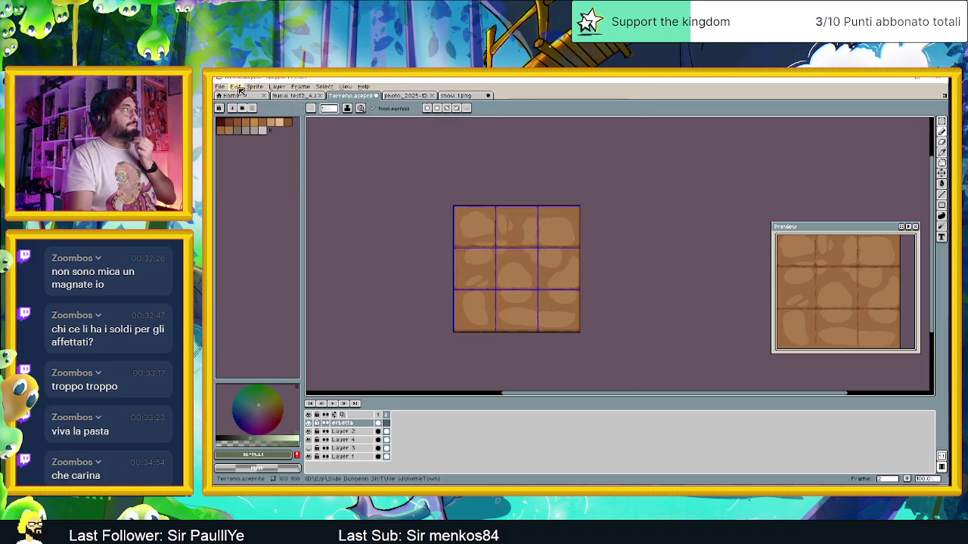
pyautogui.click(220, 86)
pyautogui.moveTo(230, 156)
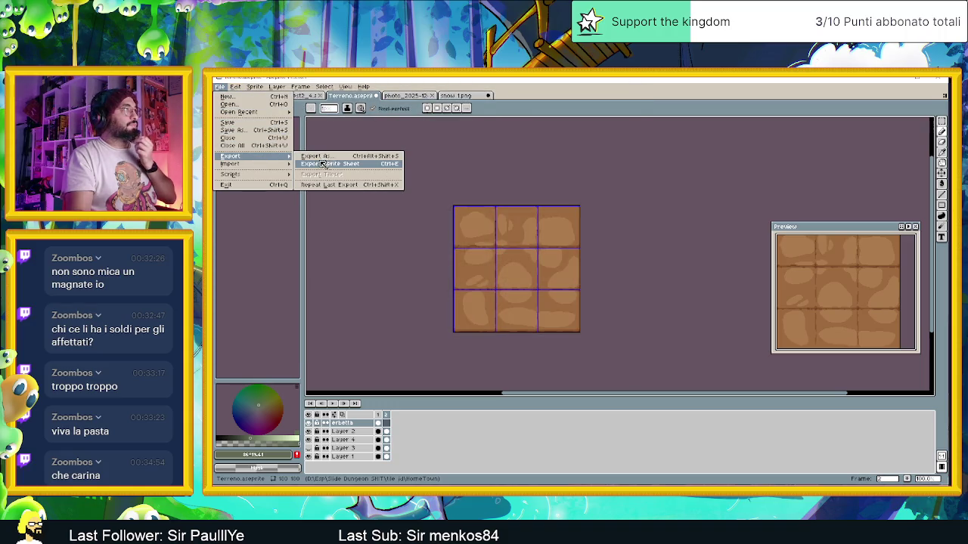
pyautogui.click(333, 157)
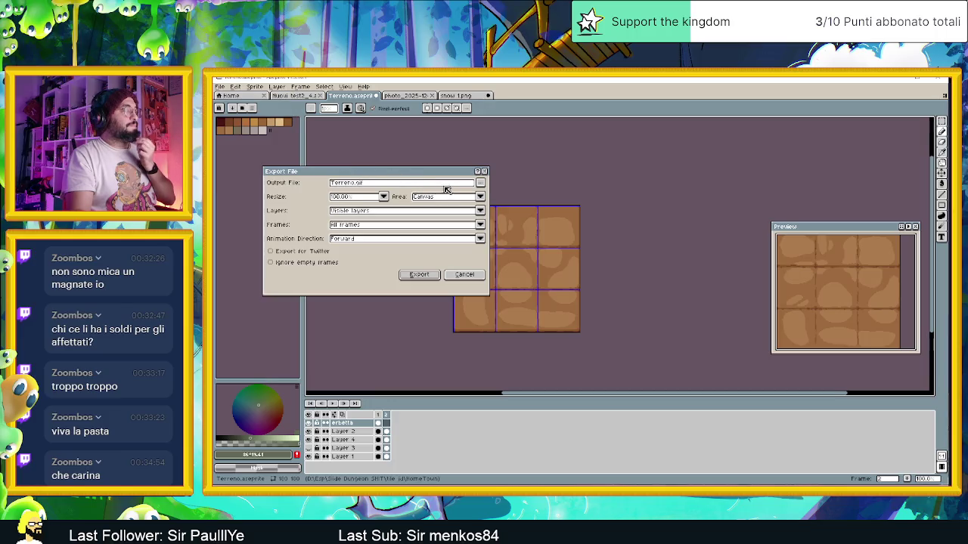
pyautogui.click(480, 184)
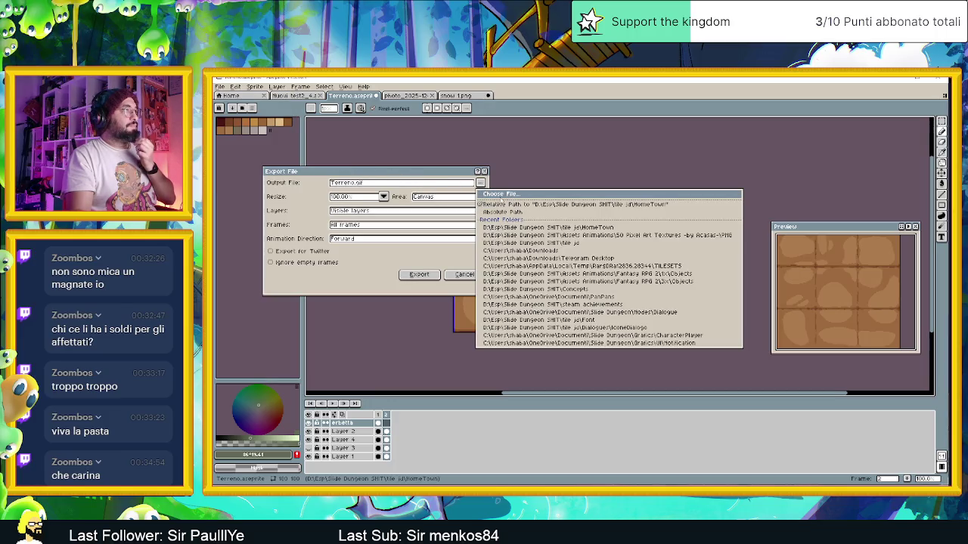
pyautogui.click(499, 195)
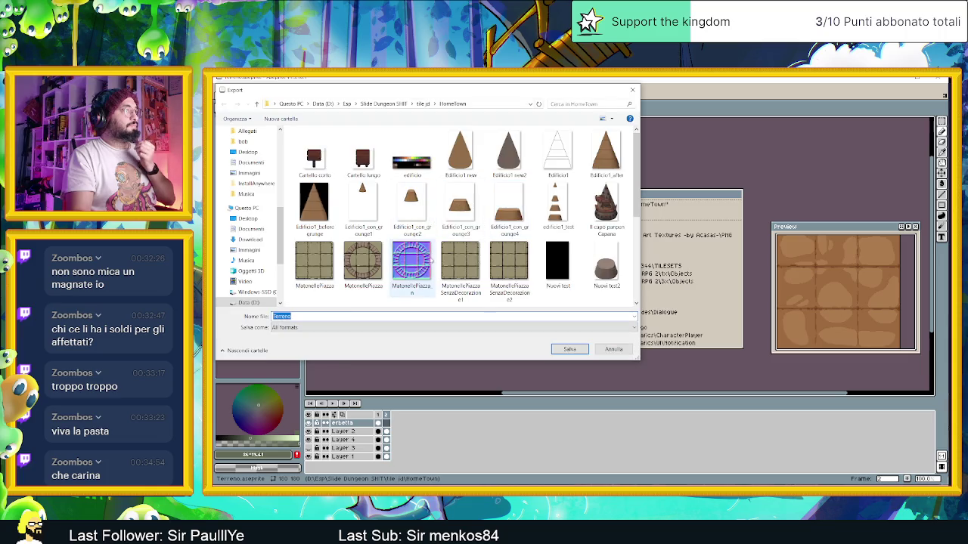
pyautogui.click(318, 328)
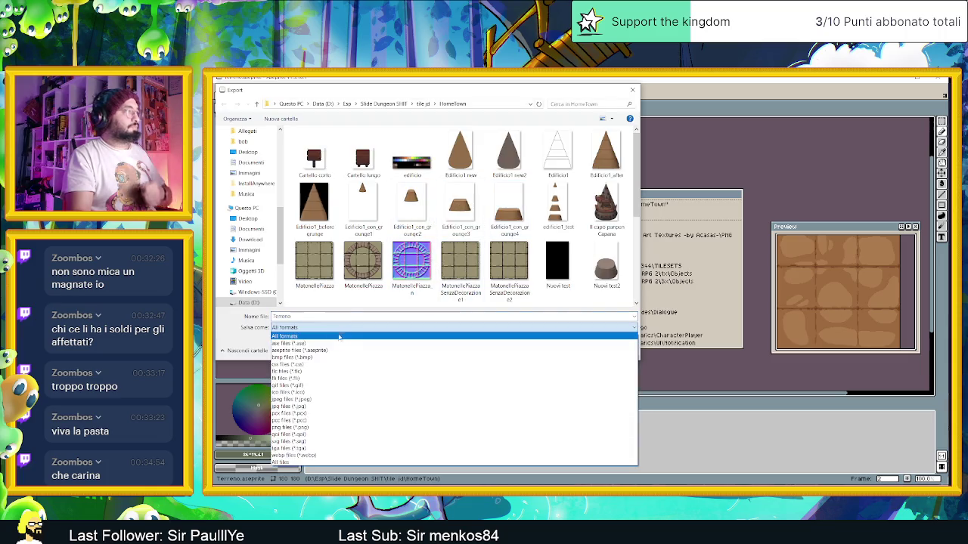
pyautogui.click(309, 428)
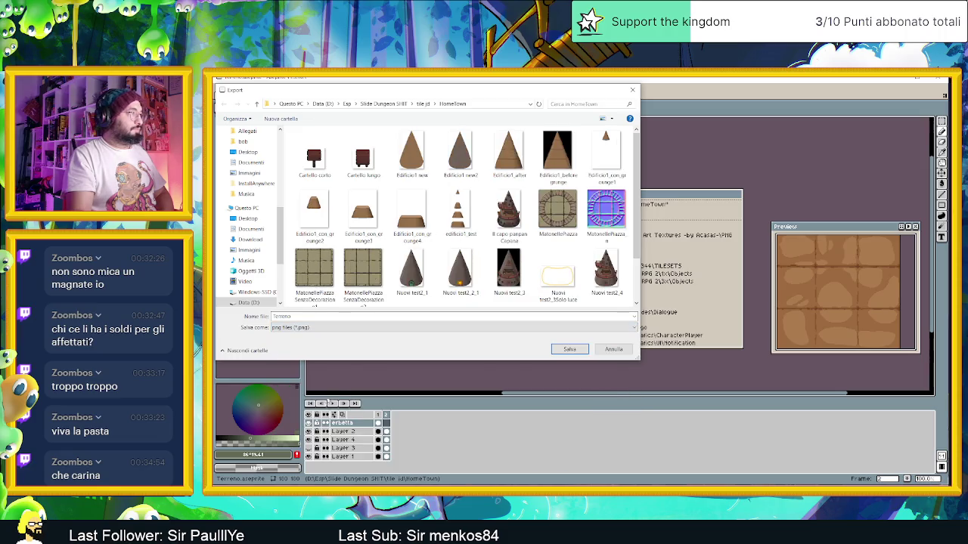
# - Name the file Terreno_dirt and export the dirt tile as PNG
pyautogui.doubleClick(304, 317)
pyautogui.click(304, 318)
pyautogui.write('_')
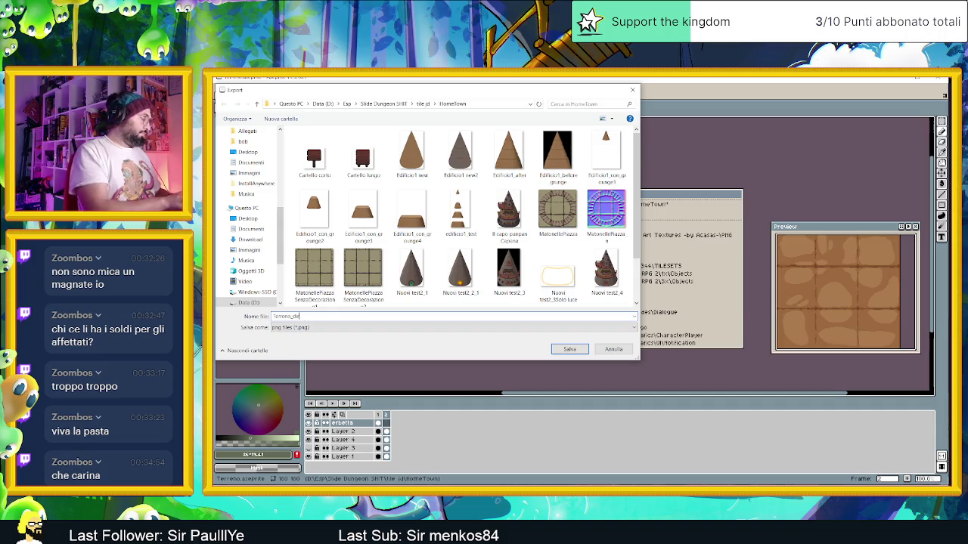
pyautogui.write('dirt')
pyautogui.click(559, 350)
pyautogui.click(419, 275)
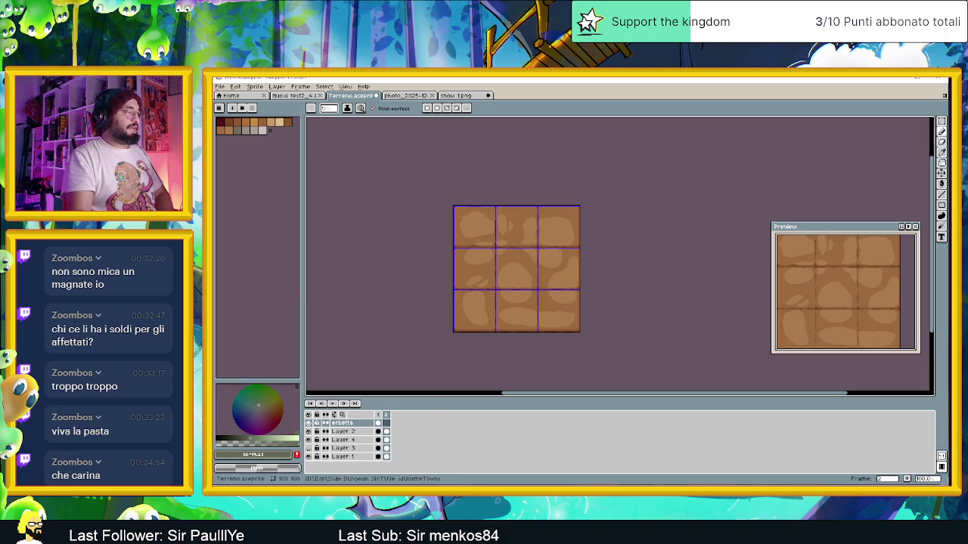
pyautogui.hotkey('alt', 'Tab')
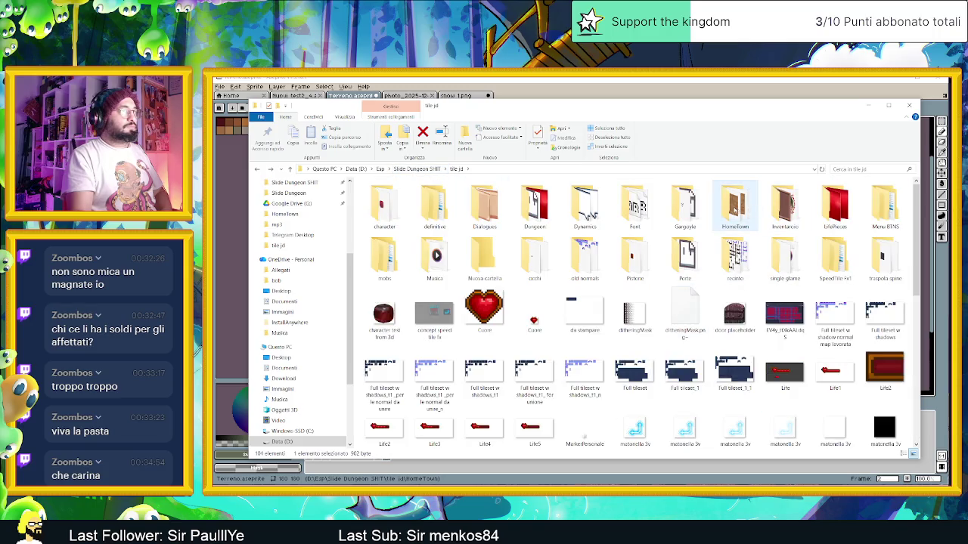
pyautogui.doubleClick(733, 204)
pyautogui.click(705, 389)
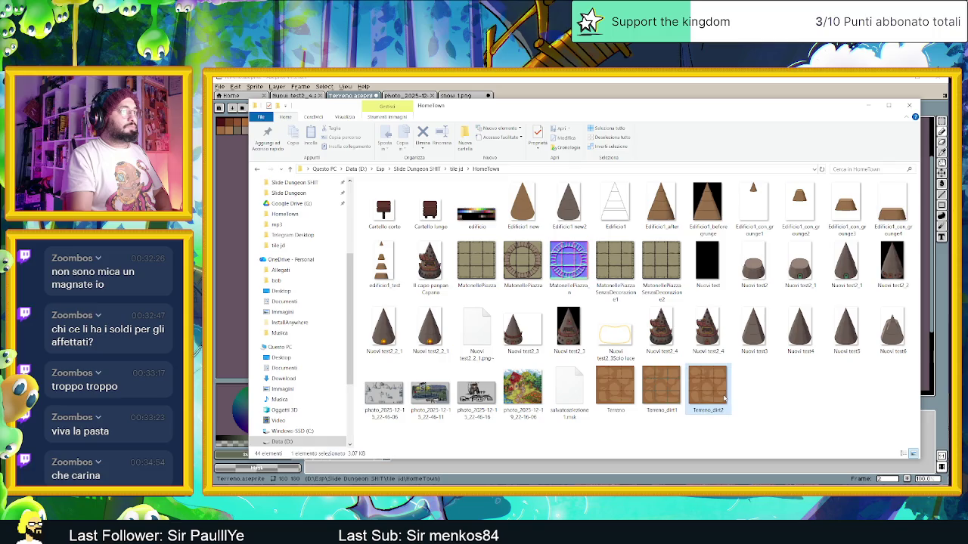
pyautogui.click(669, 398)
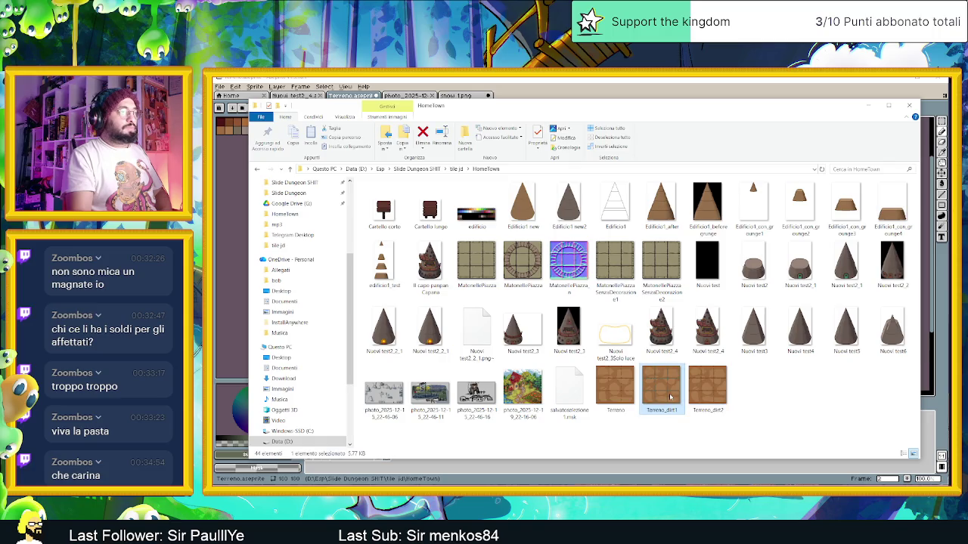
pyautogui.doubleClick(671, 396)
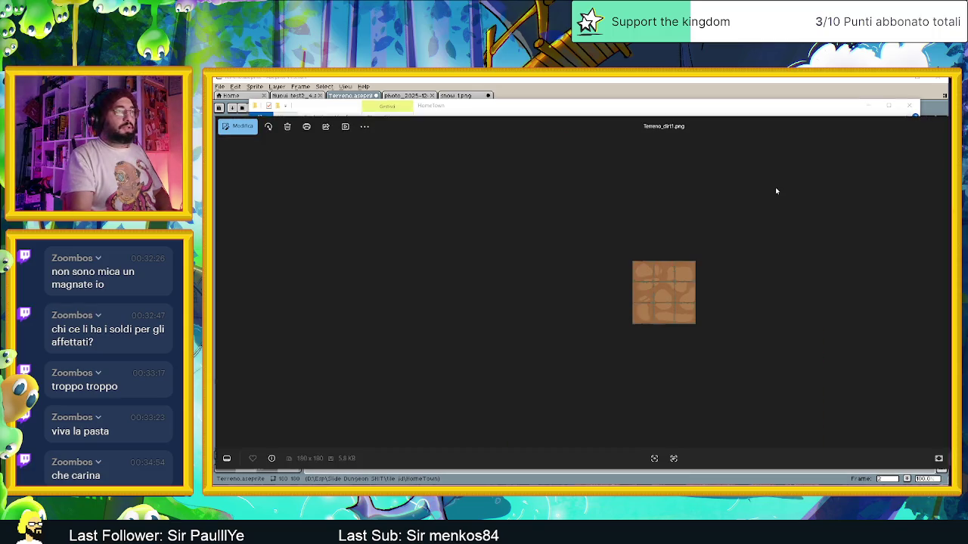
pyautogui.hotkey('alt', 'F4')
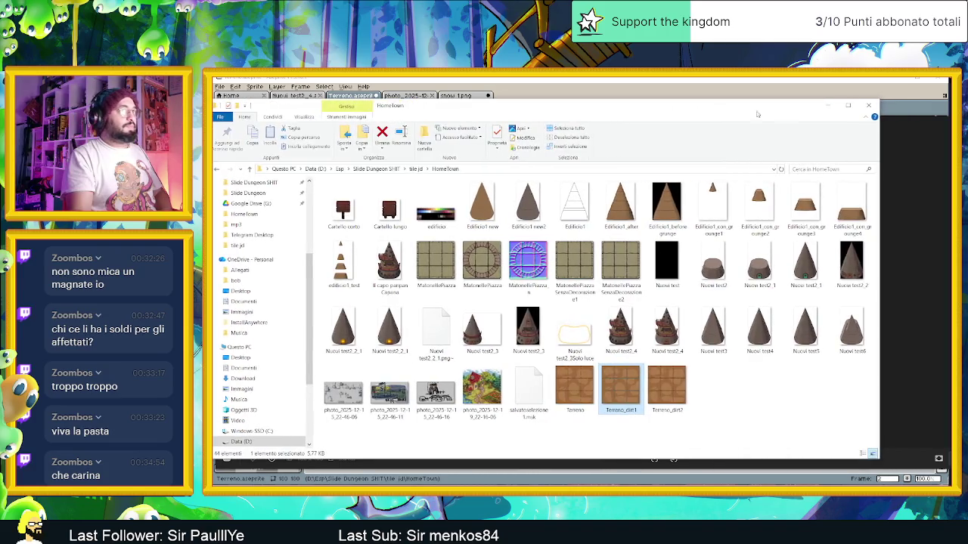
pyautogui.click(827, 106)
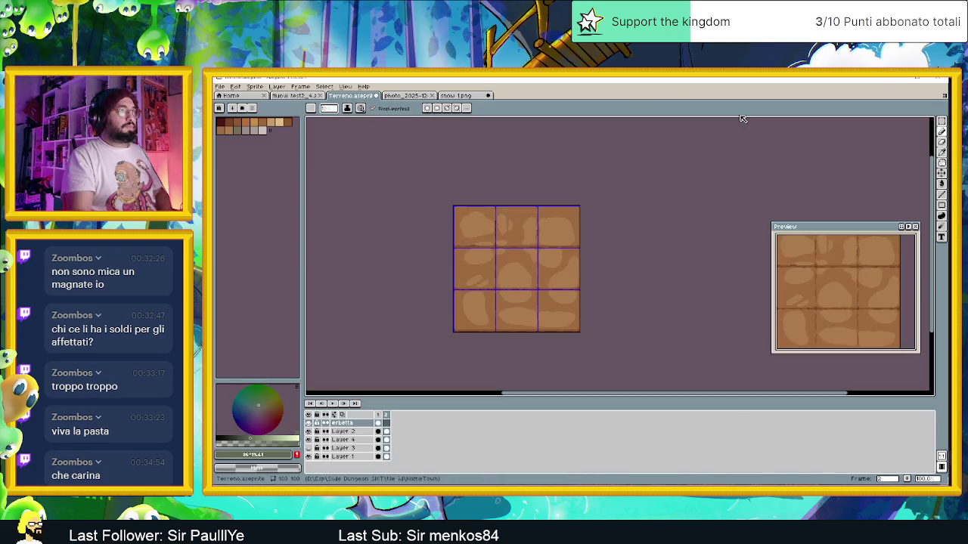
pyautogui.hotkey('alt', 'Tab')
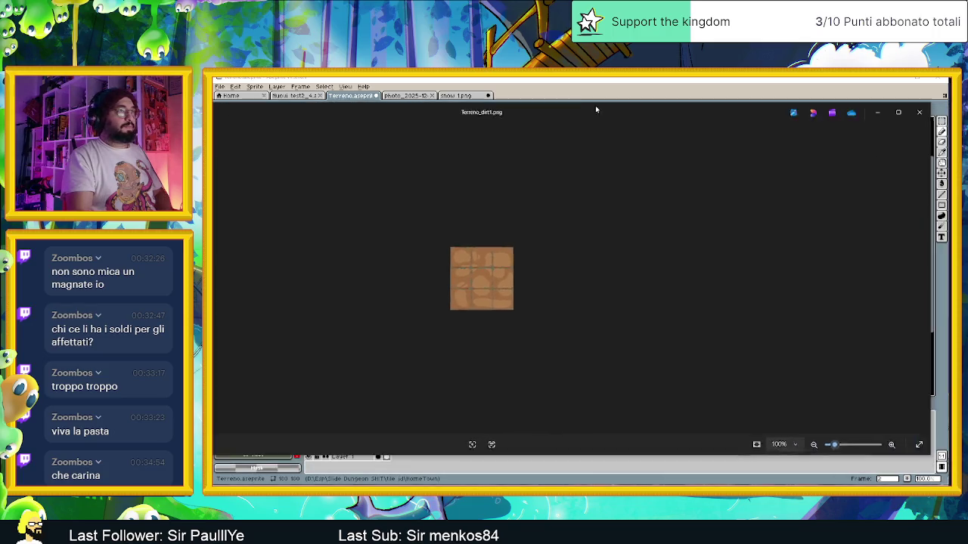
pyautogui.click(904, 274)
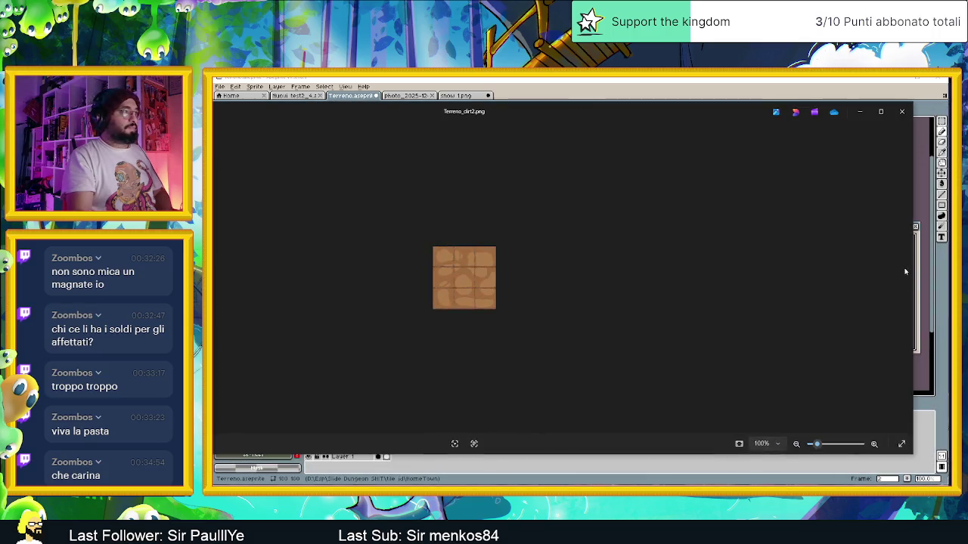
pyautogui.click(901, 112)
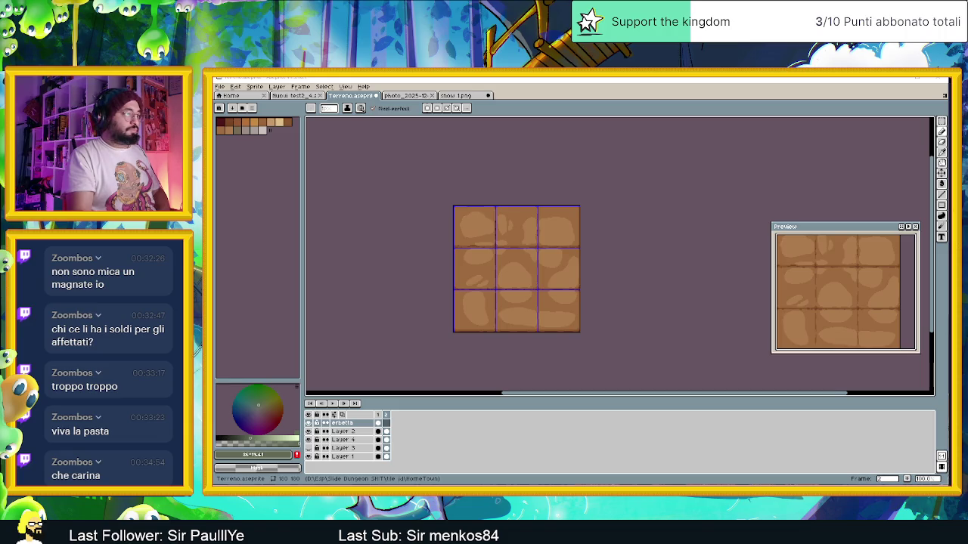
pyautogui.hotkey('alt', 'Tab')
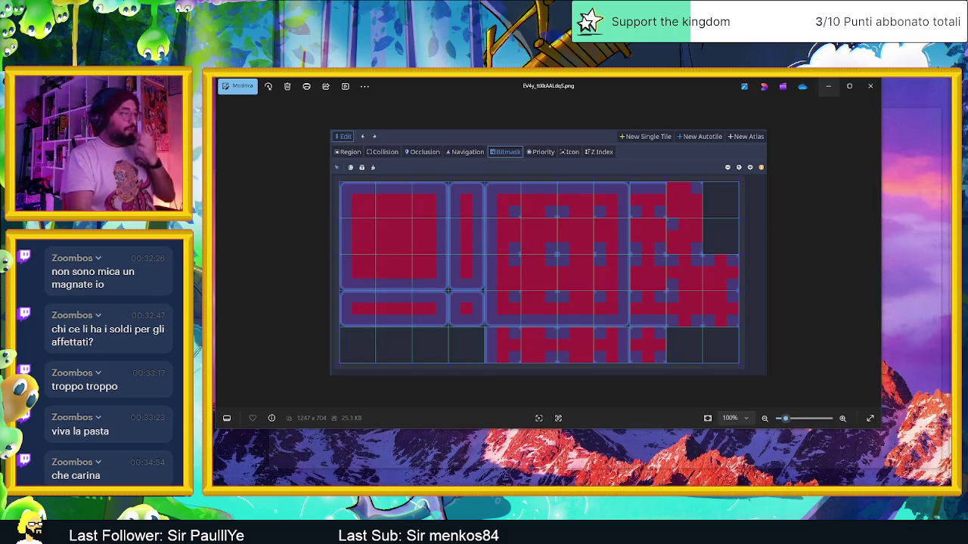
pyautogui.hotkey('alt', 'Tab')
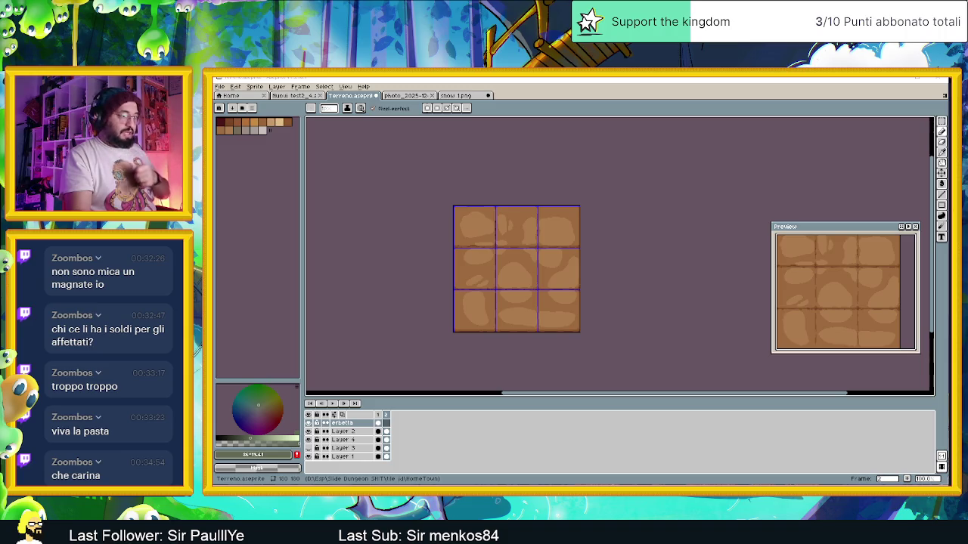
pyautogui.hotkey('alt', 'Tab')
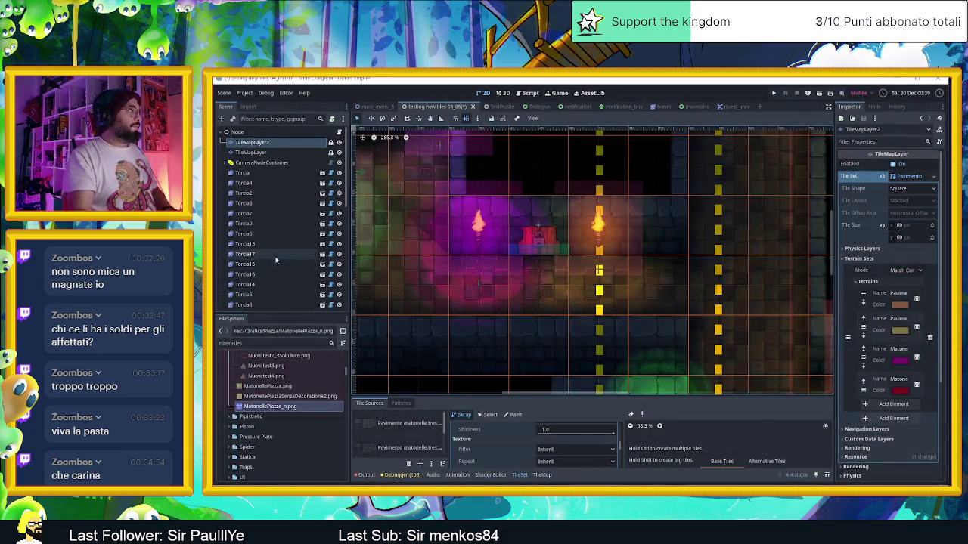
# - Create a folder named Terreno inside res://Grafica/Piazza in the FileSystem dock
pyautogui.scroll(-5, 276, 261)
pyautogui.scroll(-3, 445, 281)
pyautogui.scroll(-2, 444, 280)
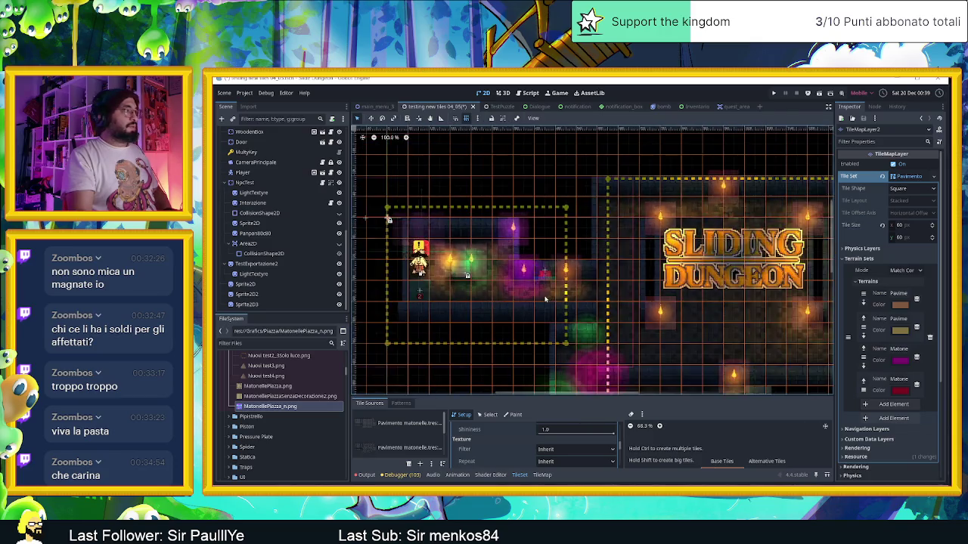
pyautogui.scroll(-2, 384, 217)
pyautogui.scroll(2, 268, 380)
pyautogui.scroll(2, 261, 380)
pyautogui.scroll(2, 249, 380)
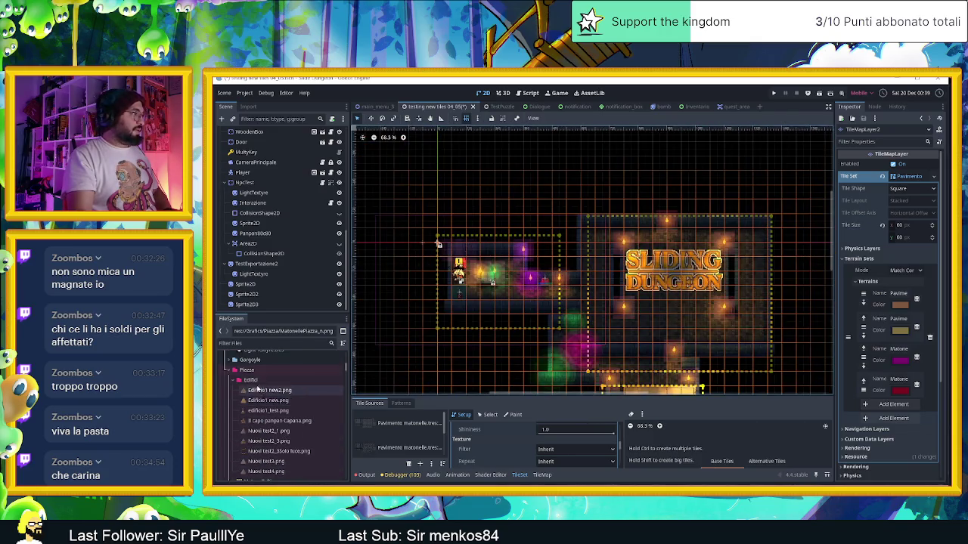
pyautogui.click(245, 371)
pyautogui.rightClick(246, 374)
pyautogui.moveTo(287, 378)
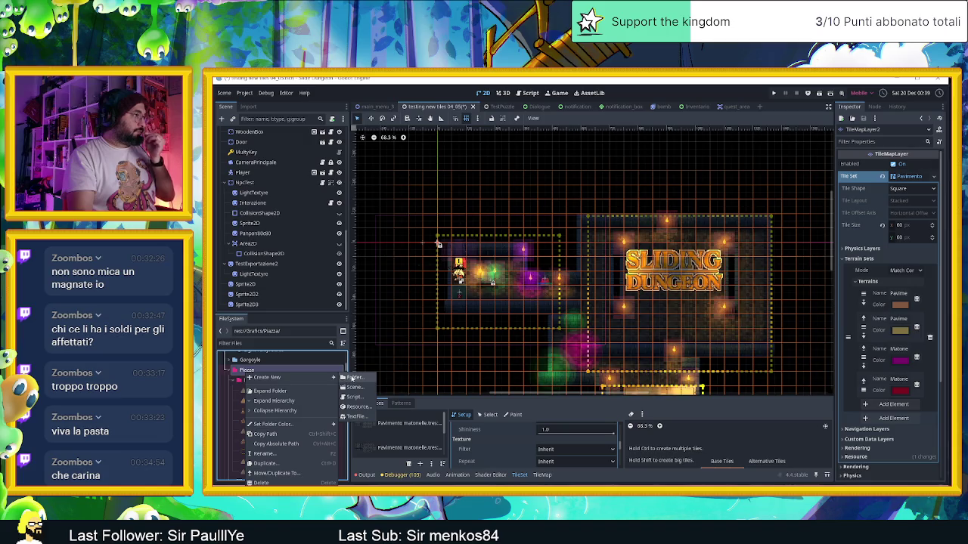
pyautogui.click(346, 376)
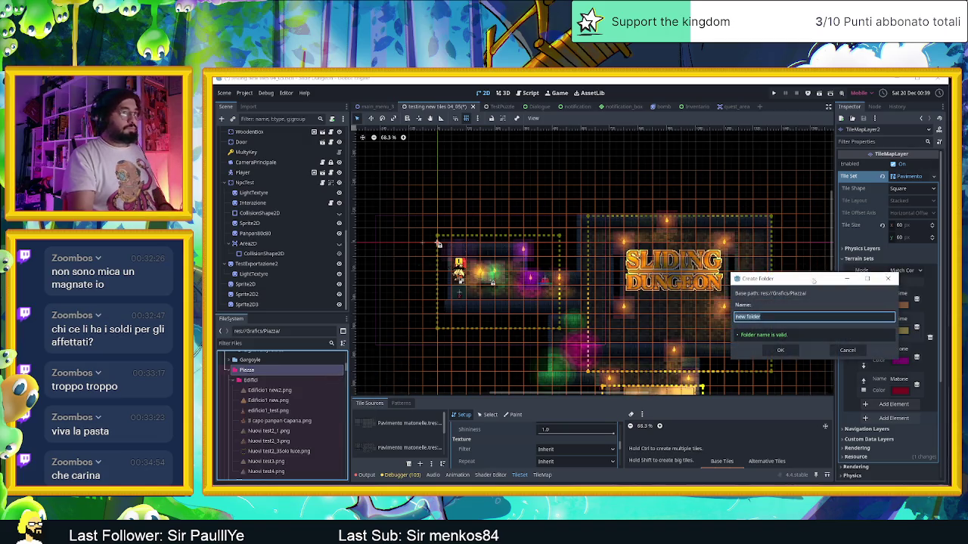
pyautogui.write('Ierreno')
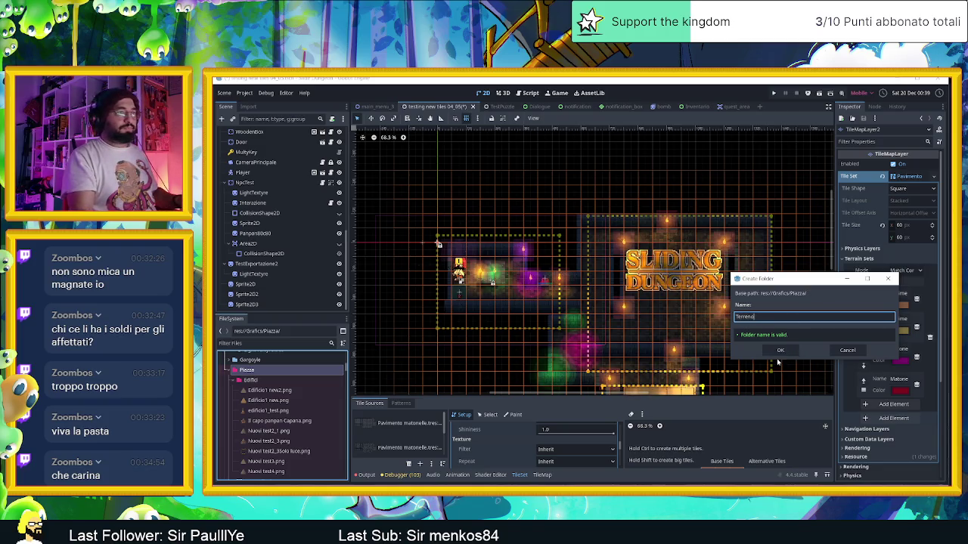
pyautogui.click(780, 350)
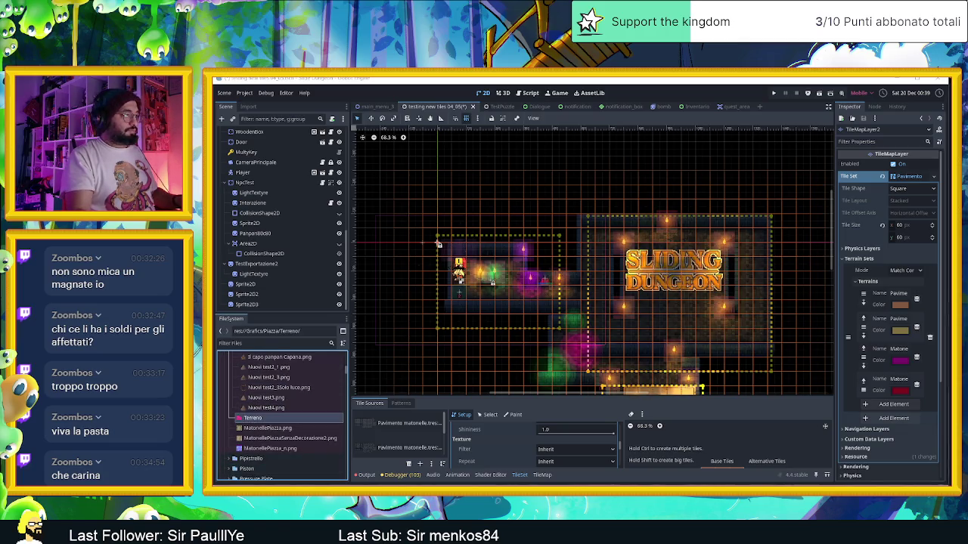
pyautogui.hotkey('alt', 'Tab')
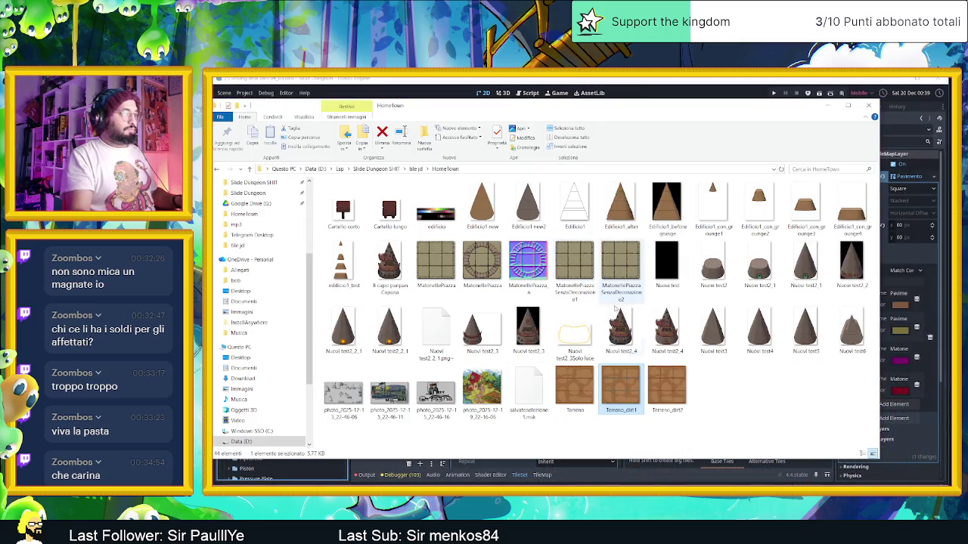
# - Copy Terreno_dirt1.png and Terreno_dirt2.png from File Explorer into Godot's Terreno folder
pyautogui.keyDown('ctrl'); pyautogui.click(667, 387); pyautogui.keyUp('ctrl')
pyautogui.moveTo(538, 106); pyautogui.dragTo(898, 109)
pyautogui.moveTo(817, 439)
pyautogui.mouseDown()
pyautogui.moveTo(285, 444)
pyautogui.moveTo(256, 420)
pyautogui.mouseUp()
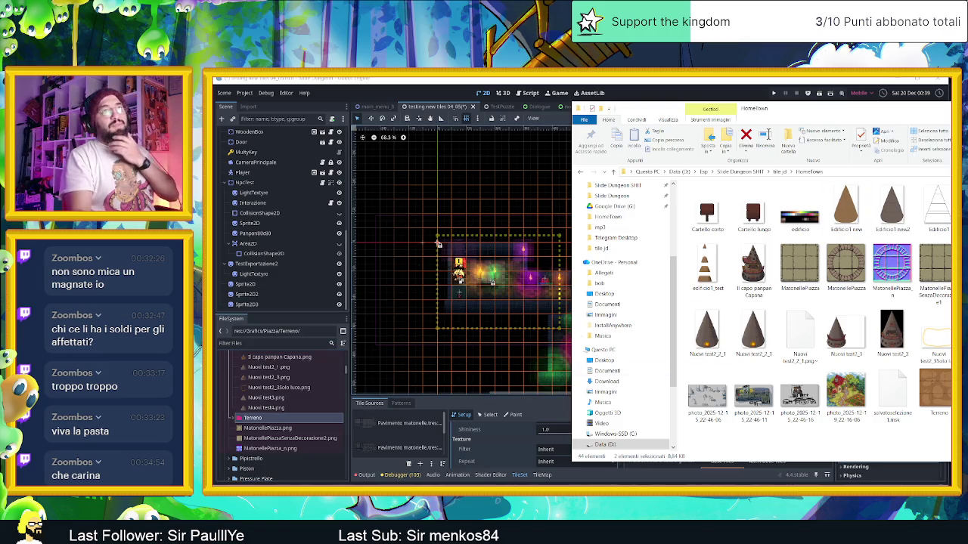
# - Back in Godot, add the dirt PNGs from the Terreno folder to the TileSet's Tile Sources
pyautogui.click(438, 242)
pyautogui.moveTo(529, 302); pyautogui.dragTo(476, 271)
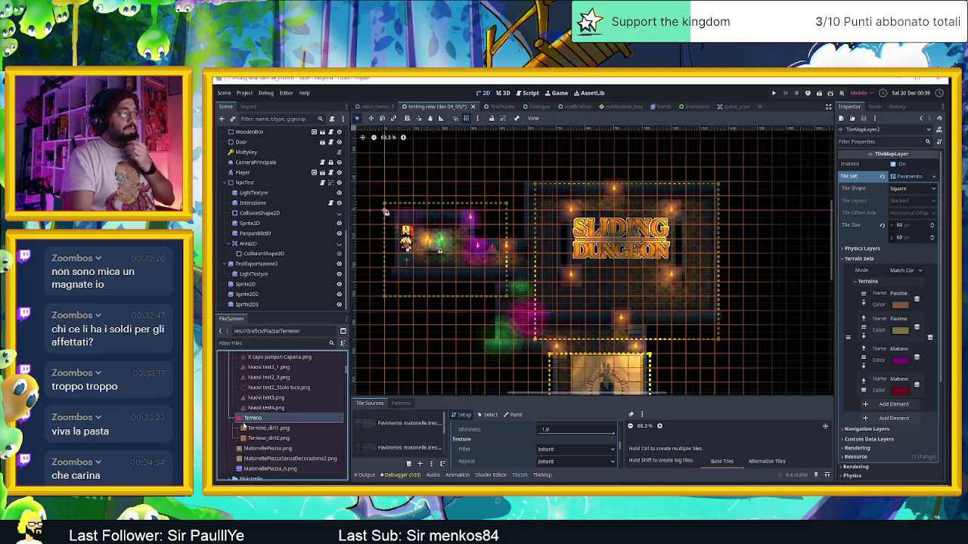
pyautogui.click(233, 418)
pyautogui.moveTo(272, 434); pyautogui.dragTo(428, 441)
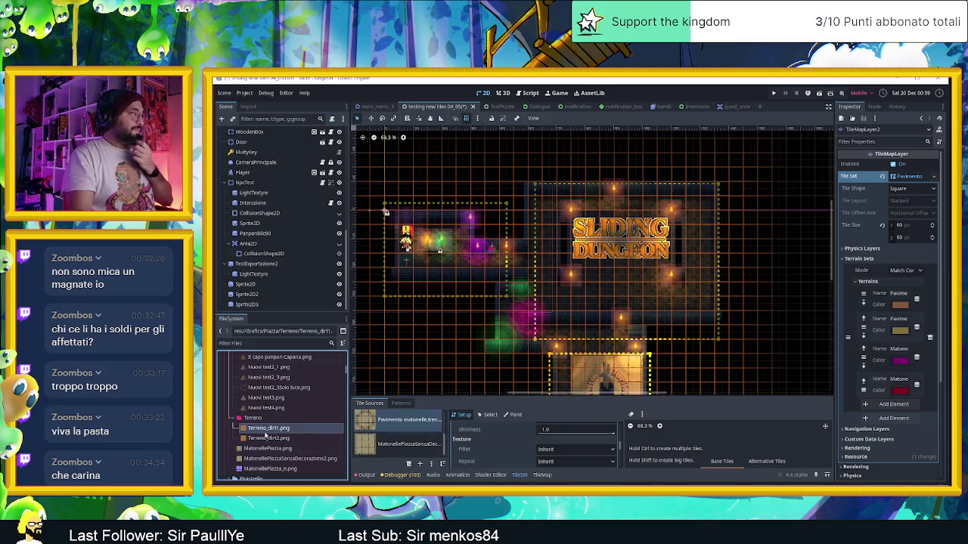
pyautogui.moveTo(267, 438)
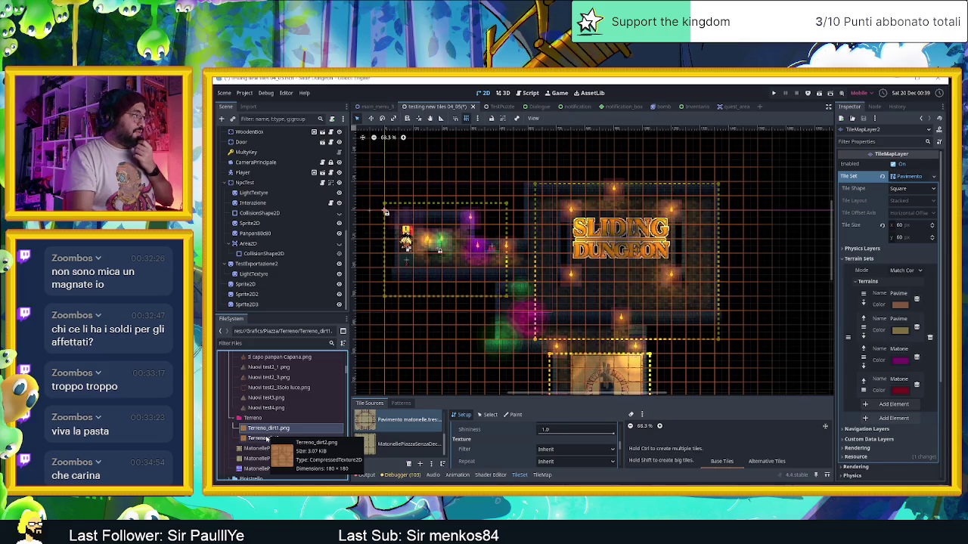
pyautogui.moveTo(266, 439)
pyautogui.mouseDown()
pyautogui.moveTo(396, 451)
pyautogui.moveTo(389, 455)
pyautogui.mouseUp()
# - Give the new atlas source a New CanvasTexture with Terreno_dirt2.png as its diffuse texture
pyautogui.click(816, 333)
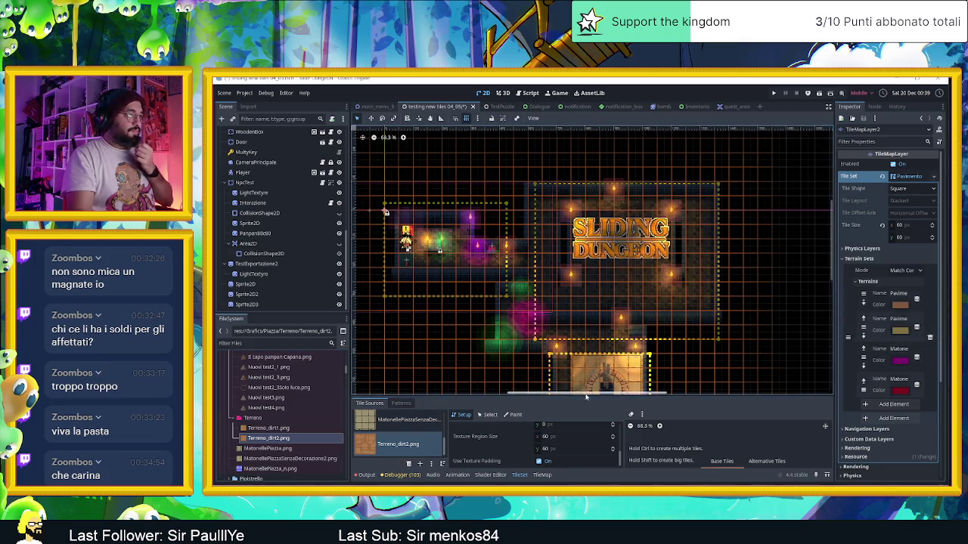
pyautogui.moveTo(594, 395); pyautogui.dragTo(595, 311)
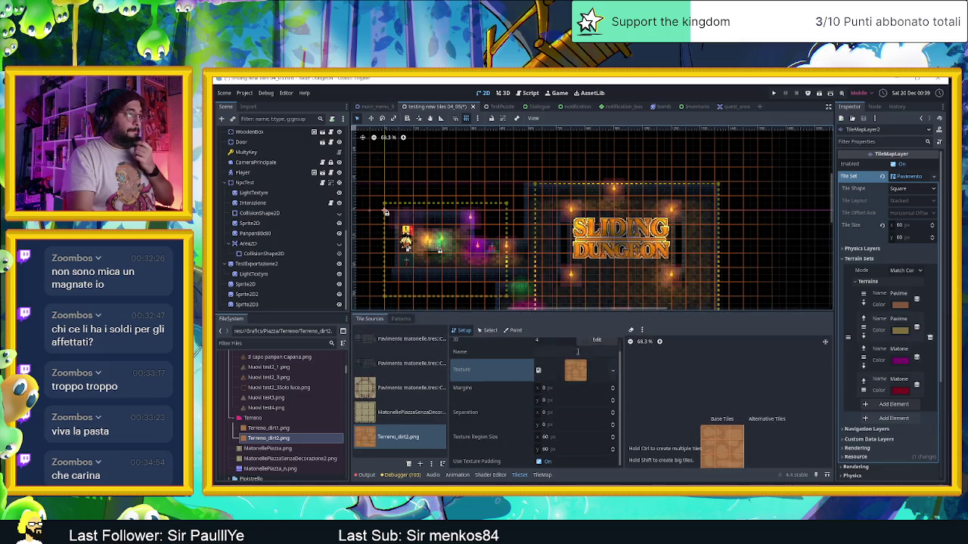
pyautogui.click(612, 374)
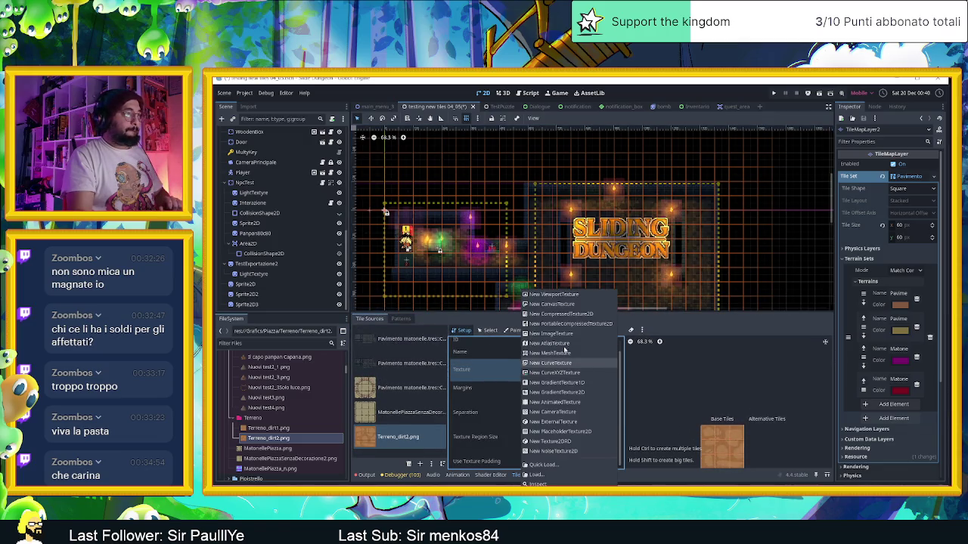
pyautogui.click(572, 304)
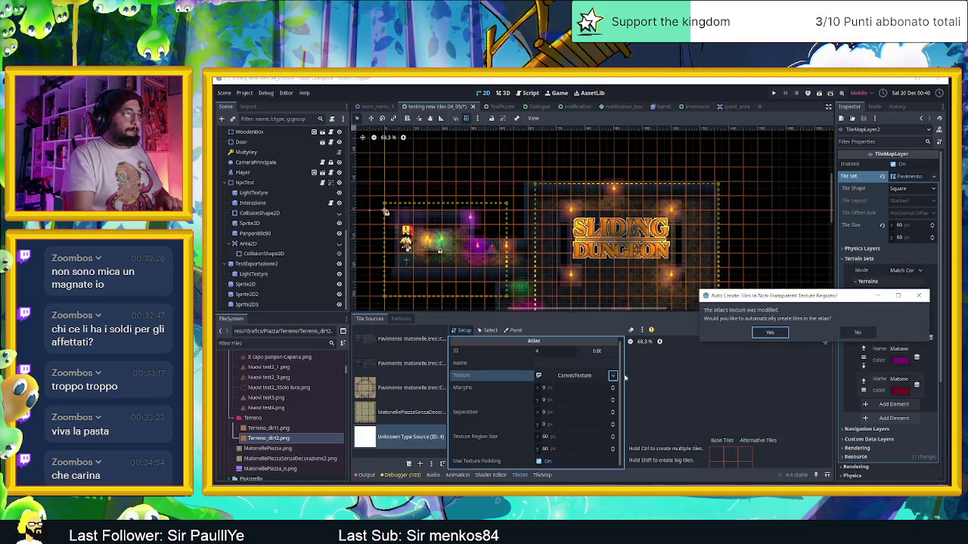
pyautogui.click(765, 331)
pyautogui.click(580, 376)
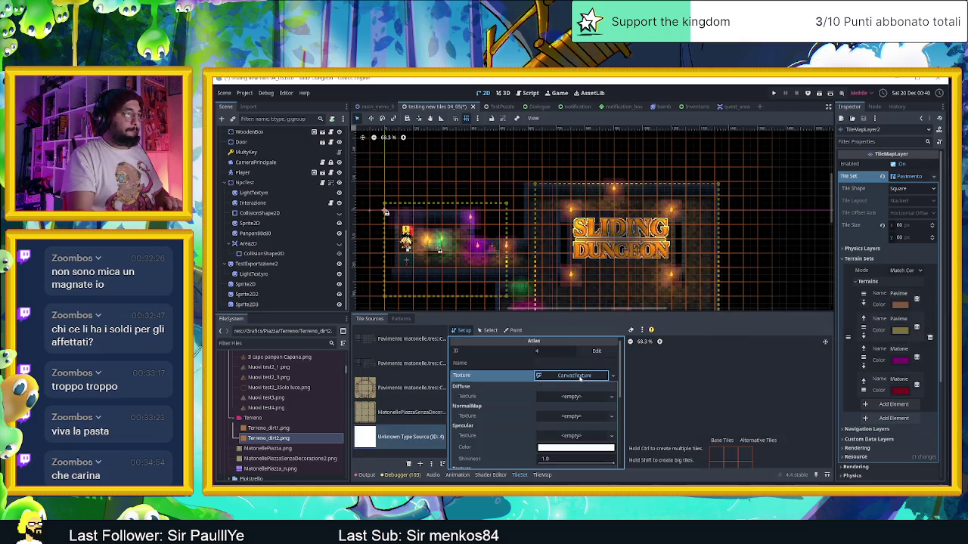
pyautogui.moveTo(259, 439); pyautogui.dragTo(344, 438)
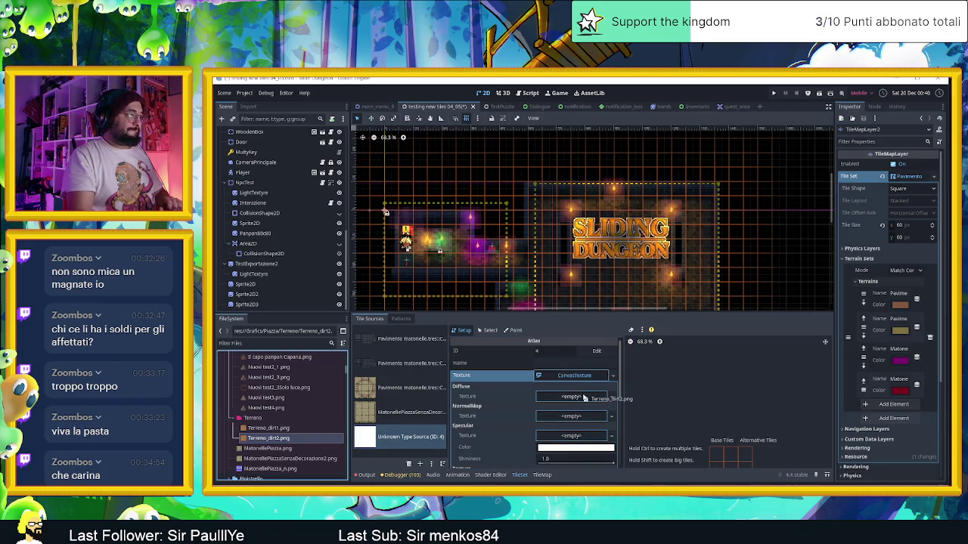
pyautogui.moveTo(583, 398); pyautogui.dragTo(582, 397)
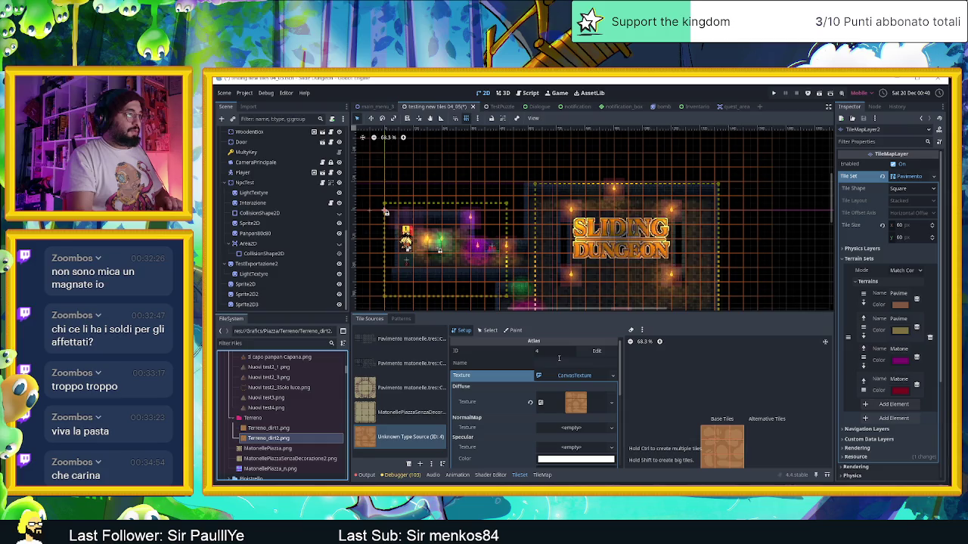
pyautogui.click(512, 330)
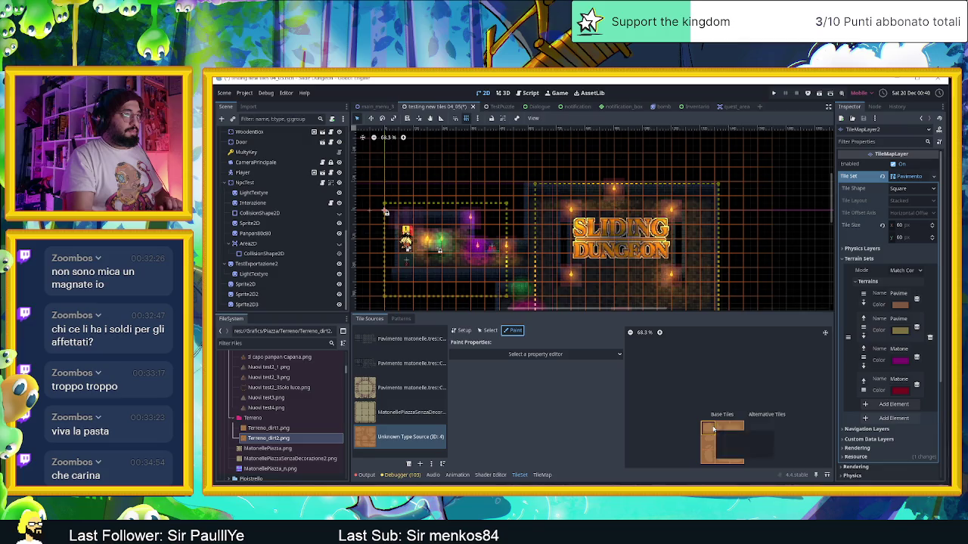
# - Set the TileSet's paint property to Terrains using Terrain Set 0
pyautogui.moveTo(697, 386); pyautogui.dragTo(680, 341)
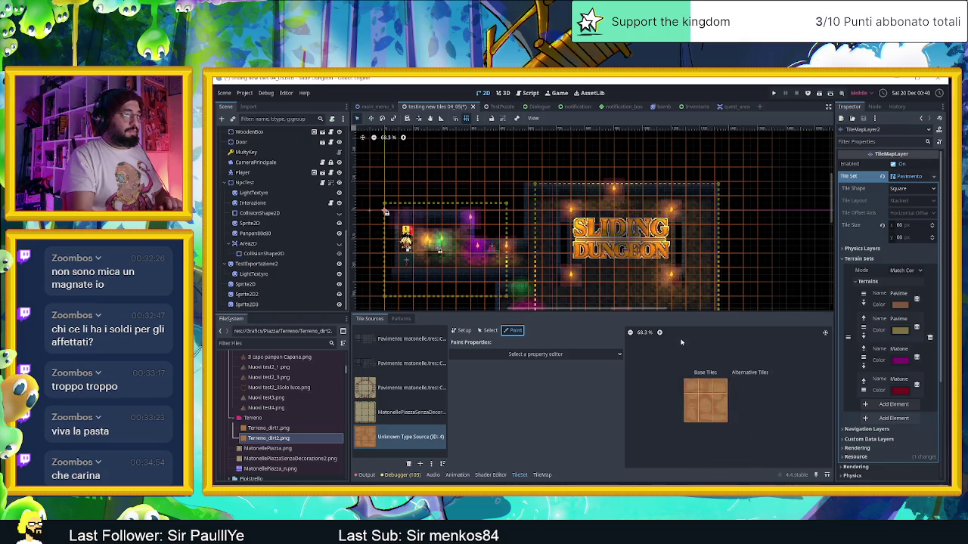
pyautogui.scroll(2, 707, 401)
pyautogui.scroll(2, 707, 402)
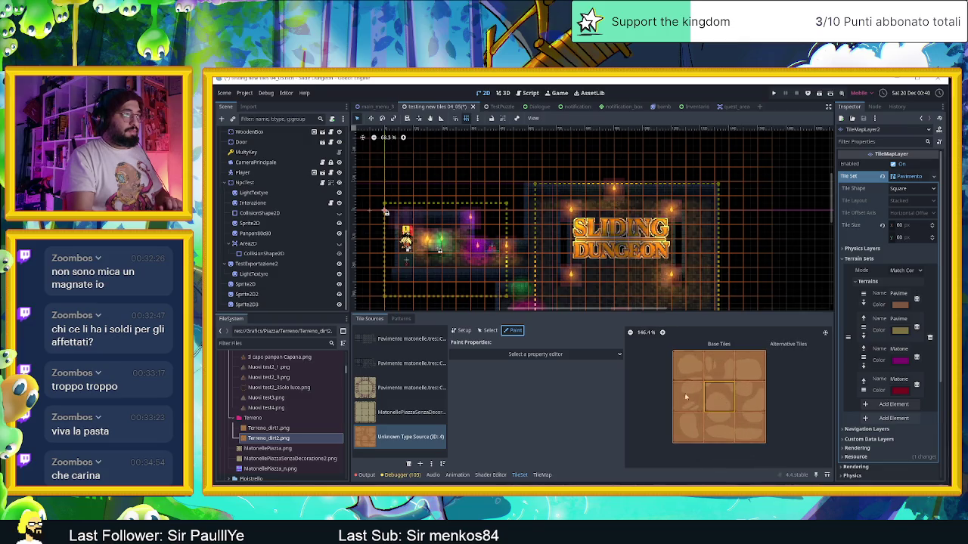
pyautogui.click(558, 354)
pyautogui.click(484, 407)
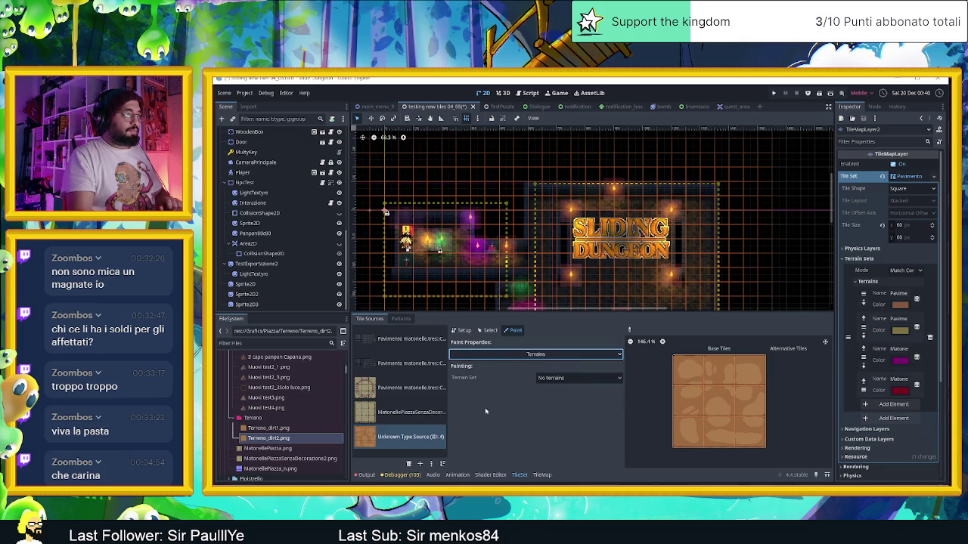
pyautogui.click(550, 377)
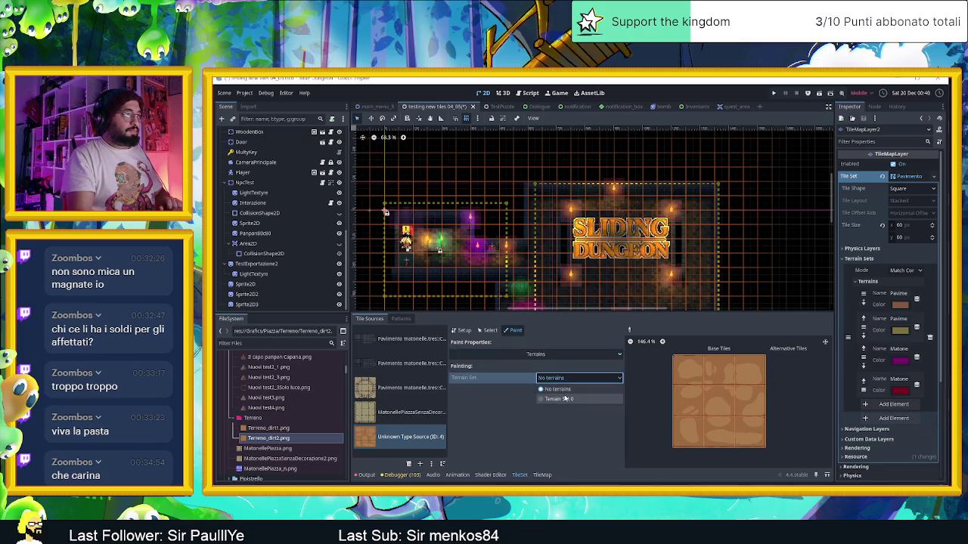
pyautogui.click(565, 399)
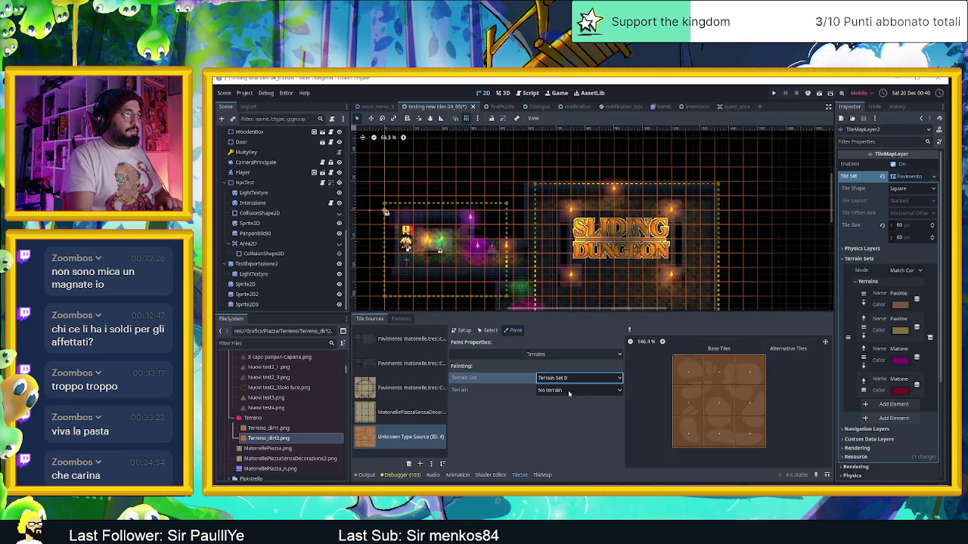
pyautogui.click(568, 391)
pyautogui.click(567, 391)
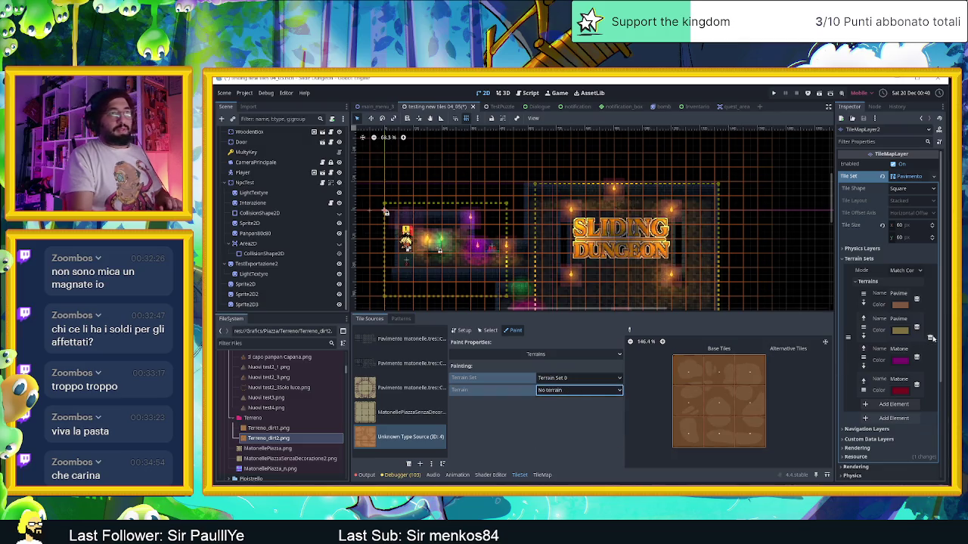
# - Add a new terrain named Dirt and give it a dark red colour
pyautogui.click(892, 408)
pyautogui.click(898, 409)
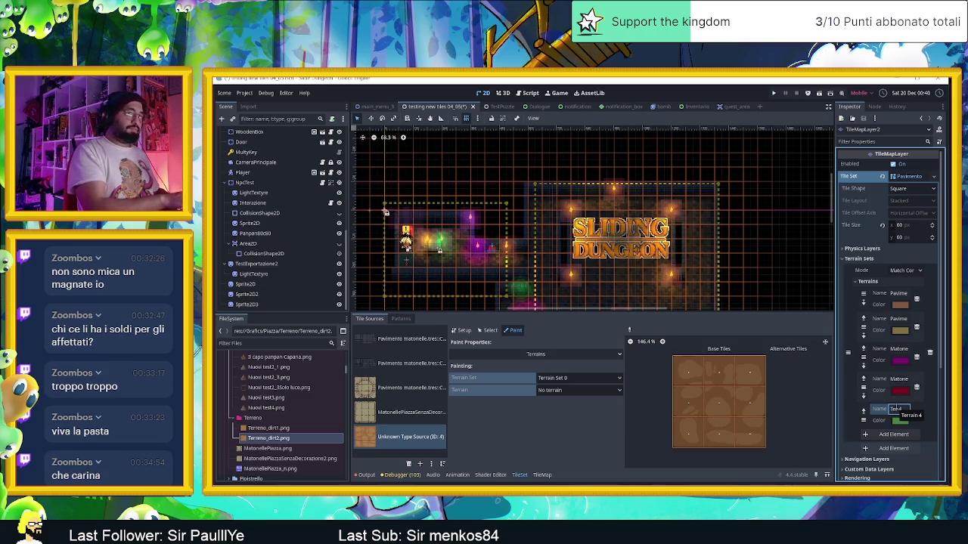
pyautogui.write('Dirt')
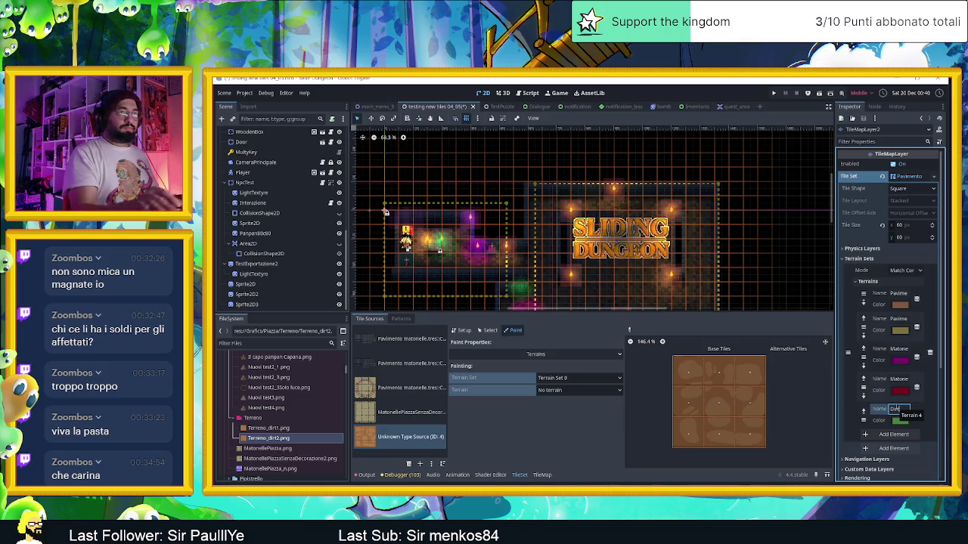
pyautogui.click(899, 422)
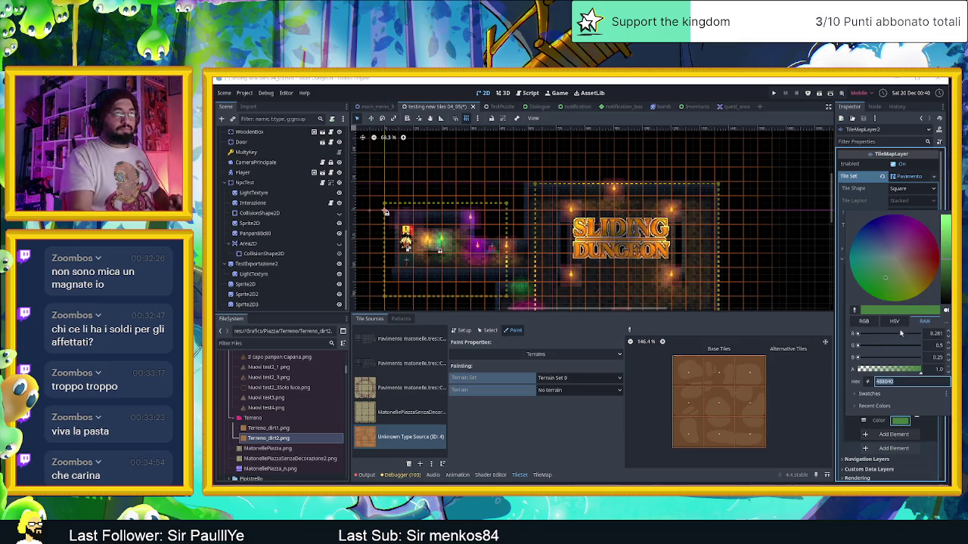
pyautogui.moveTo(893, 262)
pyautogui.mouseDown()
pyautogui.moveTo(927, 226)
pyautogui.moveTo(923, 259)
pyautogui.mouseUp()
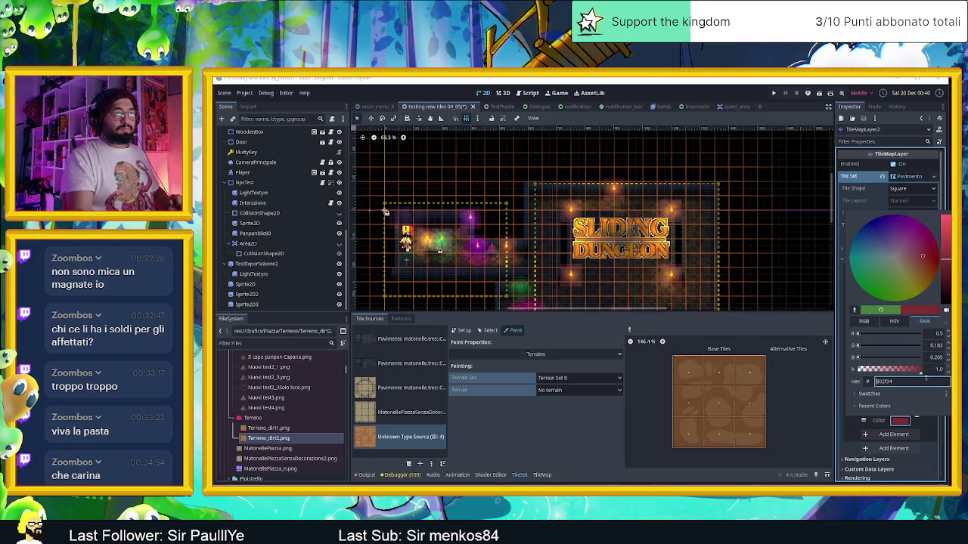
pyautogui.click(850, 429)
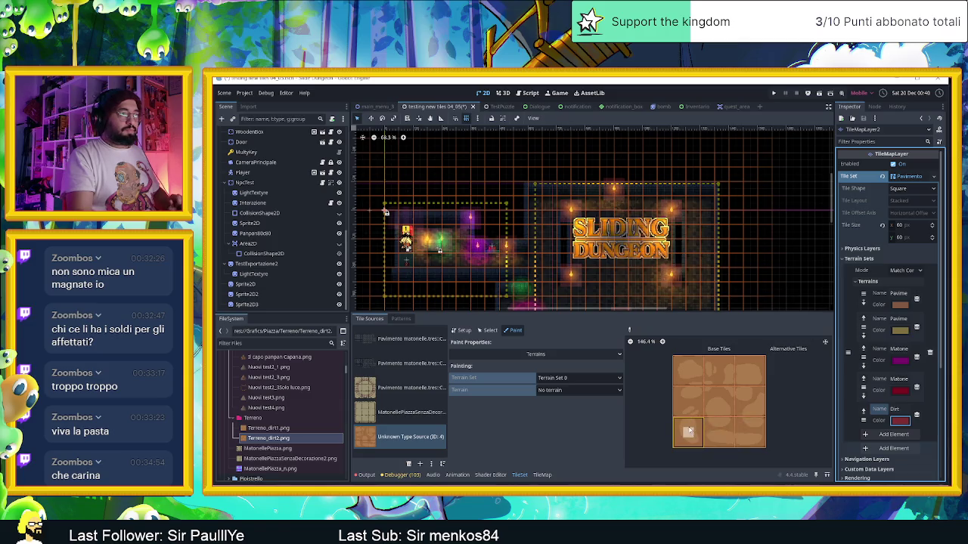
# - Choose the Dirt terrain and paint it onto every tile of the dirt atlas
pyautogui.click(592, 393)
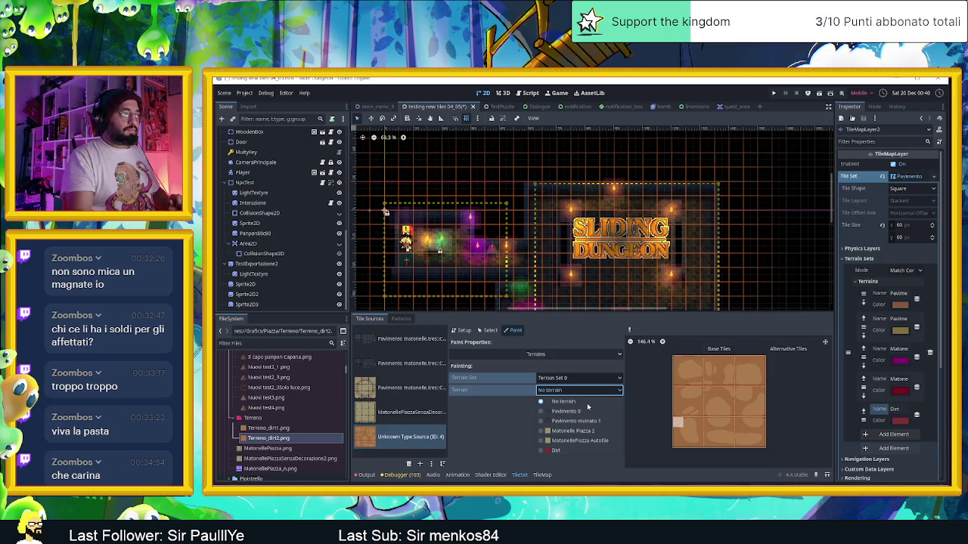
pyautogui.click(586, 449)
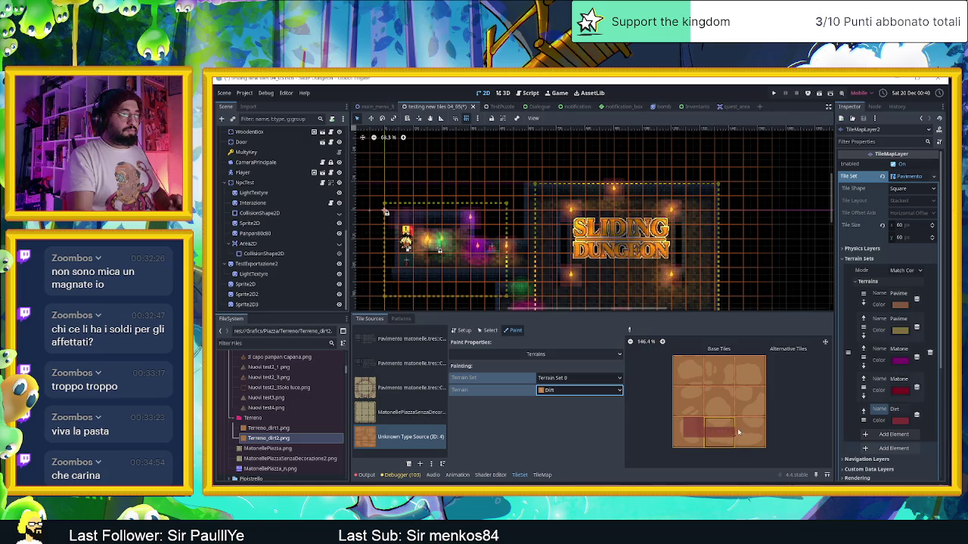
pyautogui.click(749, 424)
pyautogui.click(699, 422)
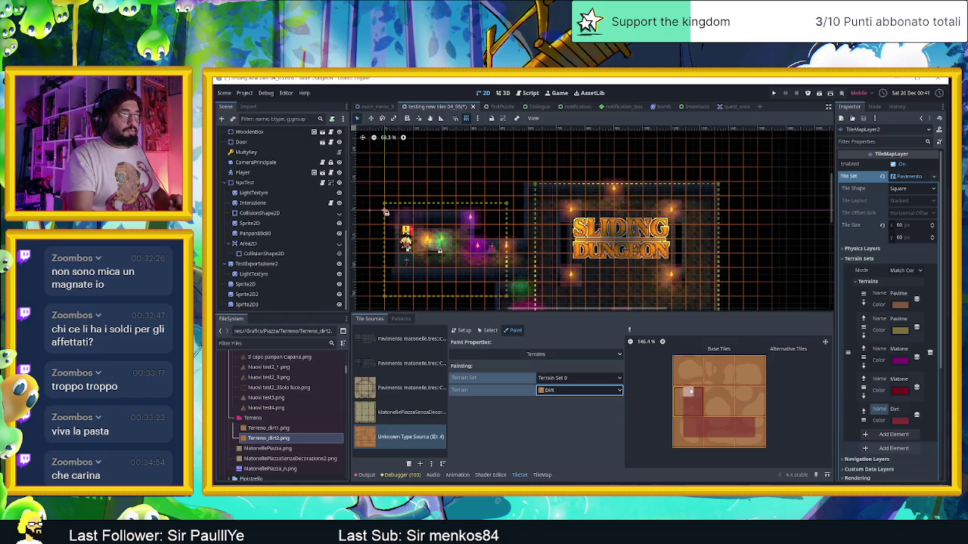
pyautogui.moveTo(723, 370); pyautogui.dragTo(746, 371)
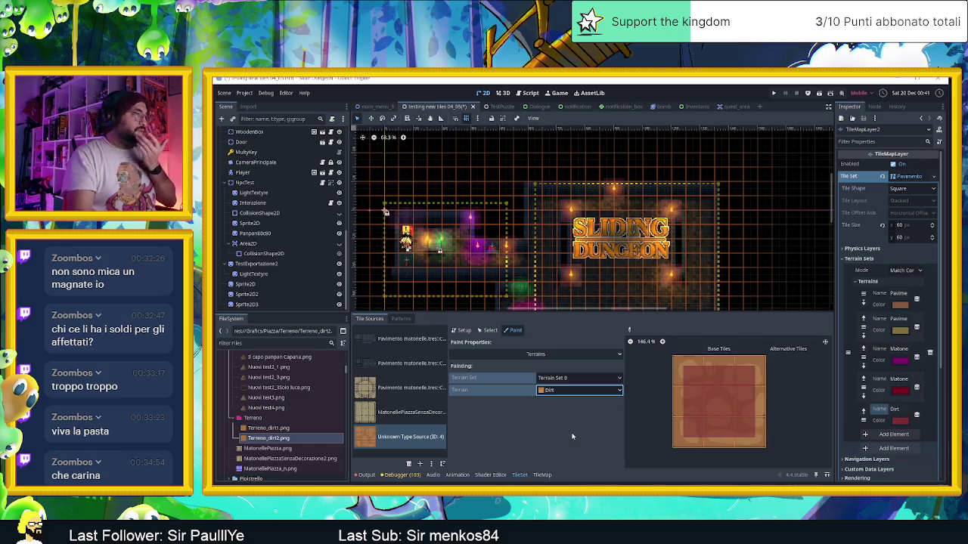
pyautogui.click(401, 318)
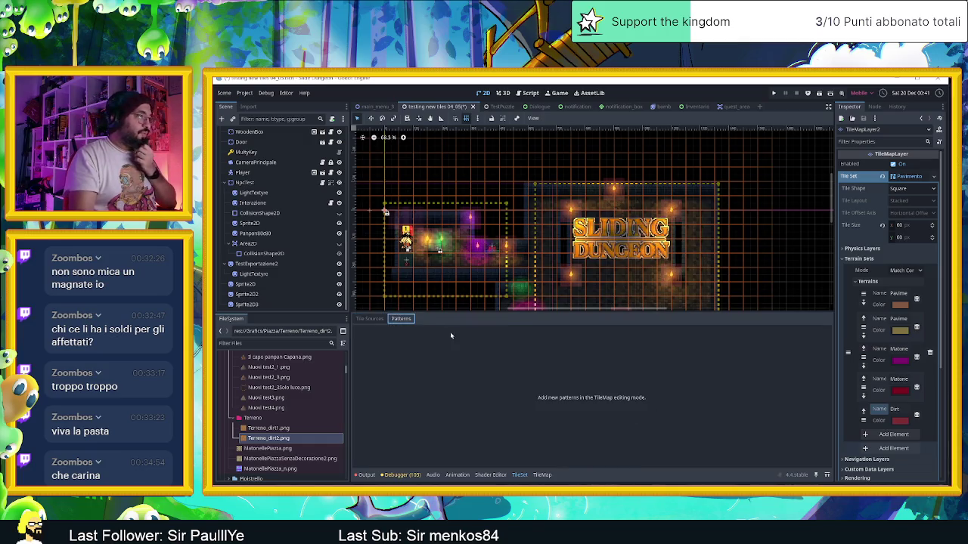
# - Pick the Dirt terrain in the TileMap editor and paint a dirt block, filling its gaps
pyautogui.click(541, 475)
pyautogui.click(411, 318)
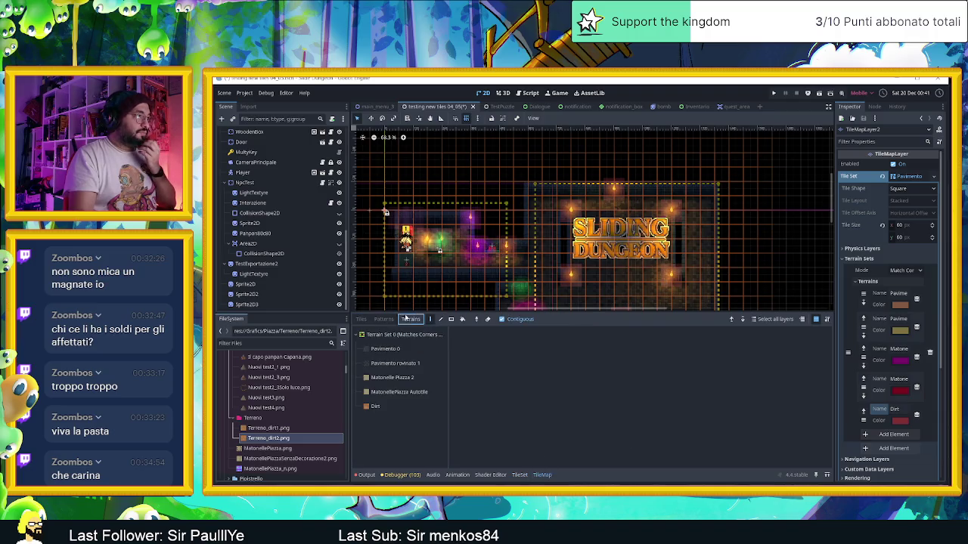
pyautogui.click(414, 408)
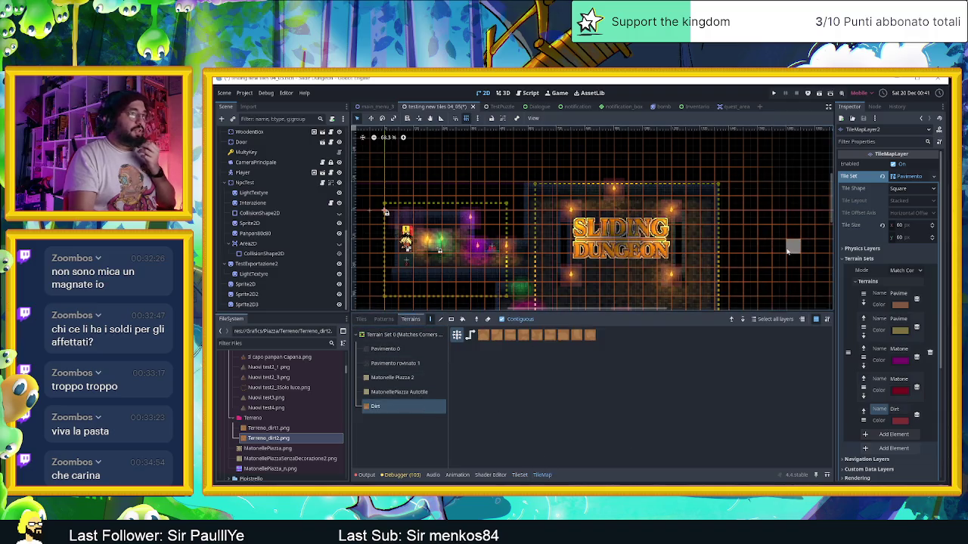
pyautogui.scroll(-2, 597, 242)
pyautogui.scroll(1, 540, 263)
pyautogui.scroll(1, 514, 236)
pyautogui.scroll(1, 499, 221)
pyautogui.scroll(10, 280, 211)
pyautogui.click(283, 143)
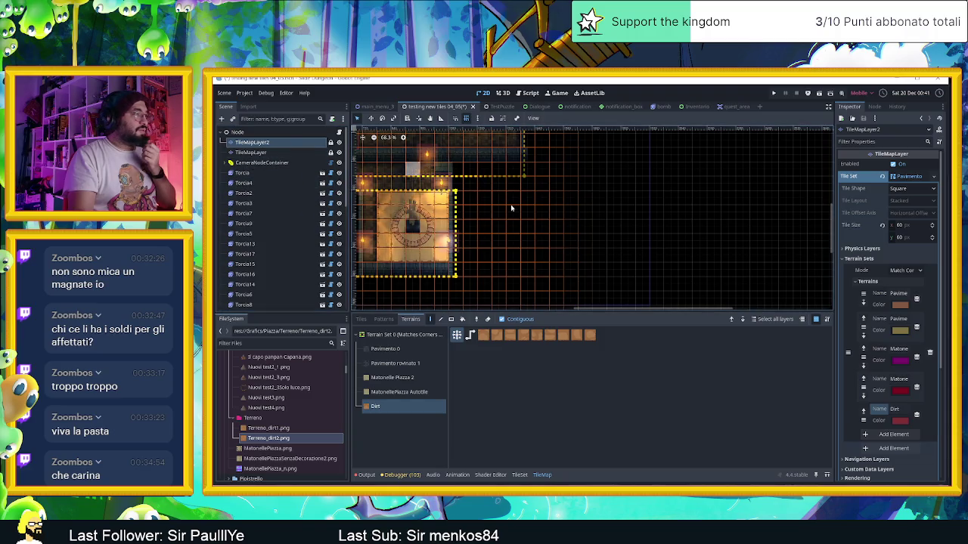
pyautogui.moveTo(499, 224)
pyautogui.mouseDown()
pyautogui.moveTo(563, 241)
pyautogui.moveTo(574, 215)
pyautogui.moveTo(561, 260)
pyautogui.mouseUp()
pyautogui.moveTo(503, 256); pyautogui.dragTo(547, 240)
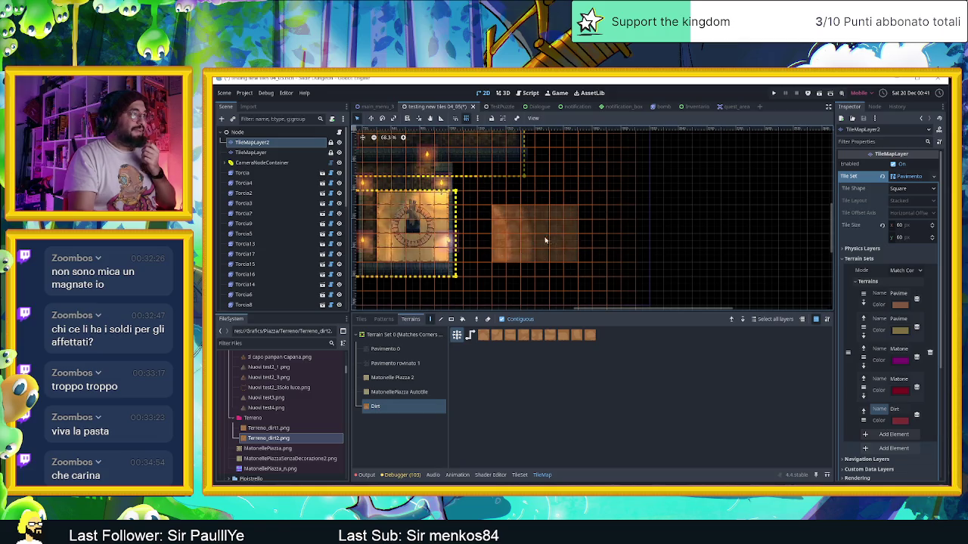
# - Zoom and pan the 2D canvas to inspect the filled dirt block
pyautogui.scroll(2, 564, 246)
pyautogui.scroll(1, 564, 246)
pyautogui.scroll(1, 563, 244)
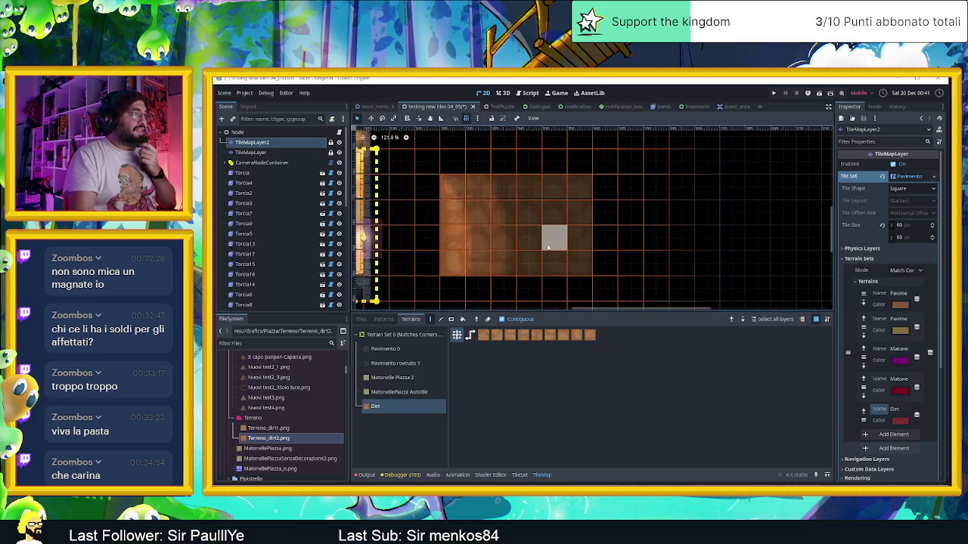
pyautogui.scroll(1, 563, 242)
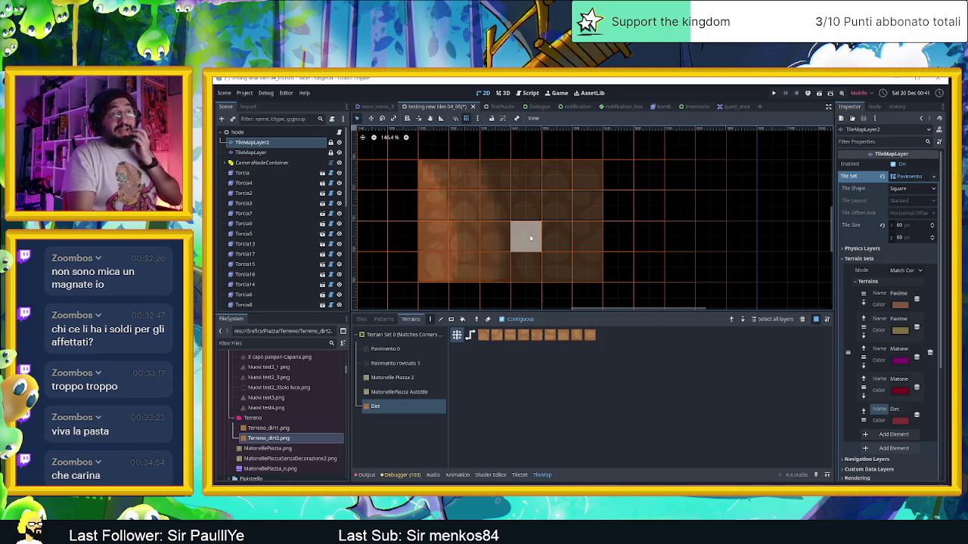
pyautogui.scroll(2, 530, 238)
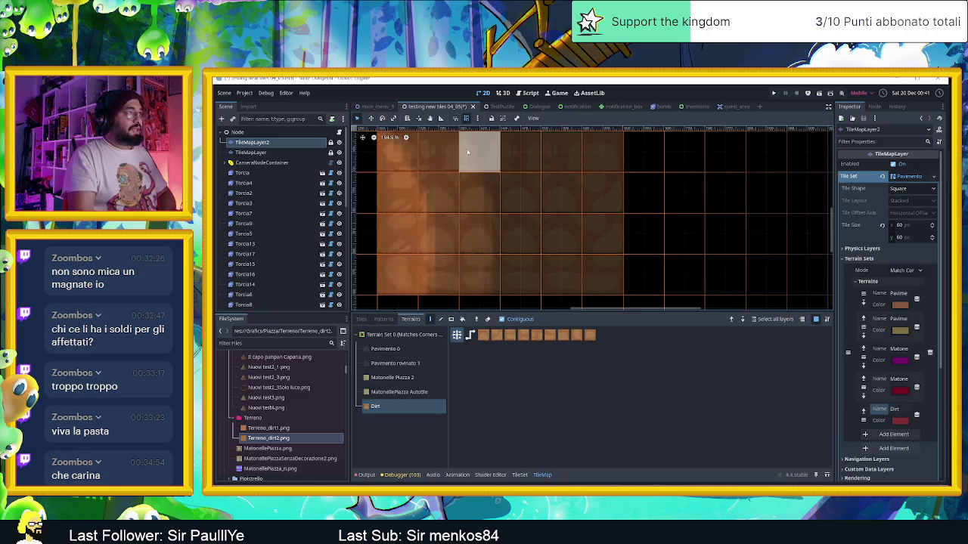
pyautogui.scroll(3, 491, 189)
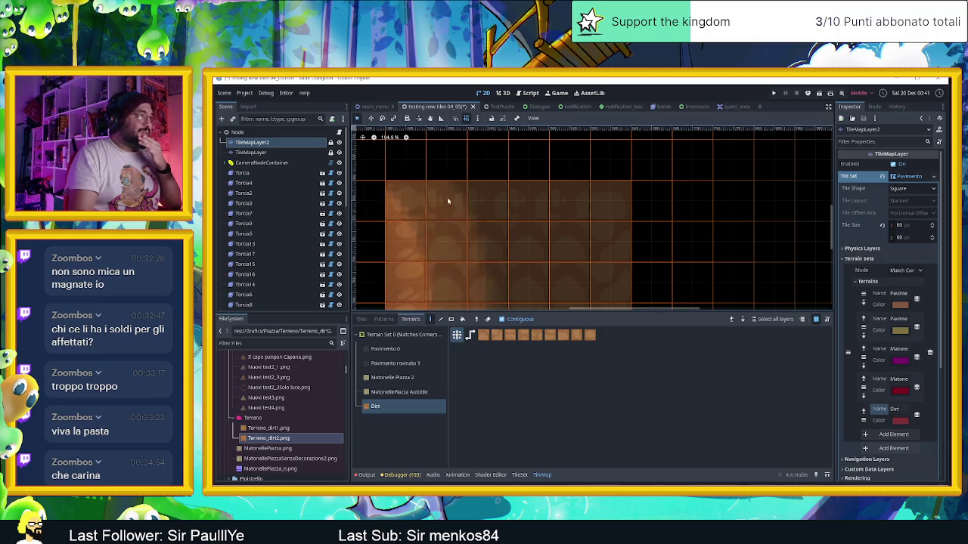
pyautogui.scroll(-3, 559, 220)
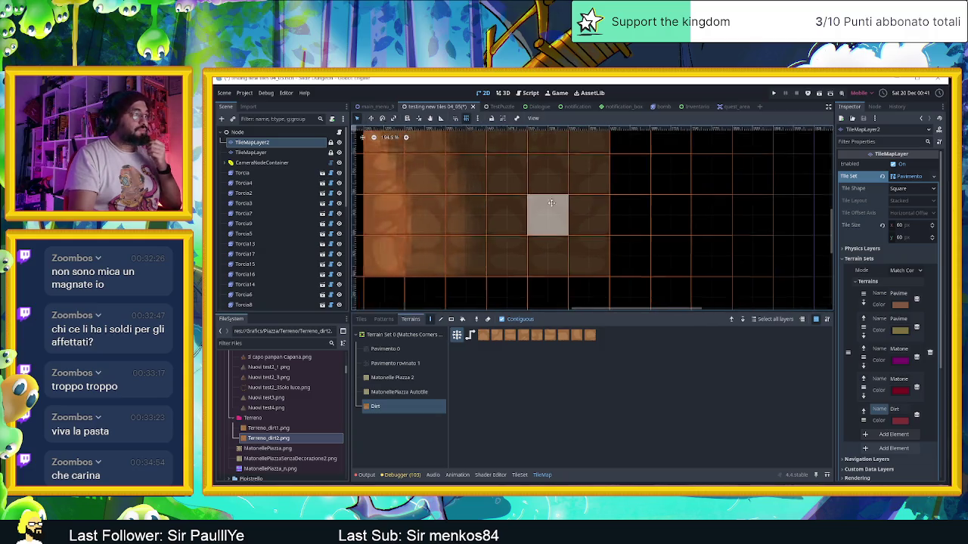
pyautogui.hscroll(-2, 560, 212)
pyautogui.scroll(-1, 570, 242)
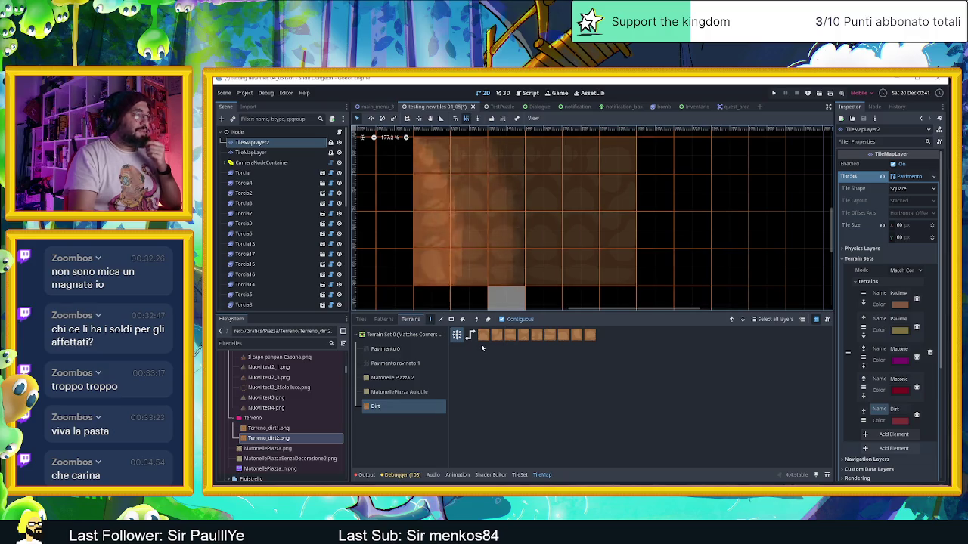
# - In the TileMap panel, pick the dirt tile source and select its top row of tiles
pyautogui.click(520, 474)
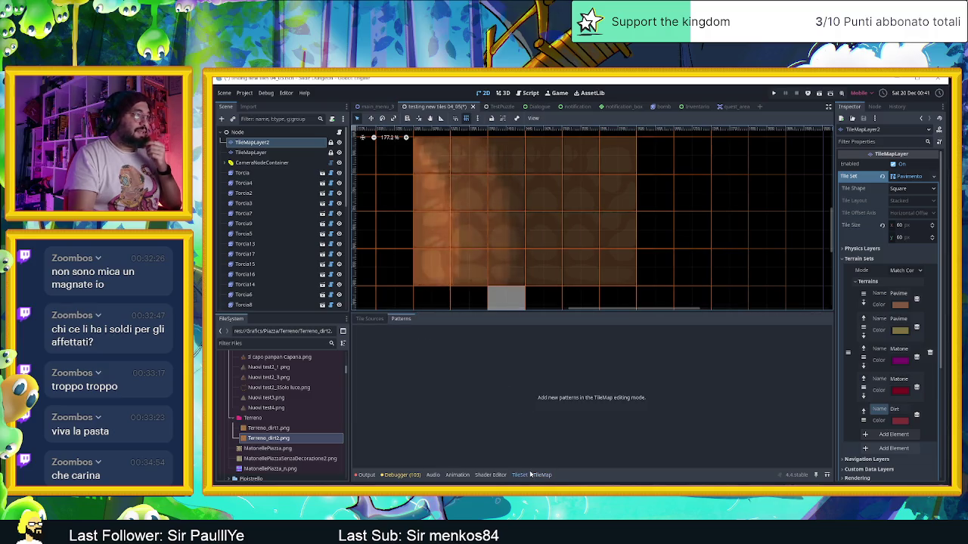
pyautogui.click(540, 475)
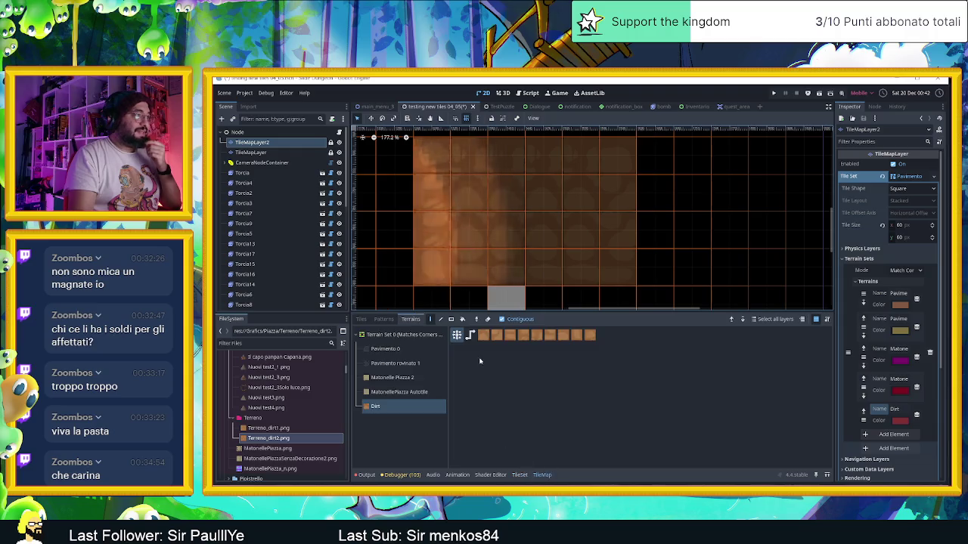
pyautogui.click(383, 319)
pyautogui.click(361, 319)
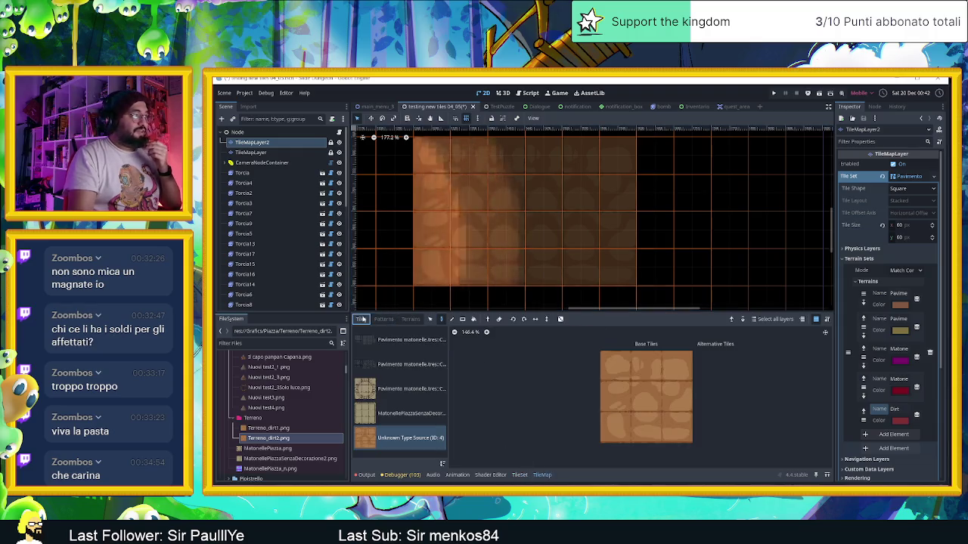
pyautogui.click(514, 475)
pyautogui.click(542, 475)
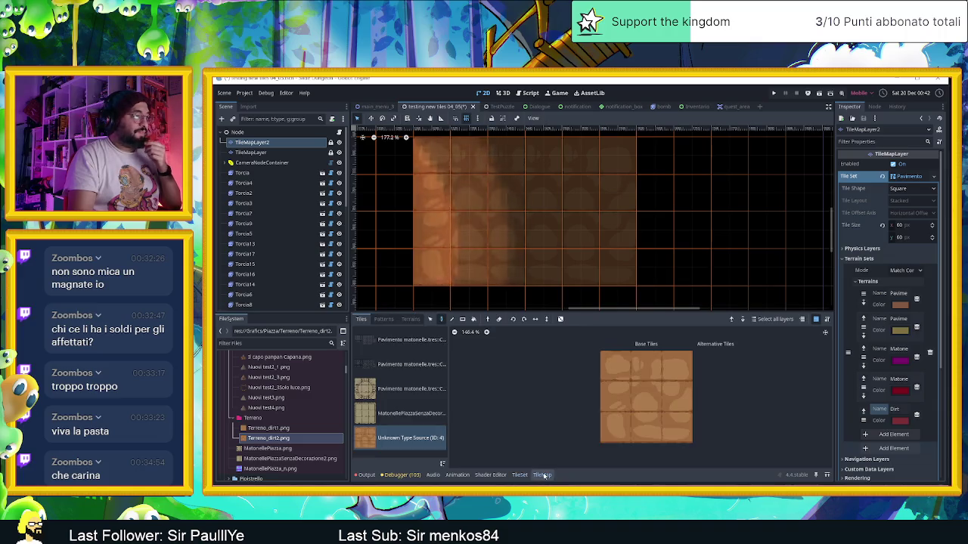
pyautogui.click(415, 445)
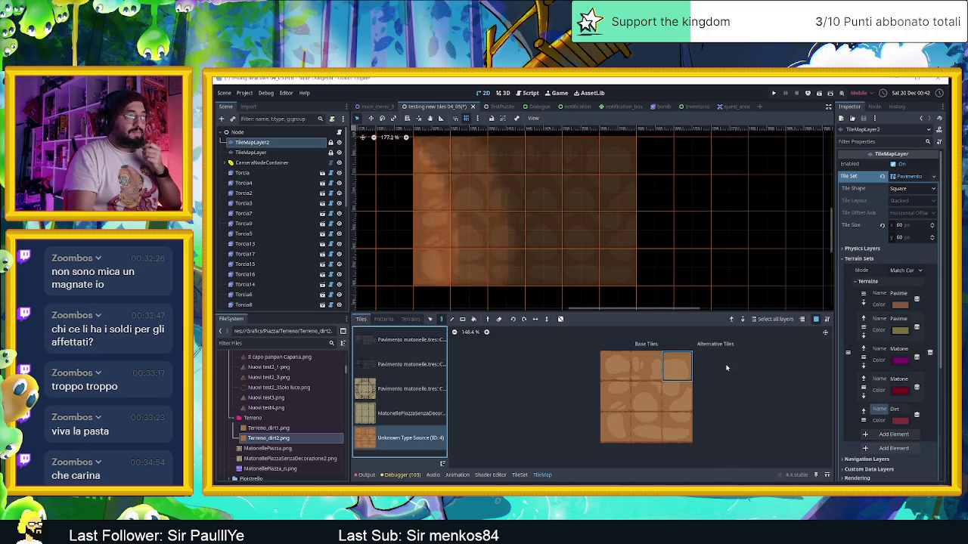
pyautogui.moveTo(615, 366); pyautogui.dragTo(683, 371)
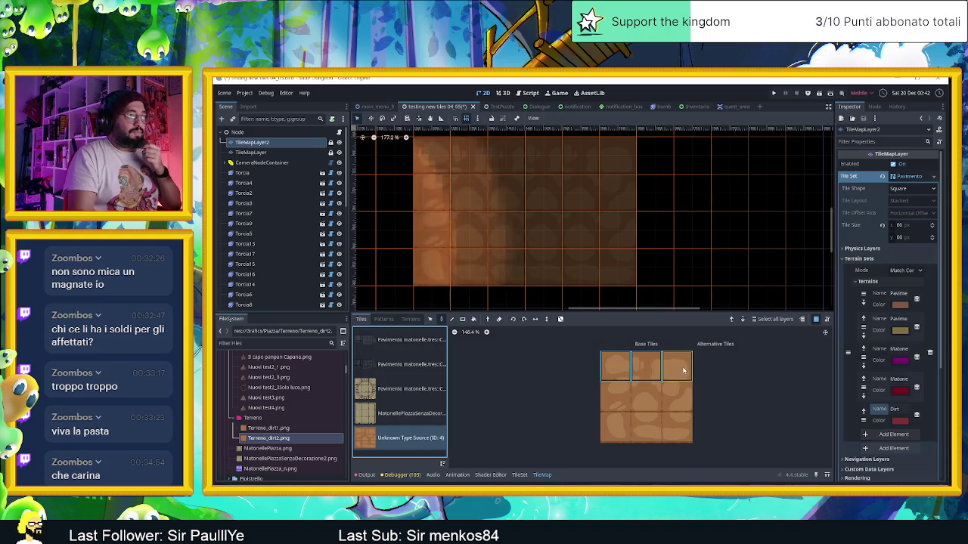
# - In the TileSet editor, inspect the dirt atlas tiles and show the atlas Setup properties
pyautogui.click(518, 475)
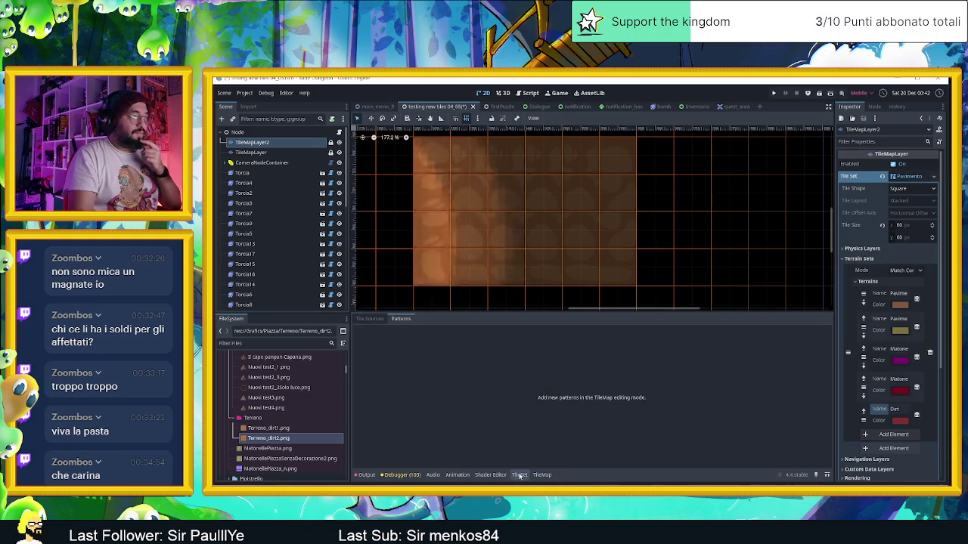
pyautogui.click(370, 319)
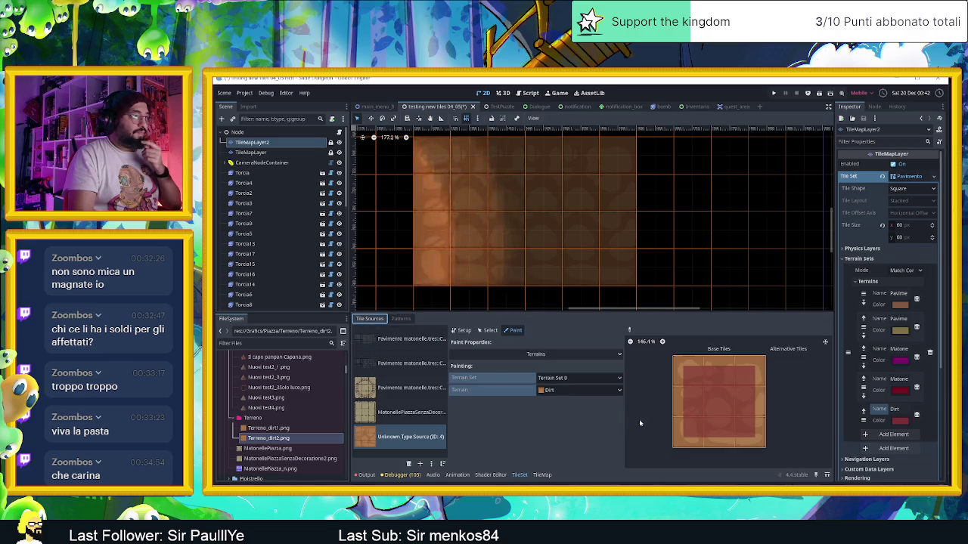
pyautogui.click(487, 330)
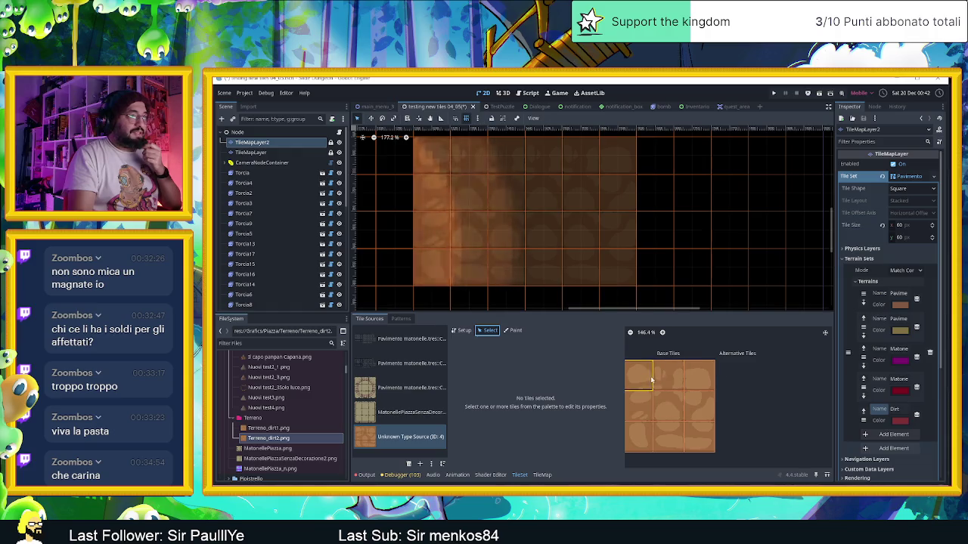
pyautogui.click(650, 373)
pyautogui.click(699, 379)
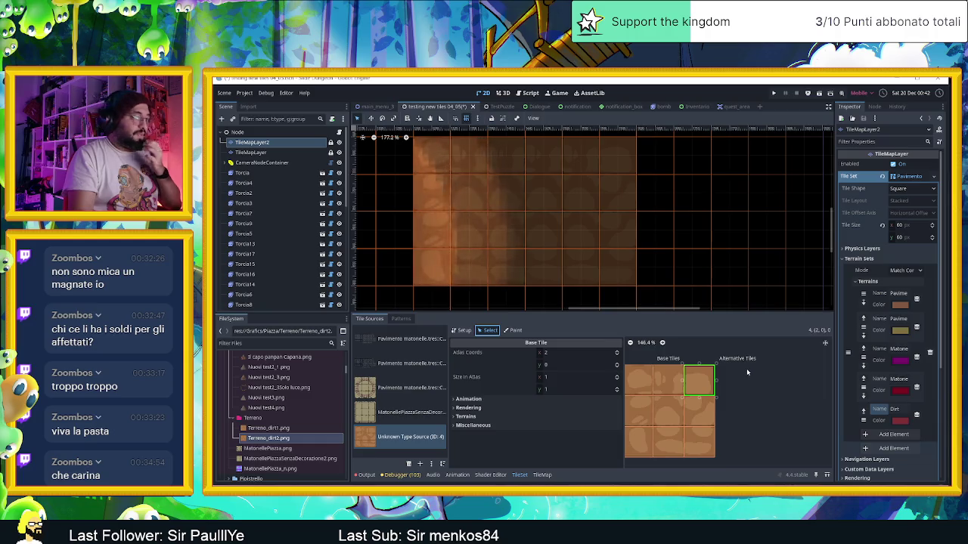
pyautogui.click(462, 330)
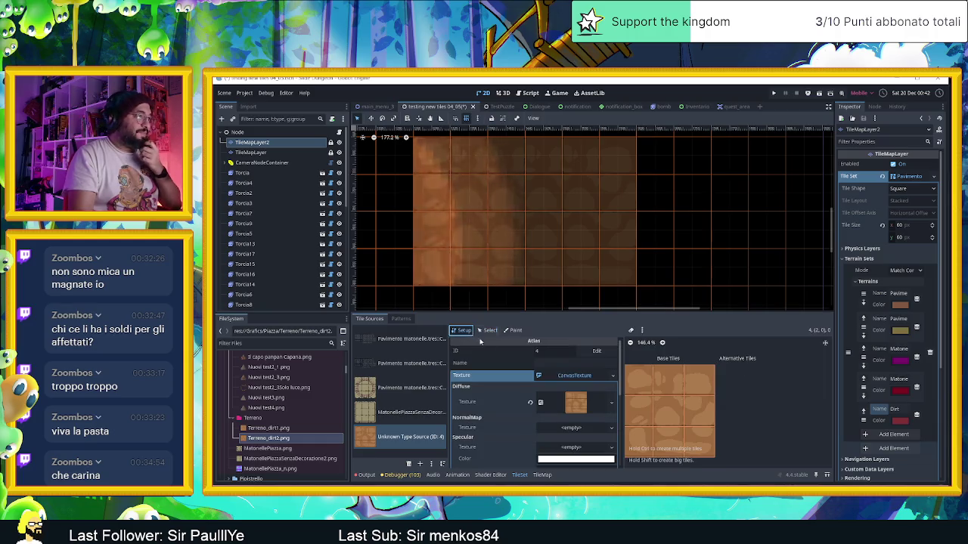
# - Set Terreno_dirt1.png as the dirt atlas's diffuse texture
pyautogui.click(529, 402)
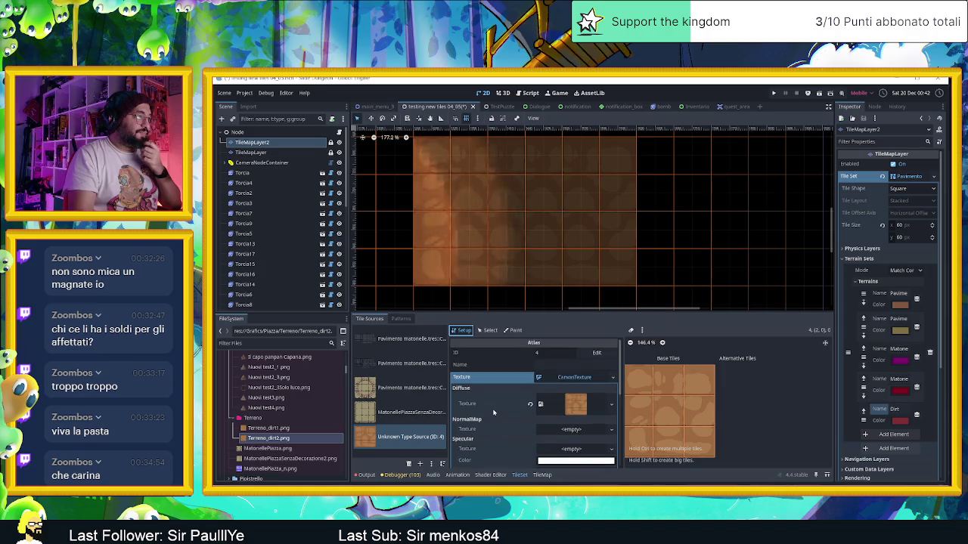
pyautogui.scroll(-2, 493, 412)
pyautogui.scroll(-2, 493, 412)
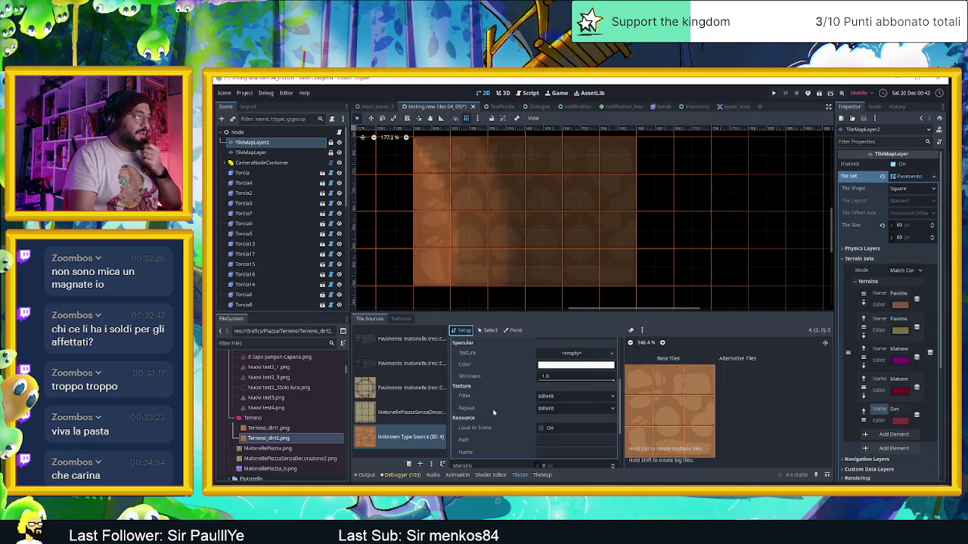
pyautogui.scroll(-2, 493, 412)
pyautogui.scroll(-2, 493, 412)
pyautogui.scroll(-2, 493, 412)
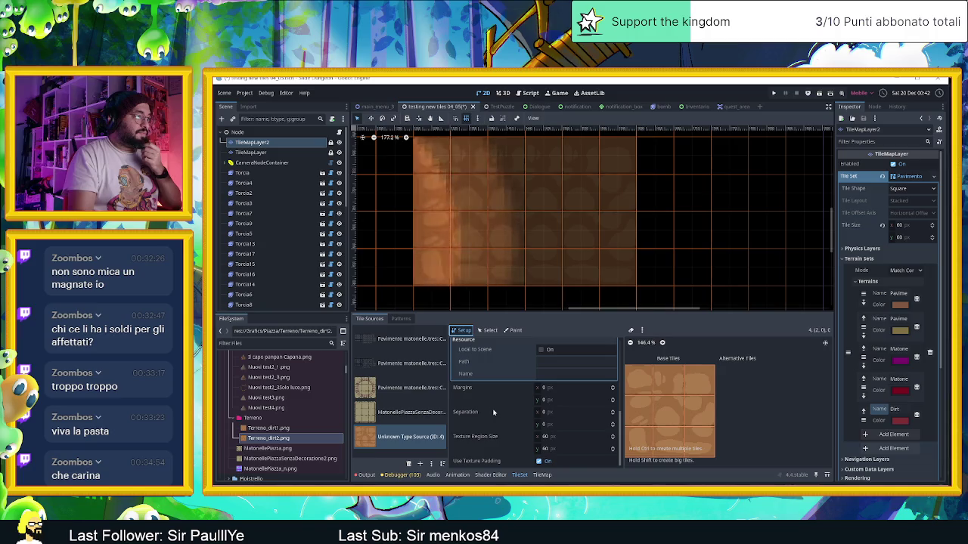
pyautogui.moveTo(265, 428); pyautogui.dragTo(518, 391)
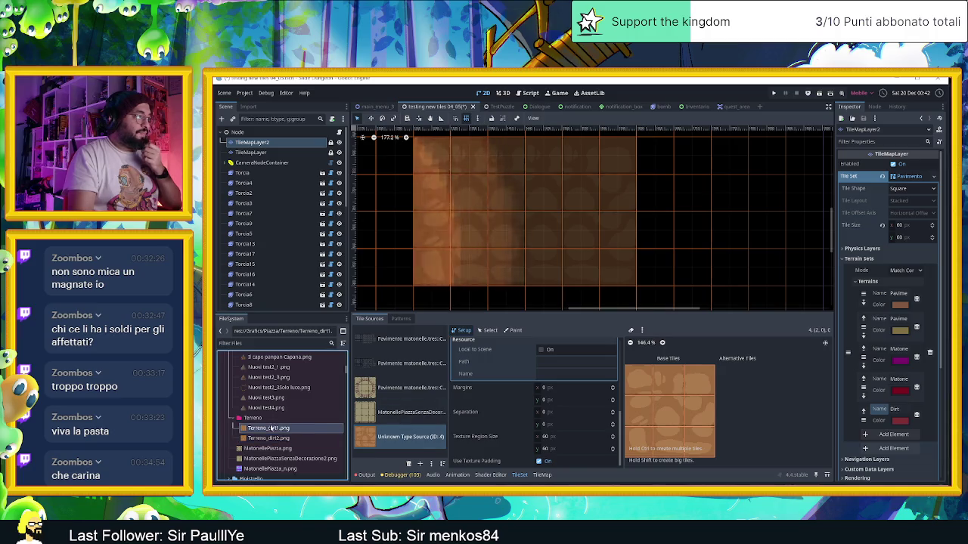
pyautogui.moveTo(519, 391); pyautogui.dragTo(269, 429)
pyautogui.scroll(3, 569, 418)
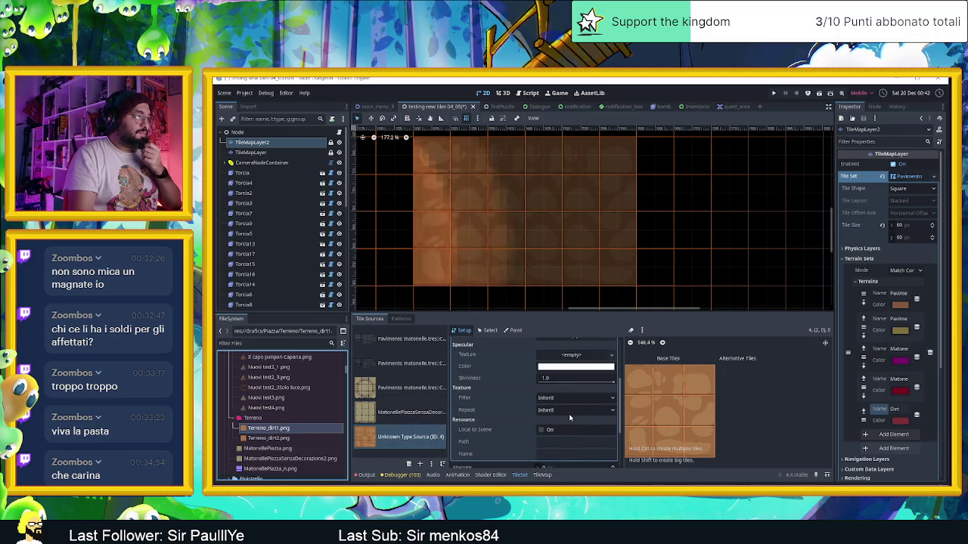
pyautogui.scroll(2, 569, 419)
pyautogui.moveTo(246, 428); pyautogui.dragTo(517, 398)
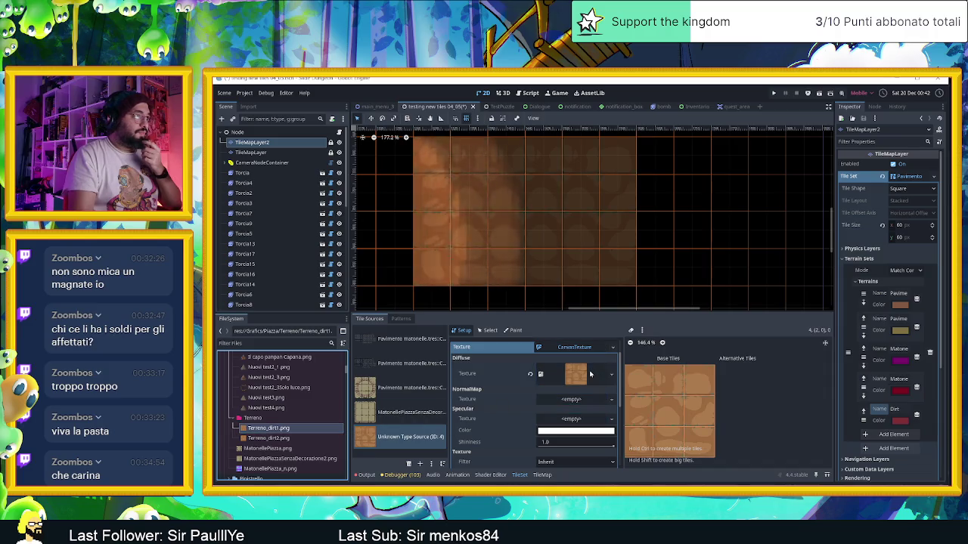
pyautogui.moveTo(591, 375); pyautogui.dragTo(555, 375)
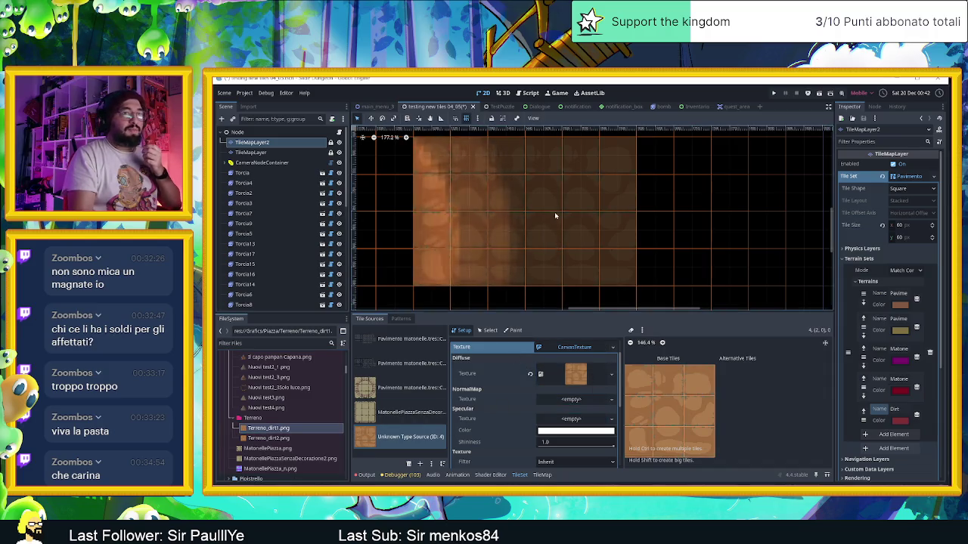
# - Zoom and pan the canvas to check the refreshed dirt tiles on the map
pyautogui.scroll(-2, 560, 242)
pyautogui.moveTo(557, 227)
pyautogui.mouseDown()
pyautogui.moveTo(485, 239)
pyautogui.moveTo(507, 241)
pyautogui.mouseUp()
pyautogui.scroll(1, 479, 234)
pyautogui.scroll(1, 507, 241)
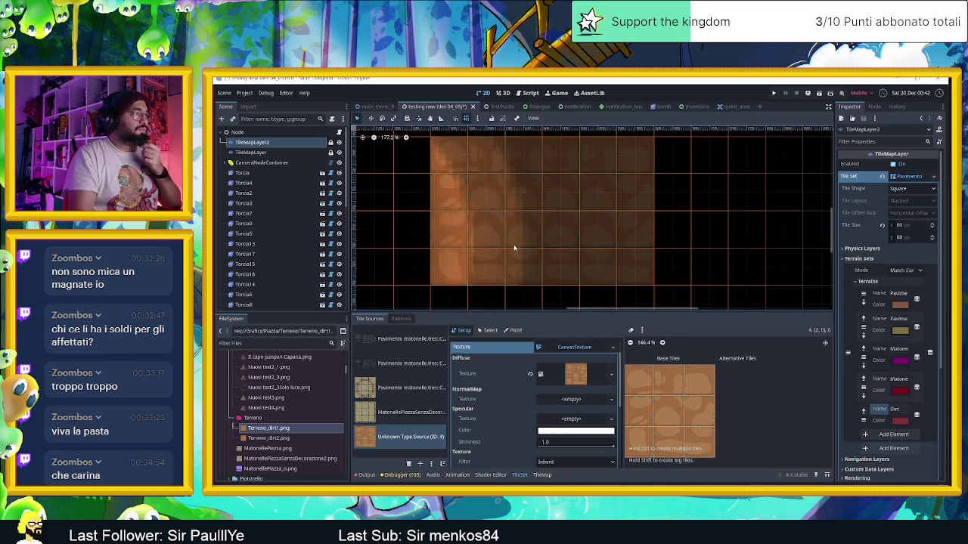
pyautogui.scroll(1, 512, 244)
pyautogui.scroll(1, 484, 254)
pyautogui.scroll(-2, 446, 248)
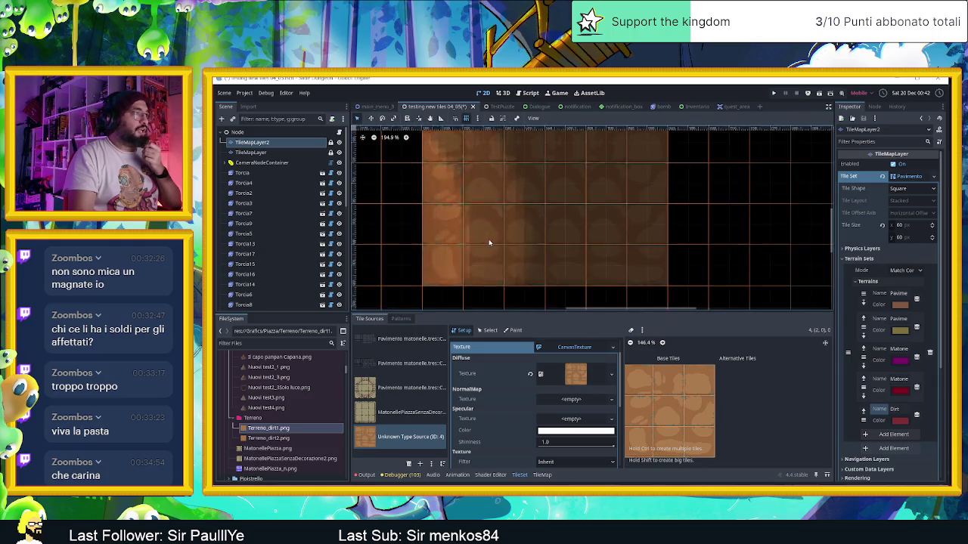
pyautogui.scroll(-3, 488, 248)
pyautogui.scroll(-2, 529, 248)
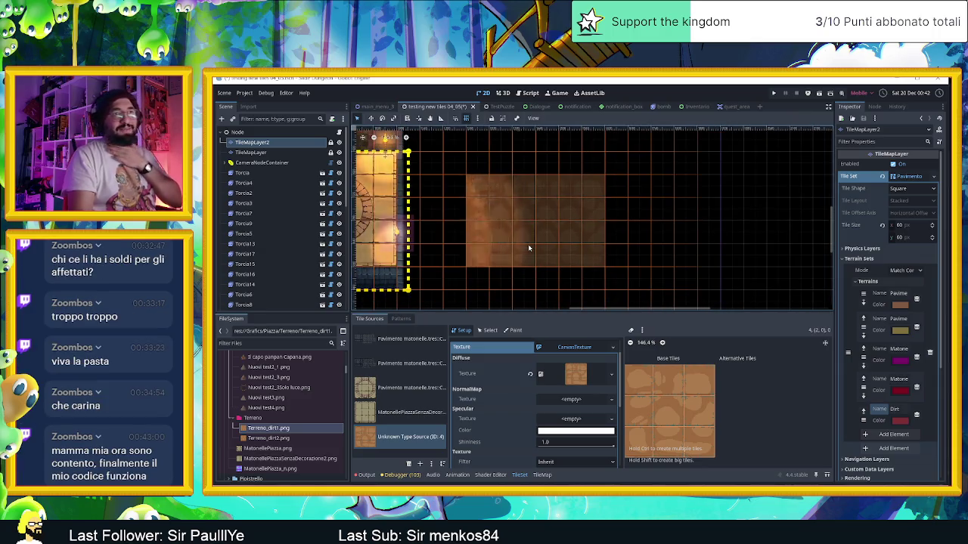
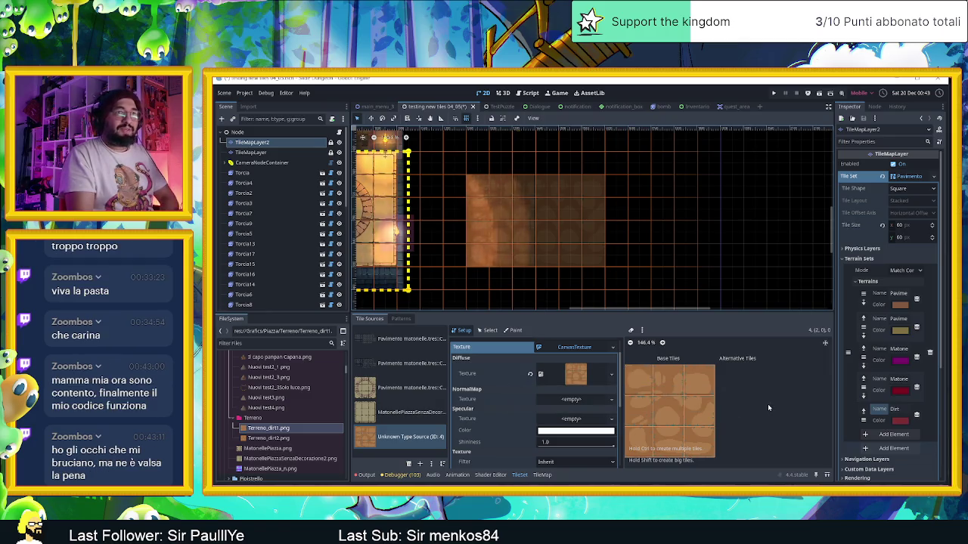
pyautogui.scroll(1, 769, 408)
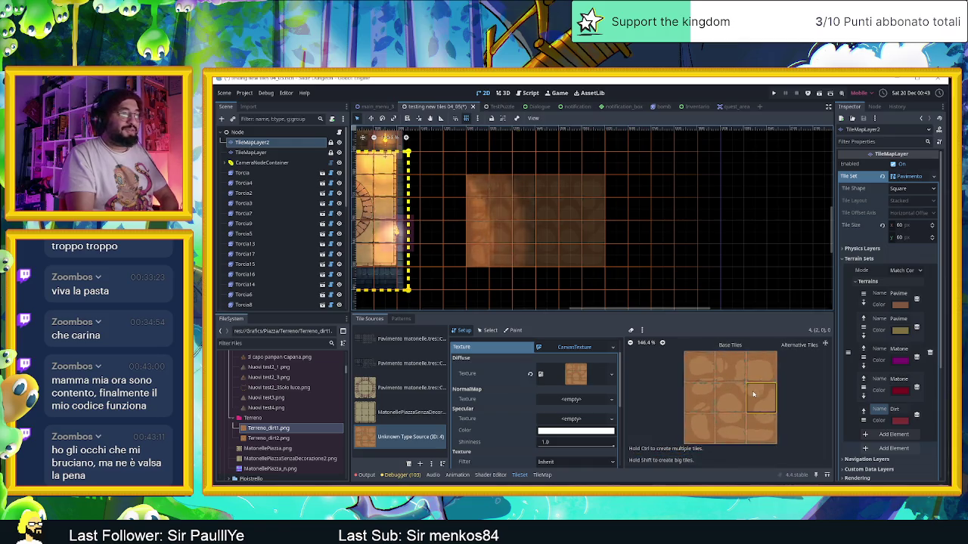
pyautogui.scroll(1, 743, 391)
pyautogui.scroll(1, 744, 391)
pyautogui.scroll(1, 744, 391)
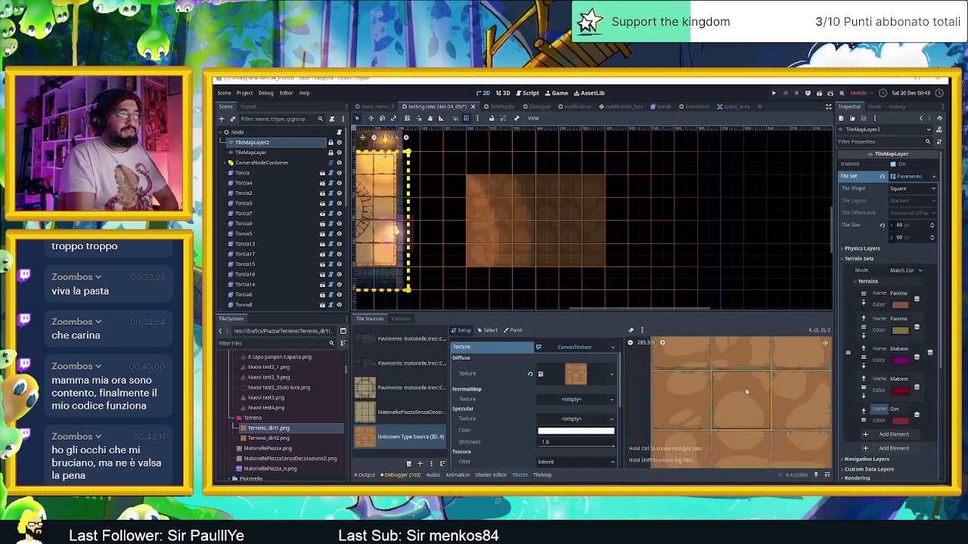
pyautogui.scroll(1, 745, 391)
pyautogui.scroll(1, 745, 391)
pyautogui.scroll(1, 744, 390)
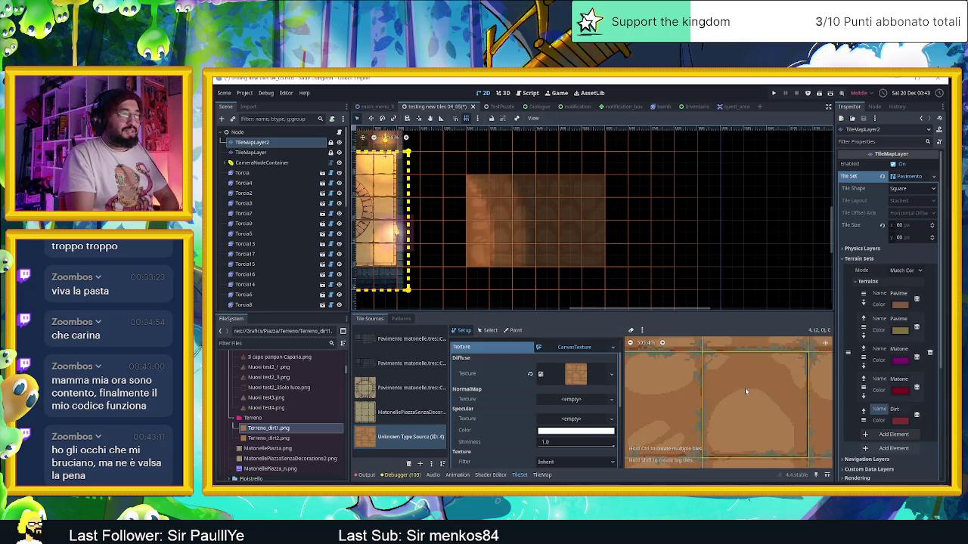
pyautogui.scroll(2, 744, 391)
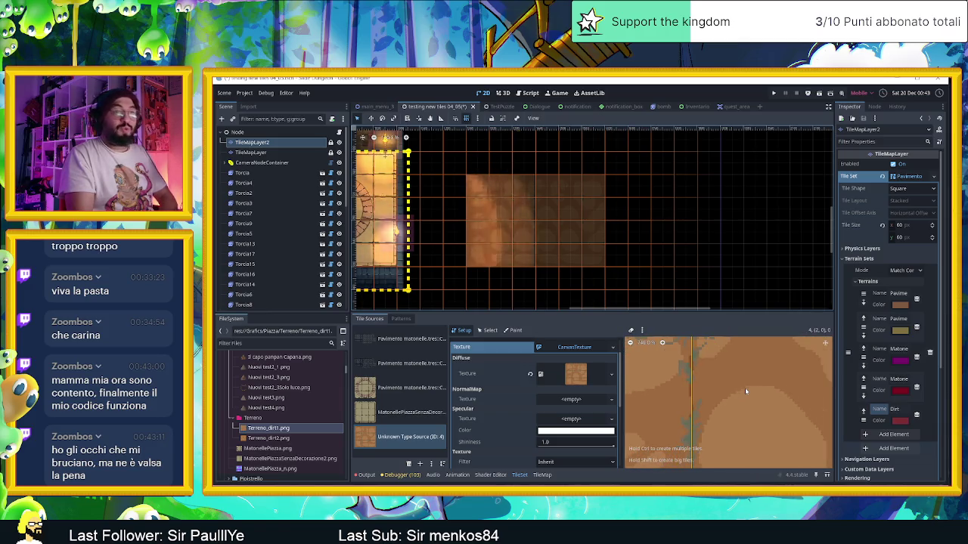
pyautogui.scroll(-1, 744, 390)
pyautogui.scroll(1, 503, 411)
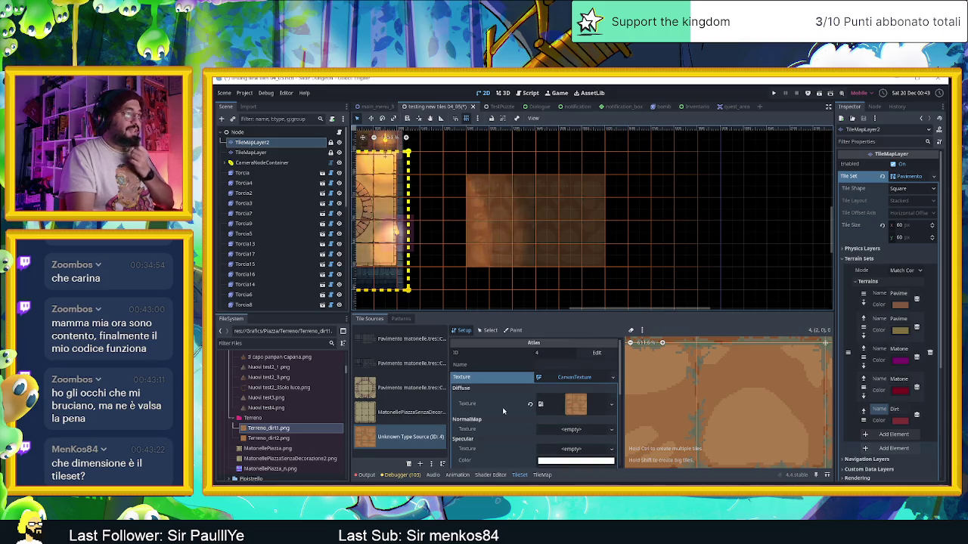